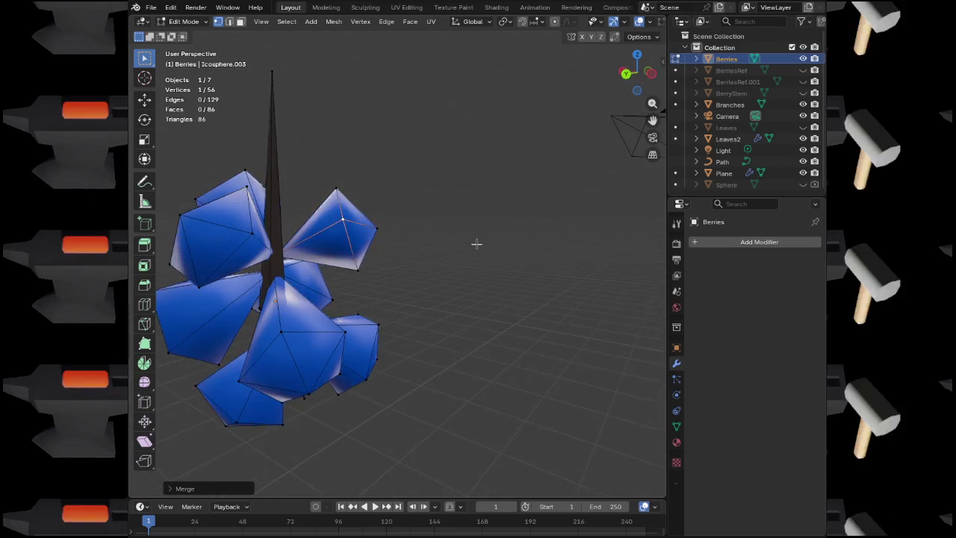
Isolate the berries in local view and undo the previous vertex merge
scroll(255, 256, up, 3)
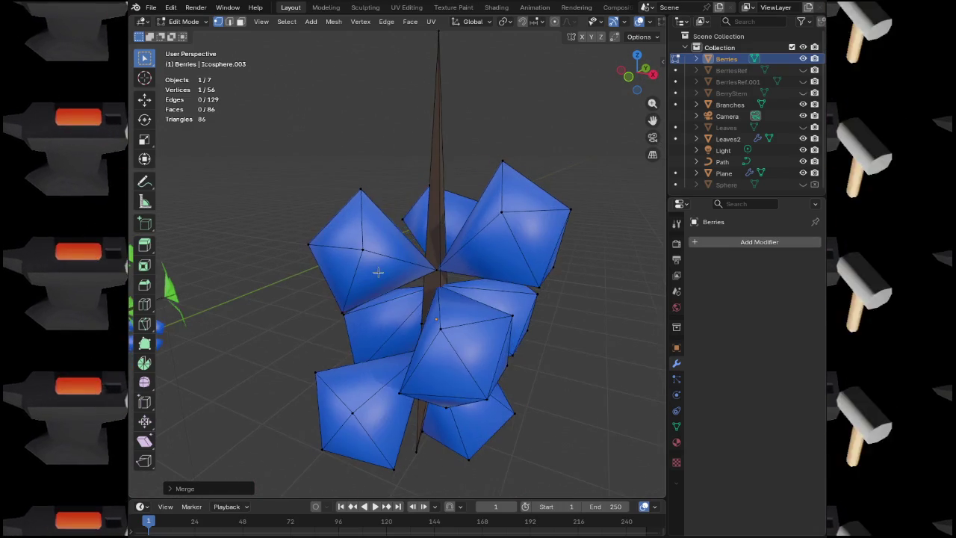
key(KP_Divide)
scroll(334, 268, up, 3)
scroll(334, 268, down, 3)
key(KP_Divide)
key(ctrl+z)
scroll(447, 267, up, 4)
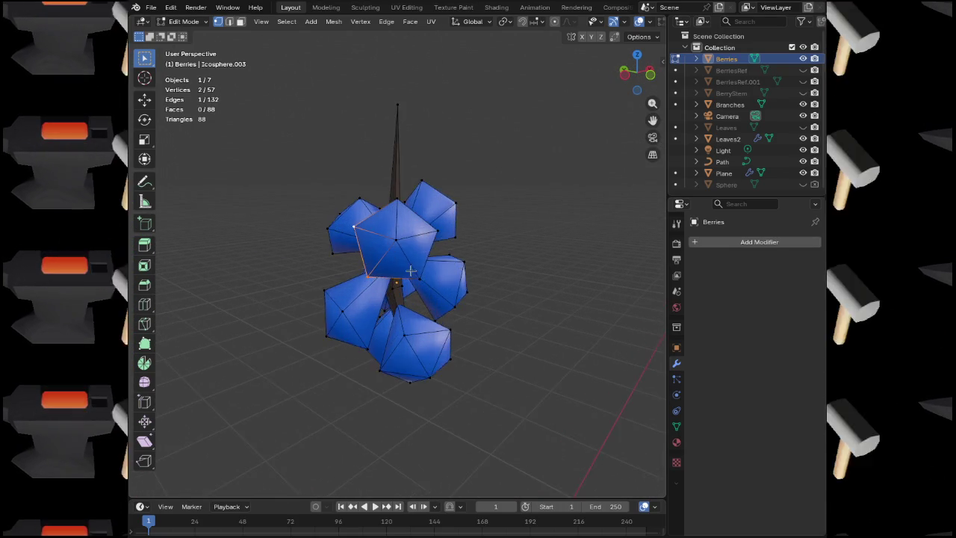
drag(451, 268, 433, 285)
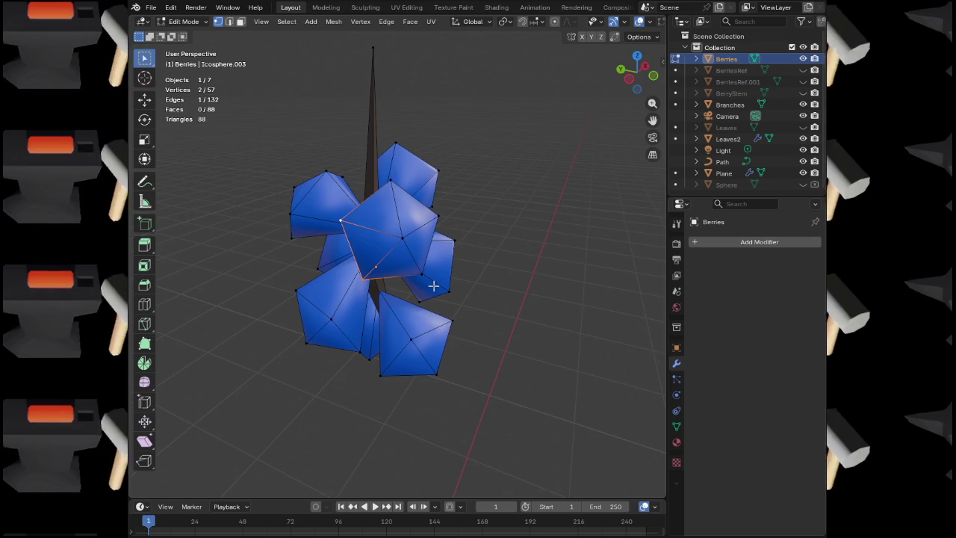
drag(433, 286, 418, 276)
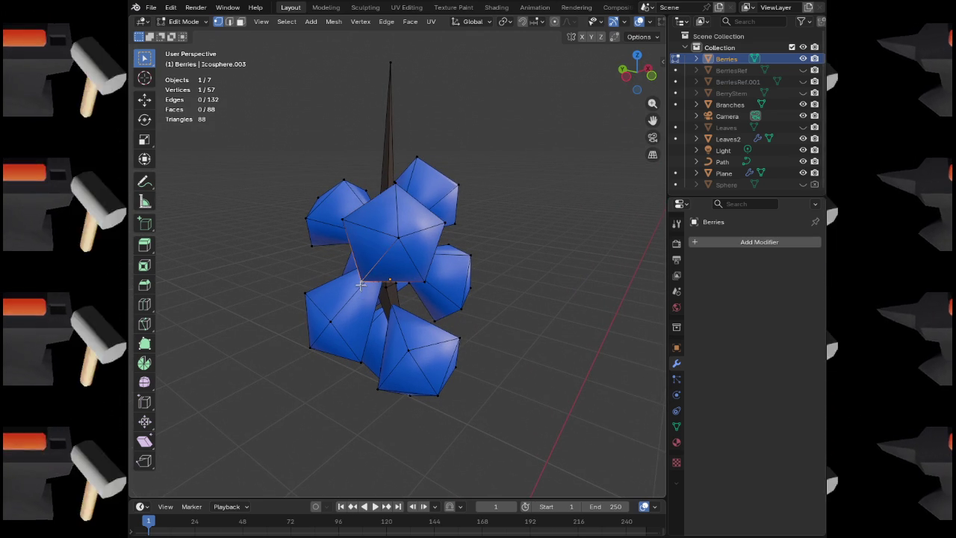
Merge the selected edge at its last vertex, then move a vertex vertically along Z
key(m)
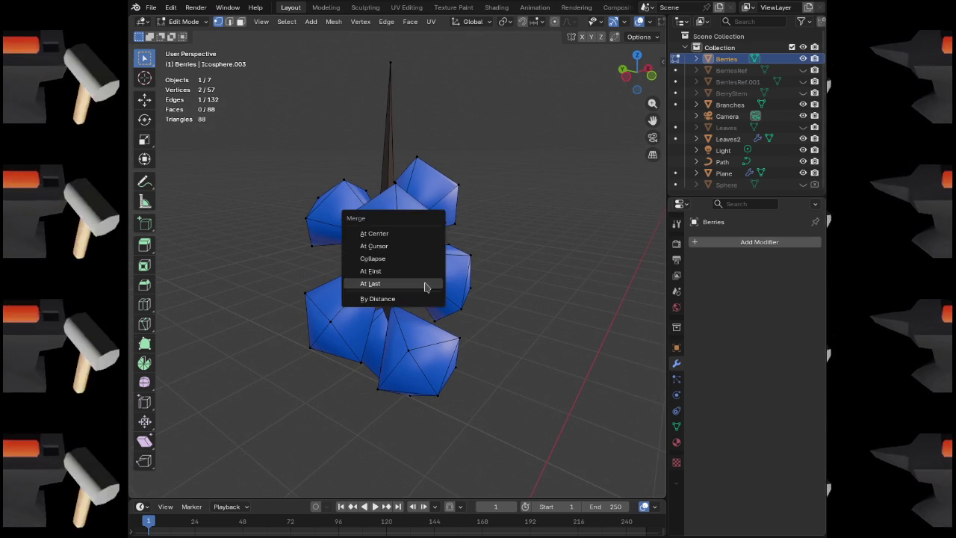
click(425, 279)
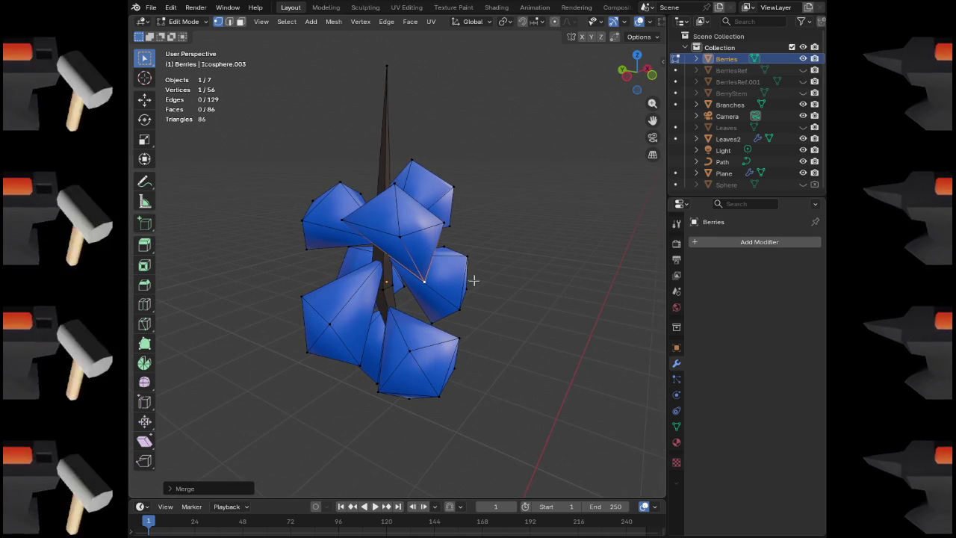
mouse_move(463, 280)
mouse_down()
mouse_move(357, 277)
mouse_move(436, 266)
mouse_up()
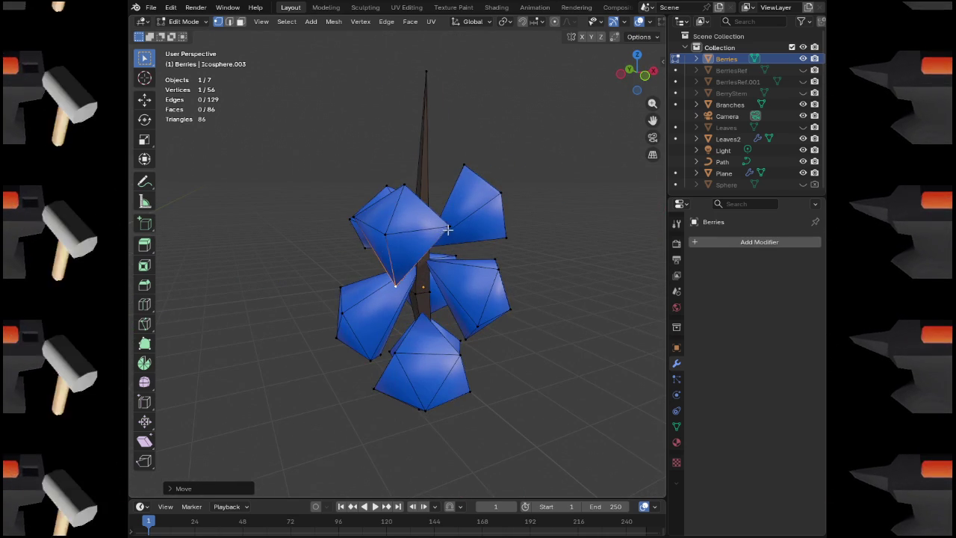
drag(413, 231, 451, 228)
key(z)
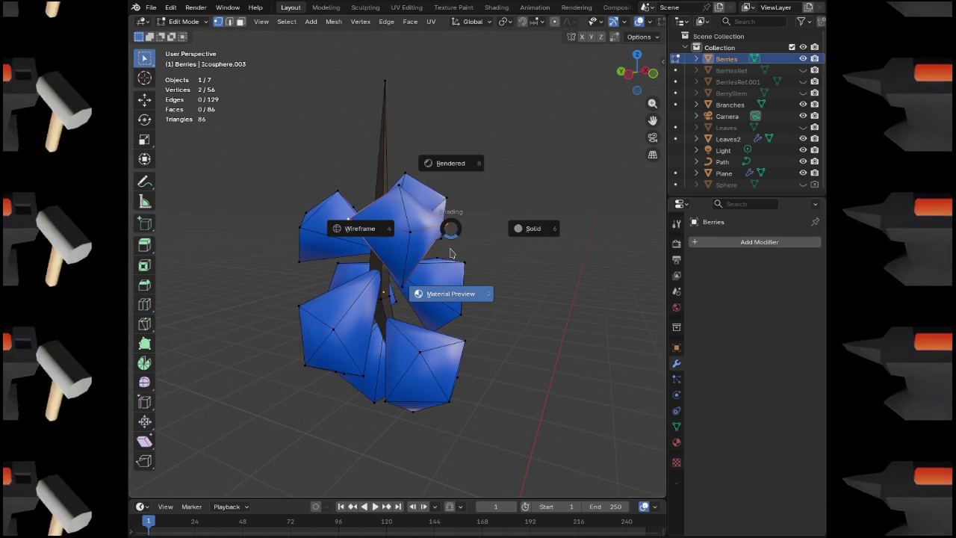
key(g)
key(z)
click(450, 289)
Undo the last berry mesh change and return to Object Mode
mouse_move(450, 290)
mouse_down()
mouse_move(495, 291)
mouse_move(337, 294)
mouse_move(341, 309)
mouse_move(383, 295)
mouse_move(457, 303)
mouse_move(545, 274)
mouse_move(505, 300)
mouse_up()
scroll(342, 310, up, 2)
scroll(383, 295, down, 3)
key(j)
scroll(507, 300, down, 3)
key(Tab)
drag(501, 311, 465, 315)
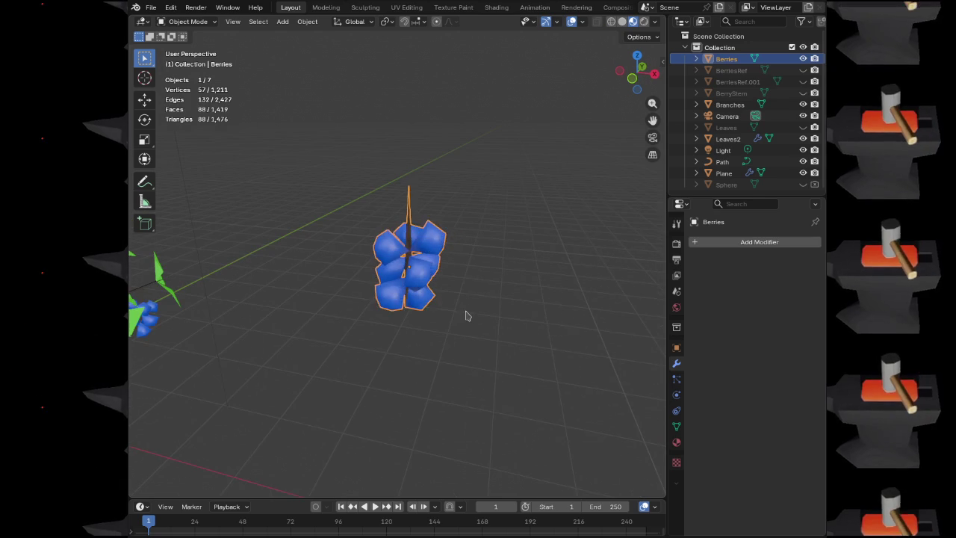
Duplicate Berries along X and place the copy to the right of the original
key(shift+d)
key(x)
click(629, 349)
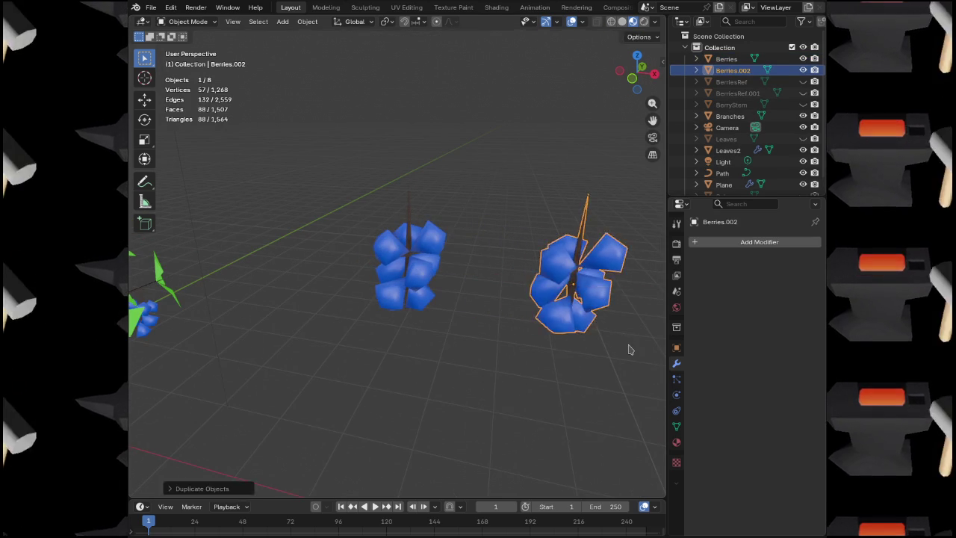
In the copy's mesh, merge the first few vertex pairs At Last
key(Tab)
scroll(530, 310, up, 5)
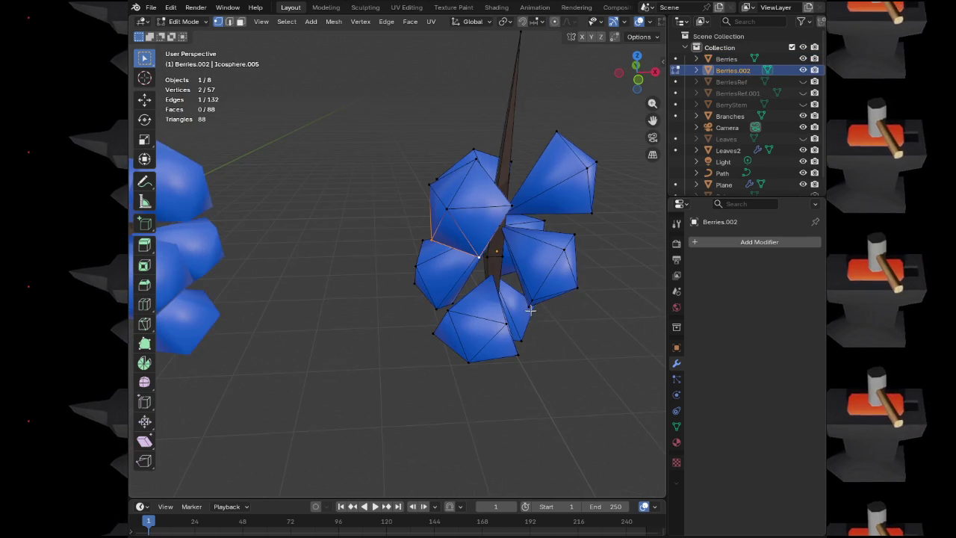
key(m)
click(531, 315)
mouse_move(555, 281)
mouse_down()
mouse_move(512, 260)
mouse_move(519, 296)
mouse_up()
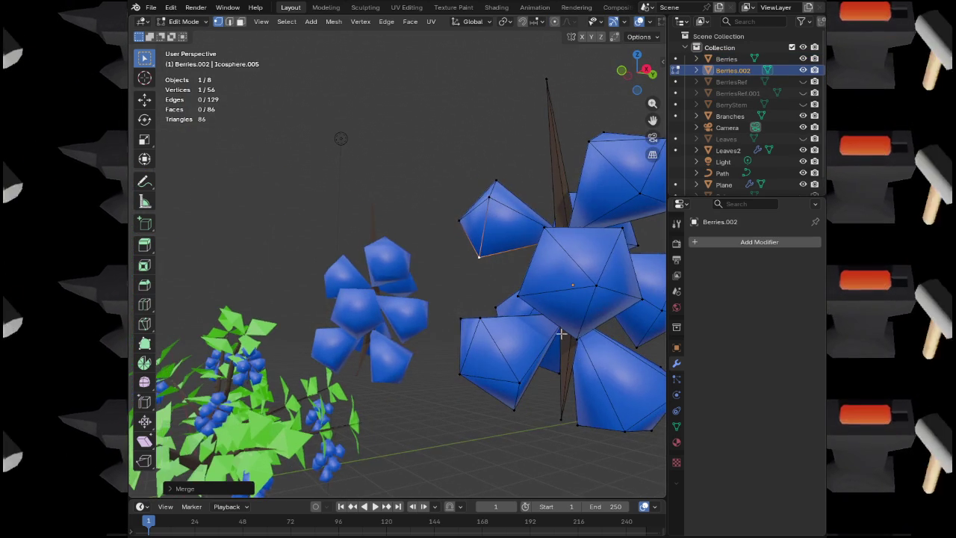
key(m)
click(518, 296)
mouse_move(514, 412)
mouse_down()
mouse_move(538, 384)
mouse_move(508, 388)
mouse_up()
shift+click(475, 389)
key(m)
click(473, 386)
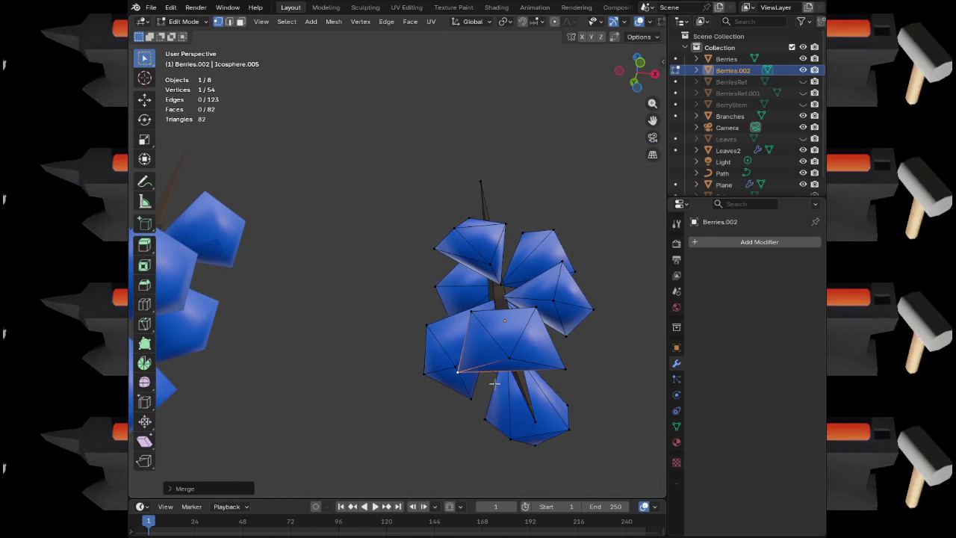
mouse_move(448, 363)
mouse_down()
mouse_move(546, 359)
mouse_move(436, 362)
mouse_up()
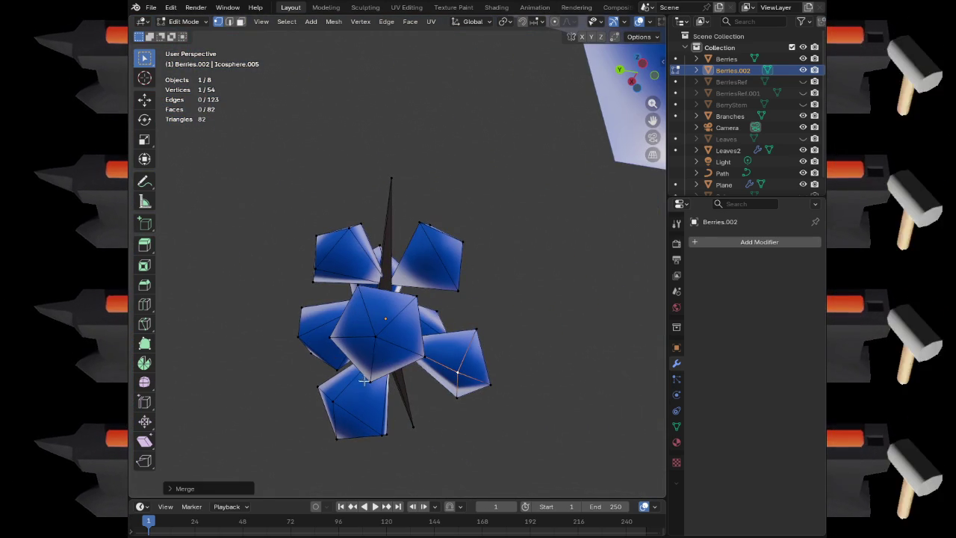
Merge the remaining vertex pairs At Last, reaching 49 vertices, and leave Edit Mode
key(m)
click(336, 363)
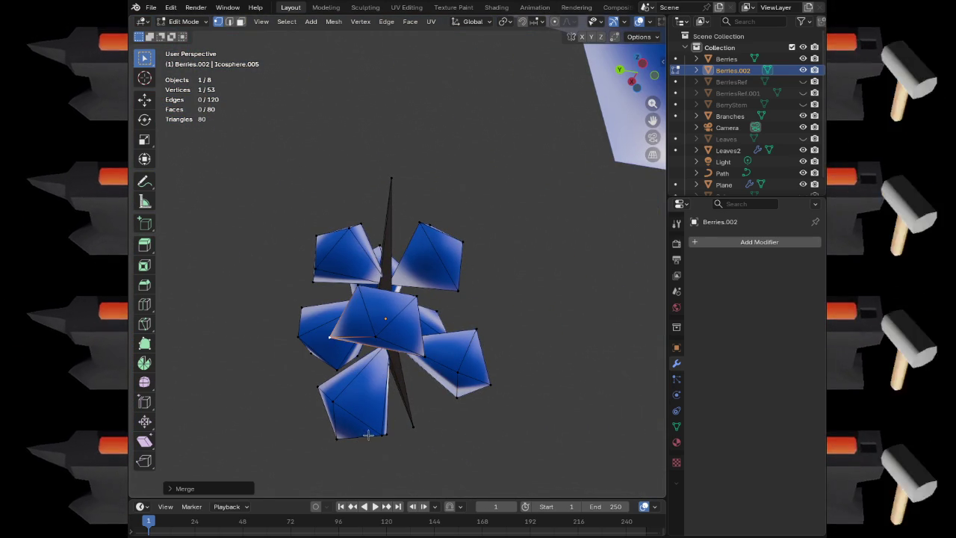
key(m)
click(414, 446)
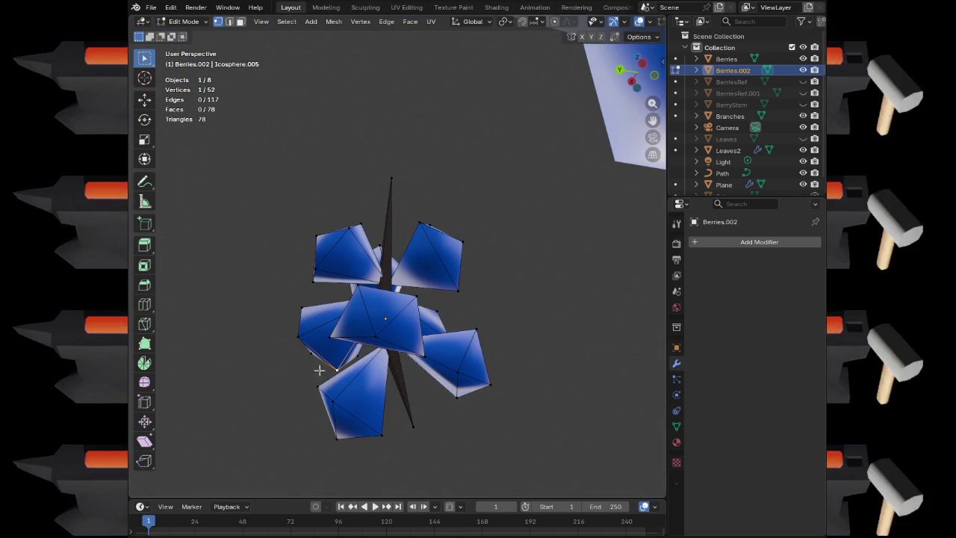
key(m)
click(303, 329)
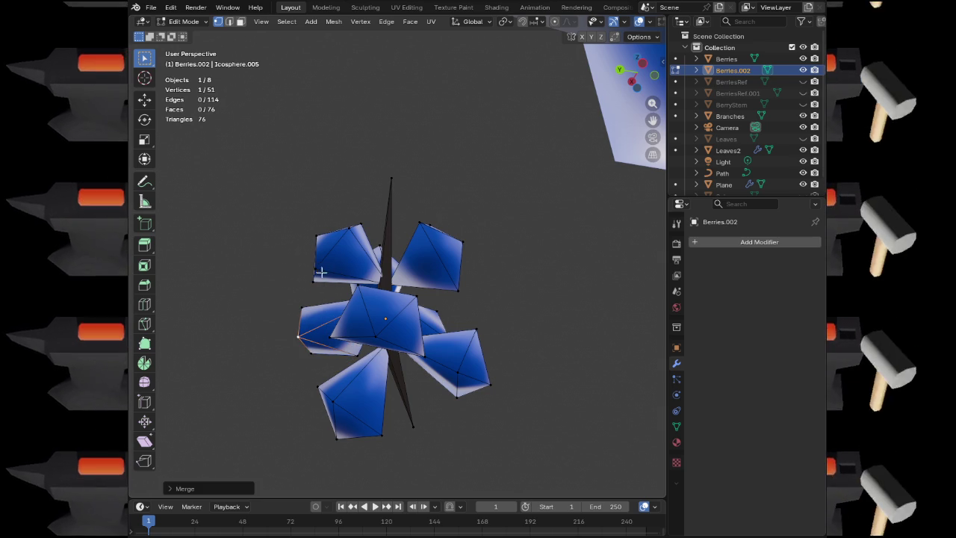
key(m)
click(348, 237)
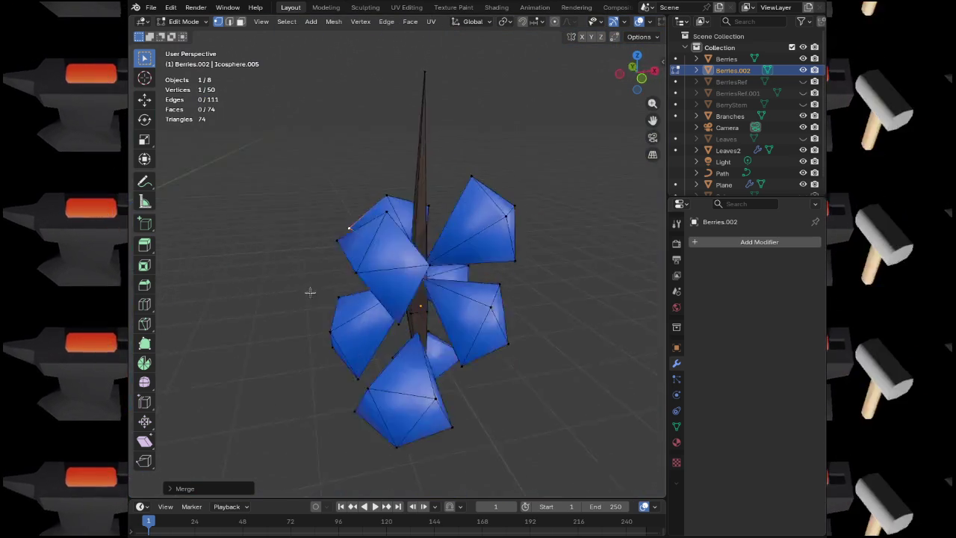
mouse_move(310, 292)
mouse_down()
mouse_move(246, 284)
mouse_move(294, 299)
mouse_up()
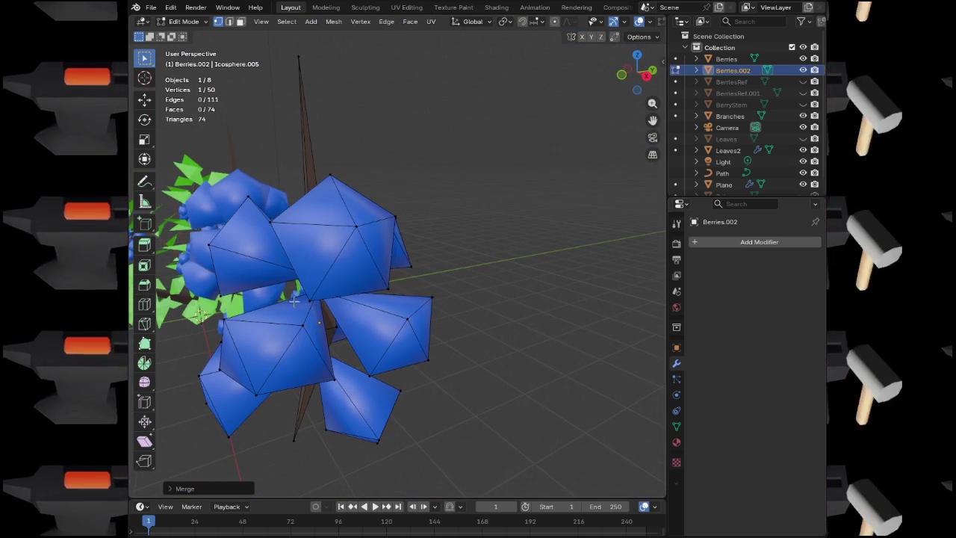
mouse_move(429, 333)
mouse_down()
mouse_move(421, 309)
mouse_move(408, 325)
mouse_move(460, 303)
mouse_move(508, 384)
mouse_move(385, 346)
mouse_move(456, 392)
mouse_move(427, 397)
mouse_move(463, 389)
mouse_move(451, 389)
mouse_up()
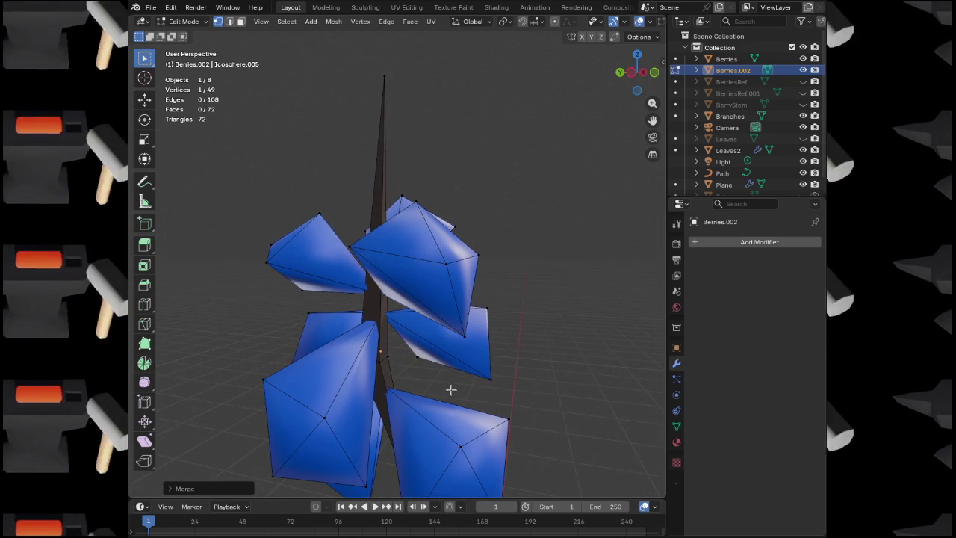
scroll(448, 363, down, 8)
scroll(408, 365, up, 2)
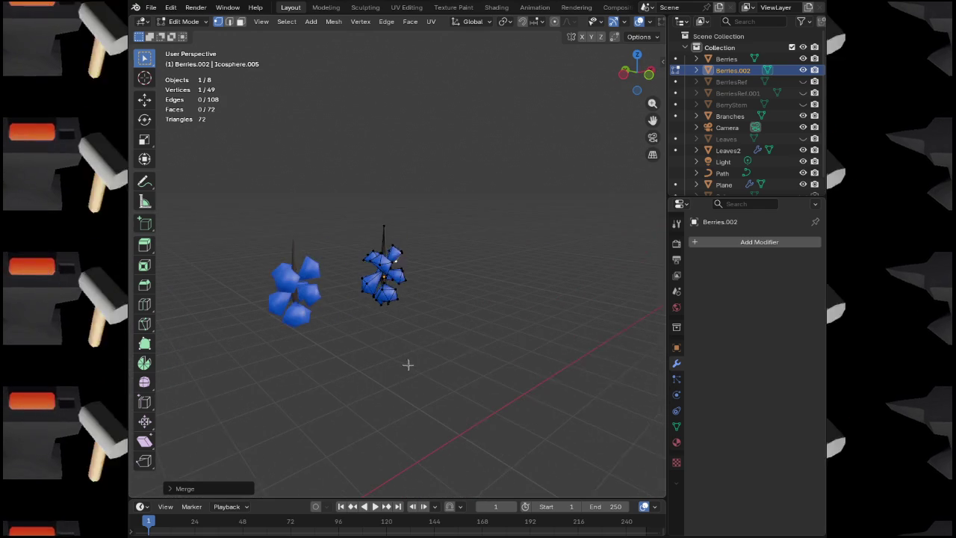
key(Tab)
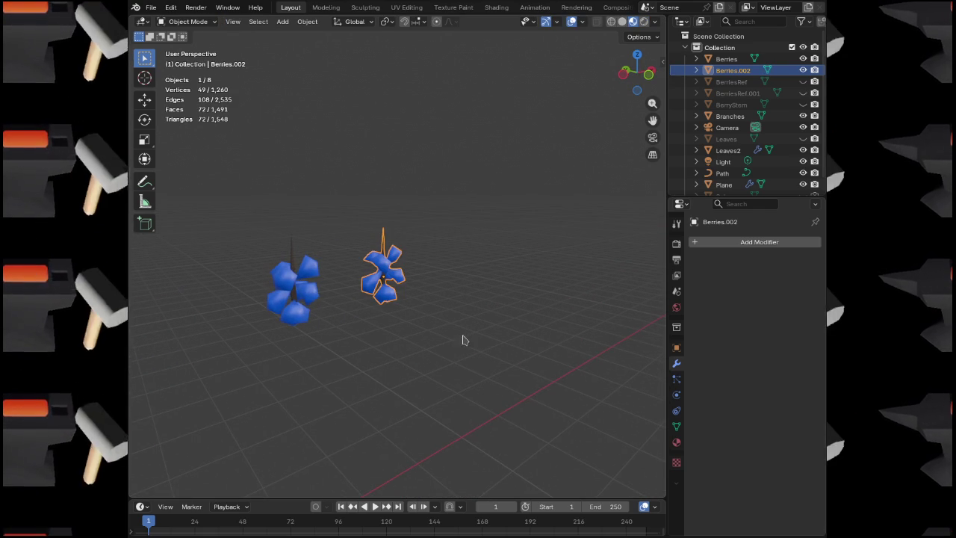
Select the Plane object and rename it to BerryPlane
scroll(737, 166, down, 1)
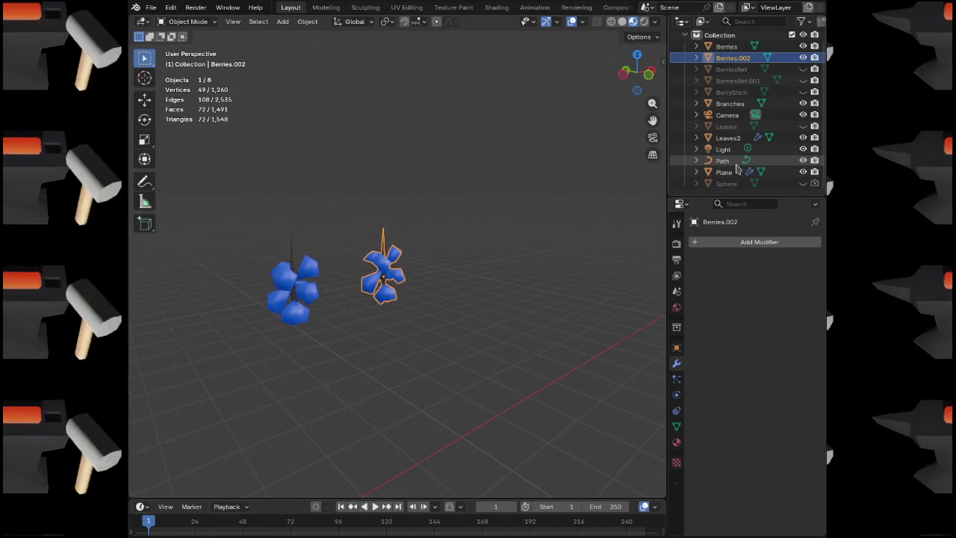
click(724, 173)
mouse_move(435, 315)
mouse_down()
mouse_move(392, 324)
mouse_move(546, 239)
mouse_up()
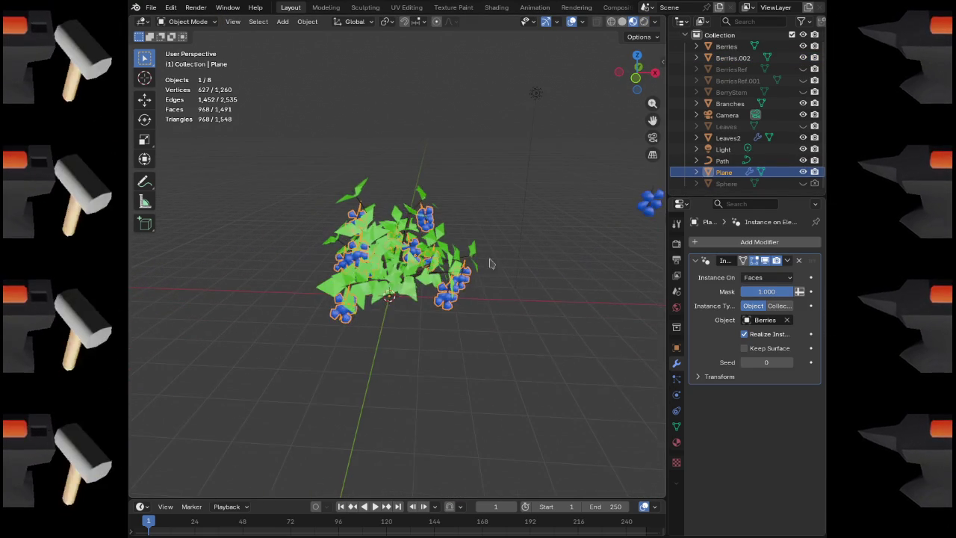
scroll(478, 266, up, 2)
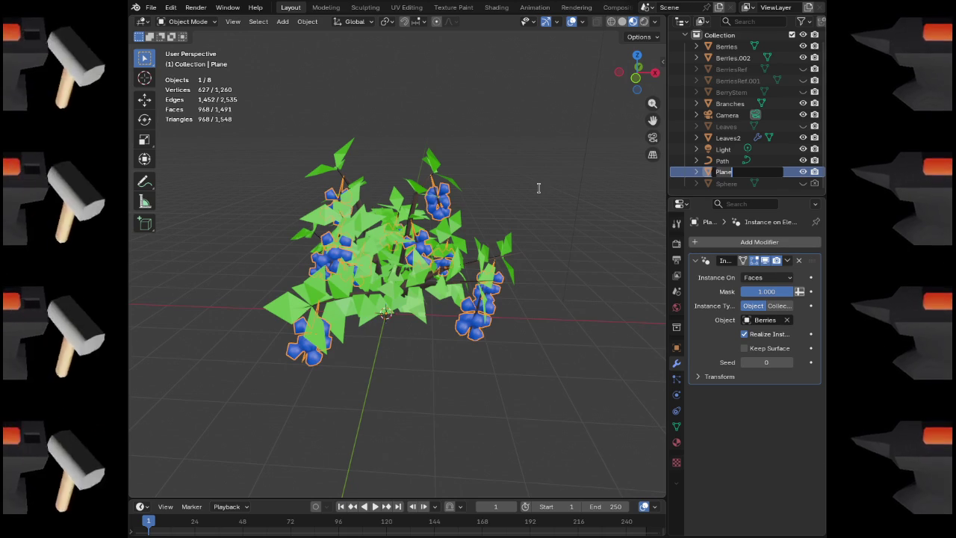
text(Berry)
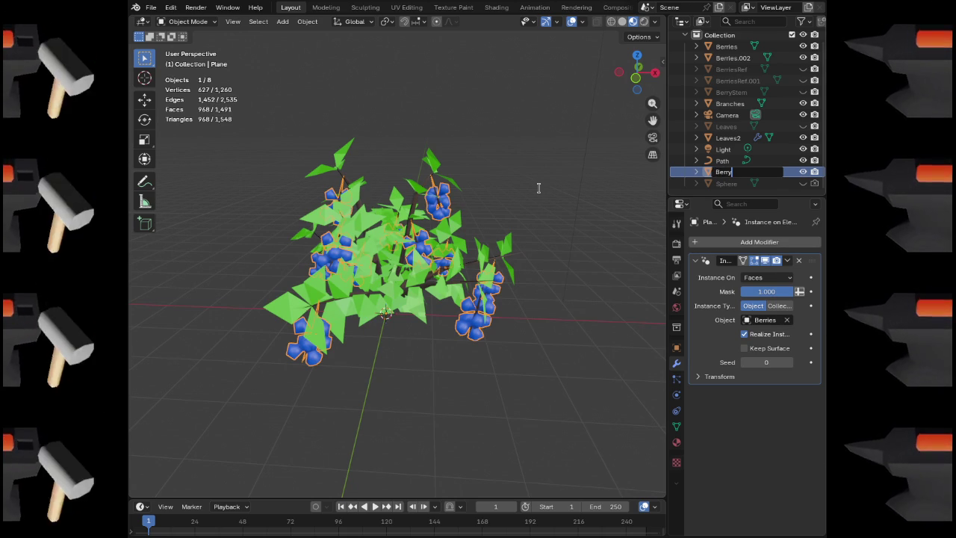
text(Plane)
key(Return)
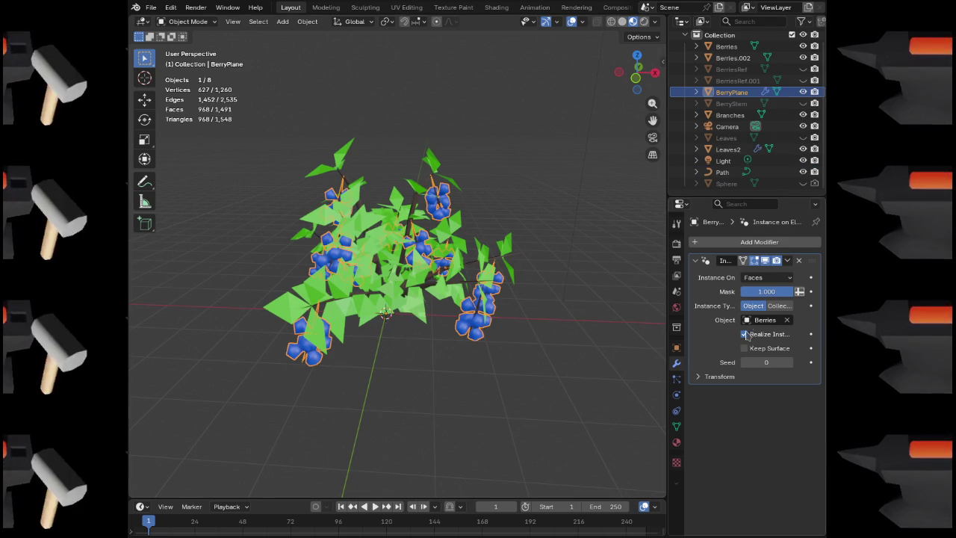
Try Berries.001, then Berries.002, as the modifier's instanced object
click(763, 323)
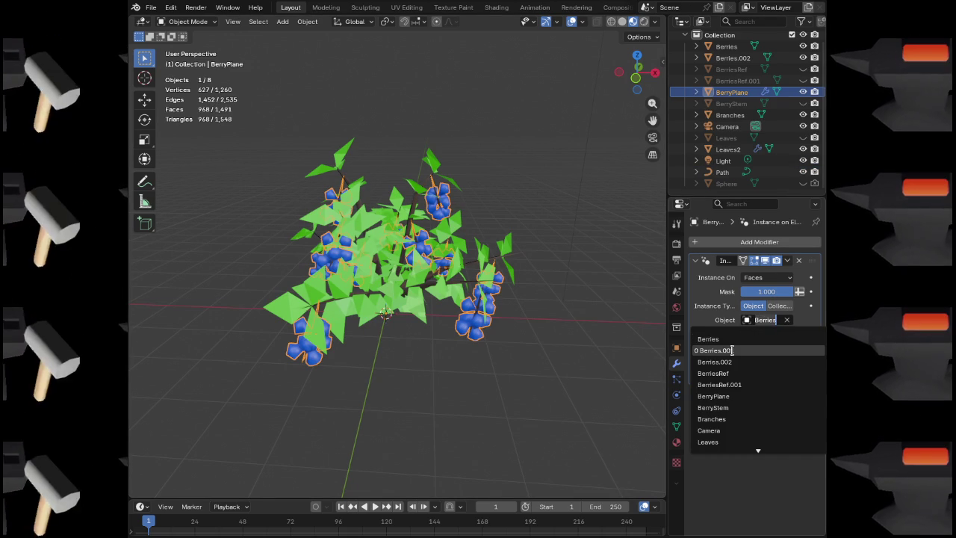
click(732, 351)
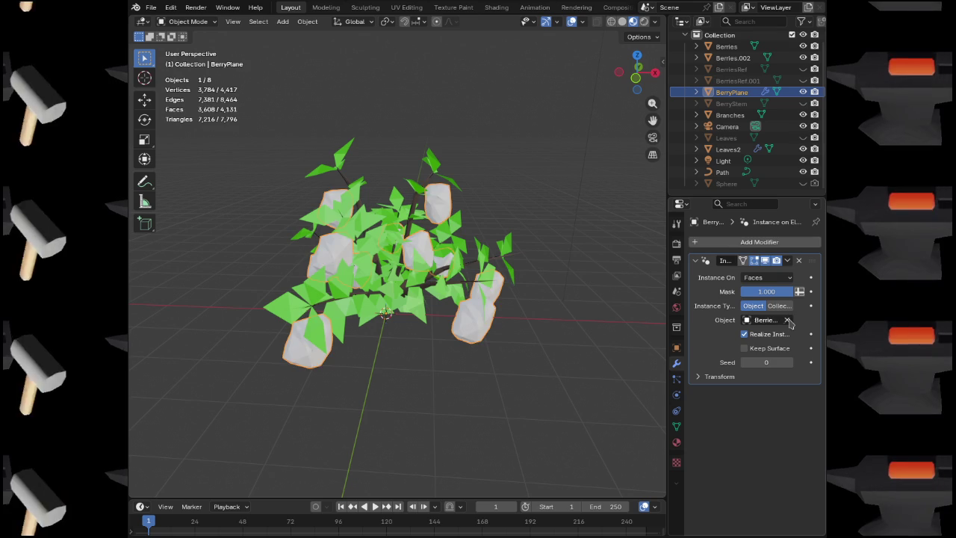
click(787, 319)
click(766, 319)
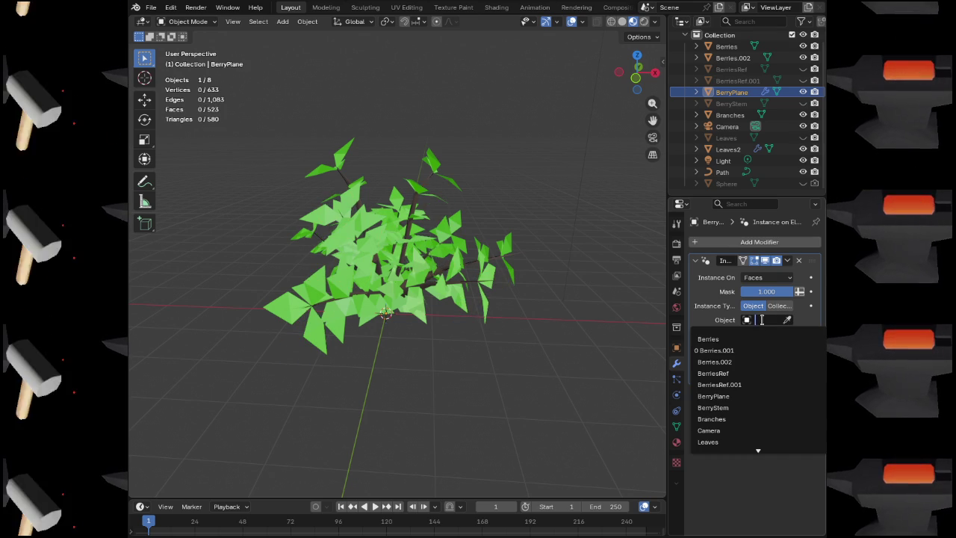
click(739, 362)
mouse_move(570, 316)
mouse_down()
mouse_move(504, 286)
mouse_move(522, 340)
mouse_up()
scroll(522, 341, up, 5)
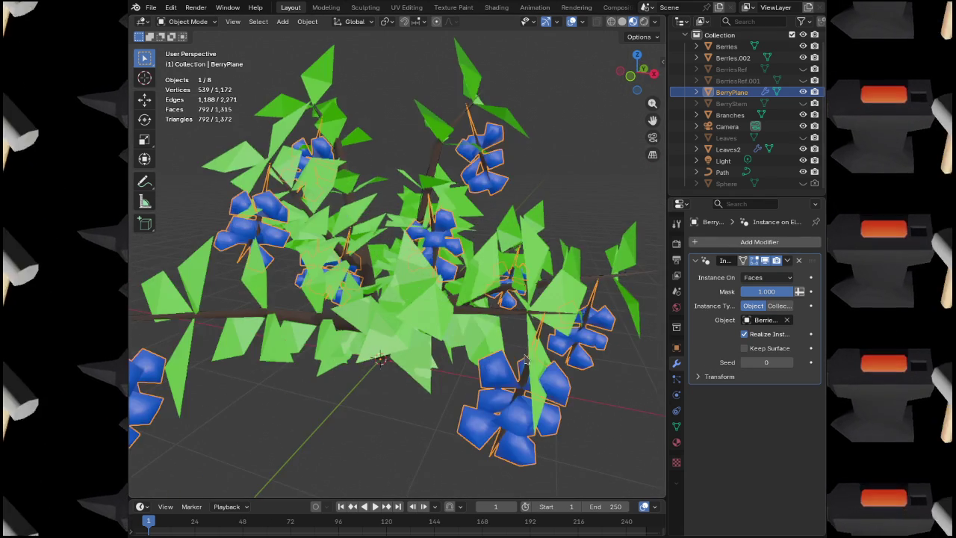
Set the modifier's instanced object back to the original Berries
click(786, 320)
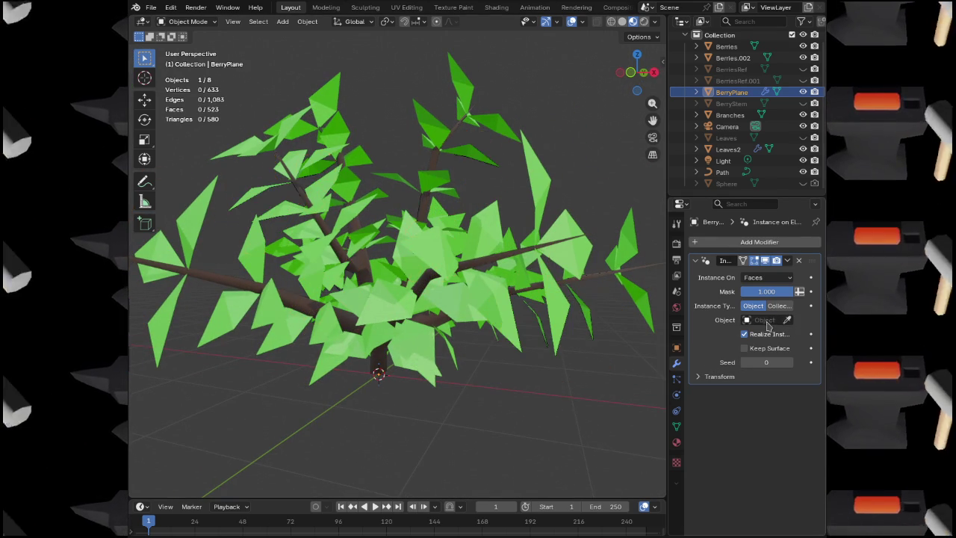
click(766, 320)
click(718, 339)
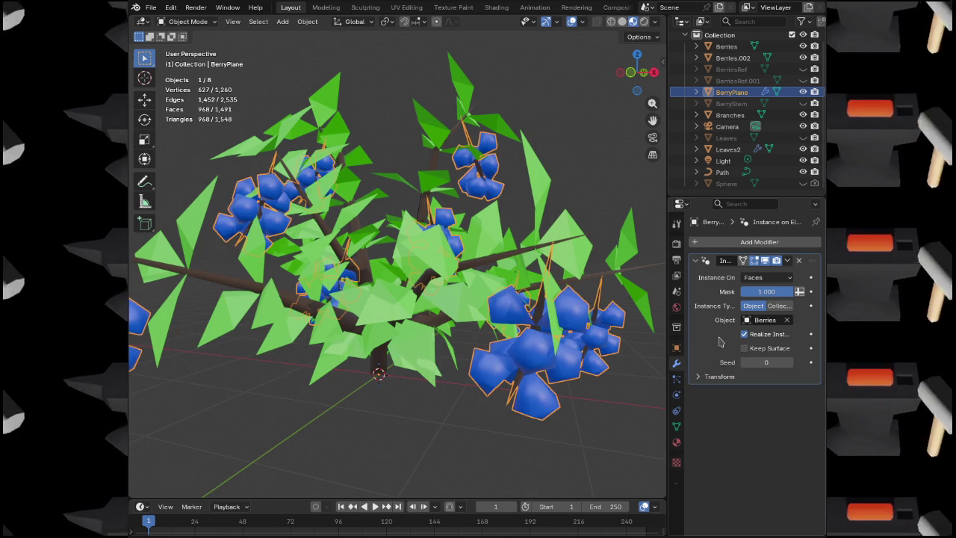
click(786, 320)
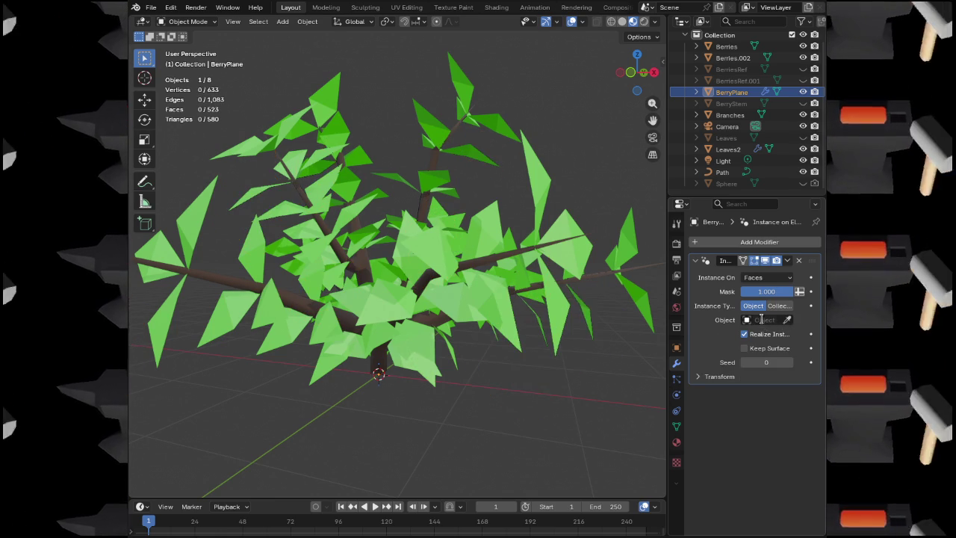
click(762, 320)
click(732, 362)
drag(588, 334, 590, 371)
scroll(590, 371, down, 5)
mouse_move(556, 340)
mouse_down()
mouse_move(593, 342)
mouse_move(551, 335)
mouse_move(555, 309)
mouse_move(444, 316)
mouse_move(480, 321)
mouse_up()
scroll(560, 328, down, 3)
key(ctrl+z)
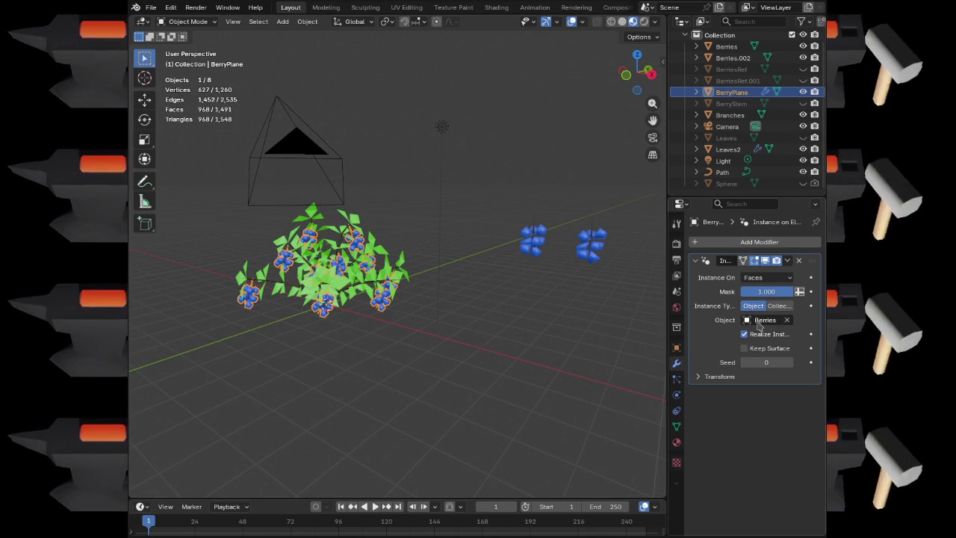
Add Branches and Leaves2 to the selection in the outliner
drag(565, 256, 398, 289)
scroll(488, 272, up, 2)
scroll(398, 286, up, 3)
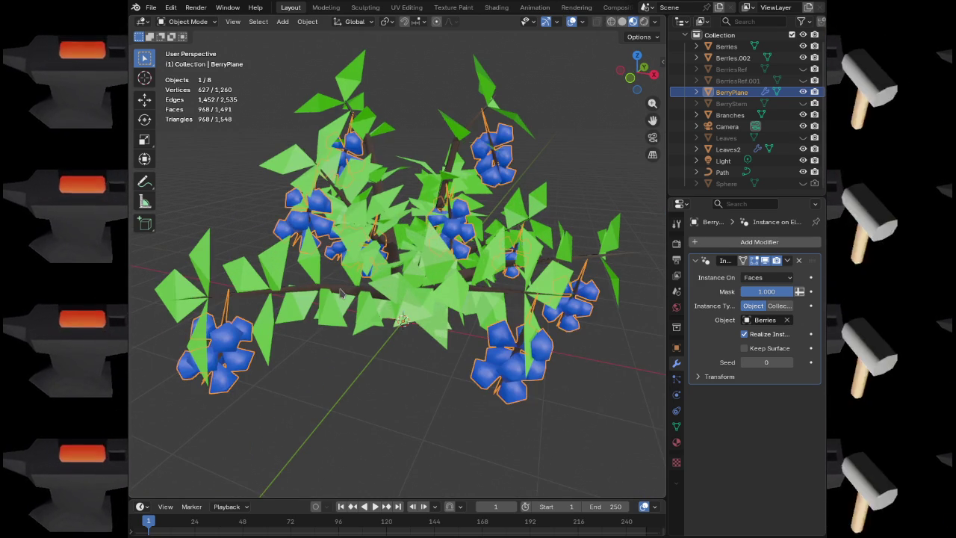
scroll(340, 291, down, 2)
shift+click(340, 291)
shift+click(358, 293)
drag(358, 292, 366, 293)
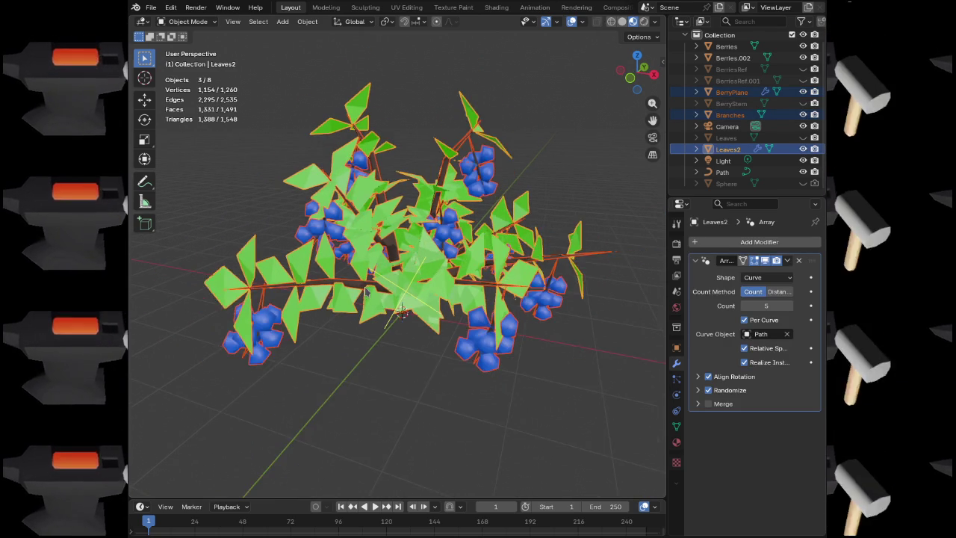
scroll(366, 292, down, 2)
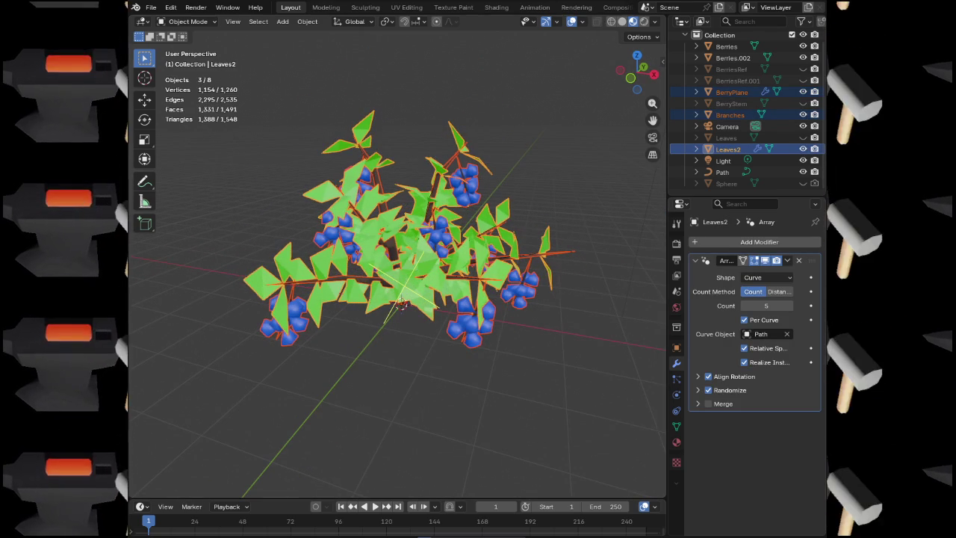
click(151, 8)
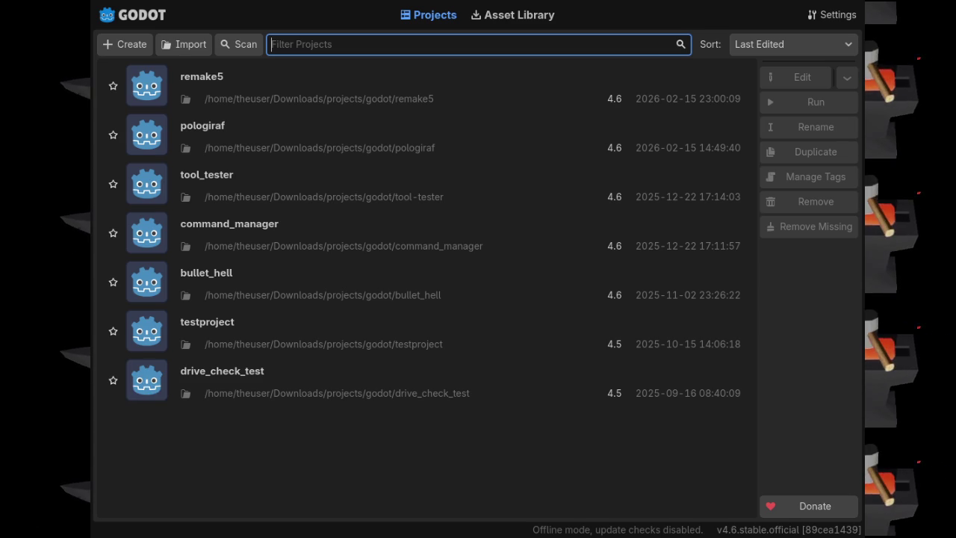
double_click(256, 98)
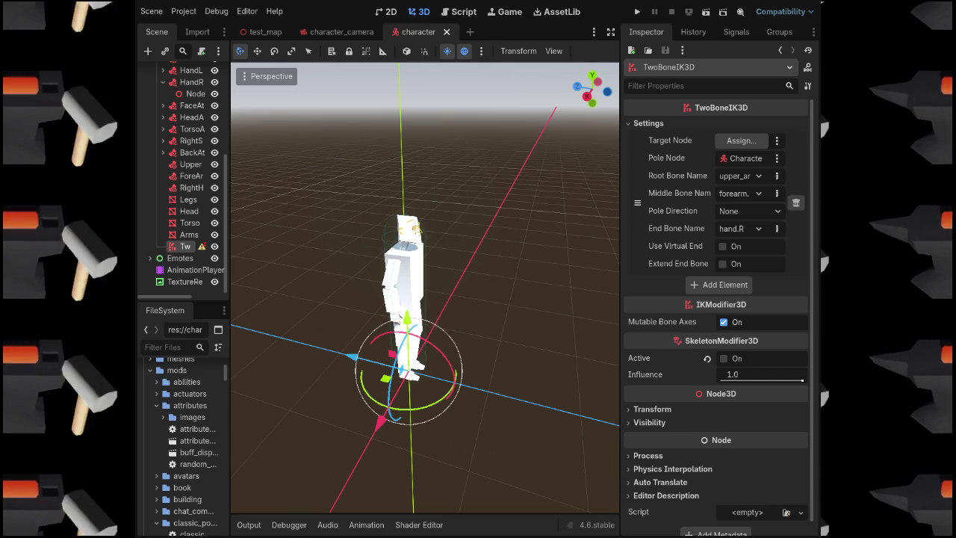
In test_map, filter FileSystem for 'berry' and drag berry_bush.glb into the scene
click(261, 32)
text(berry)
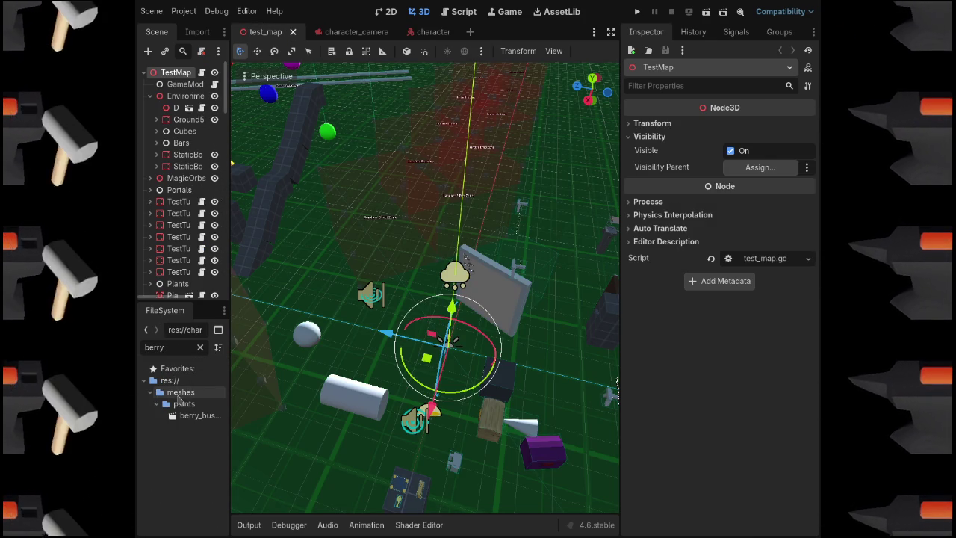
double_click(189, 418)
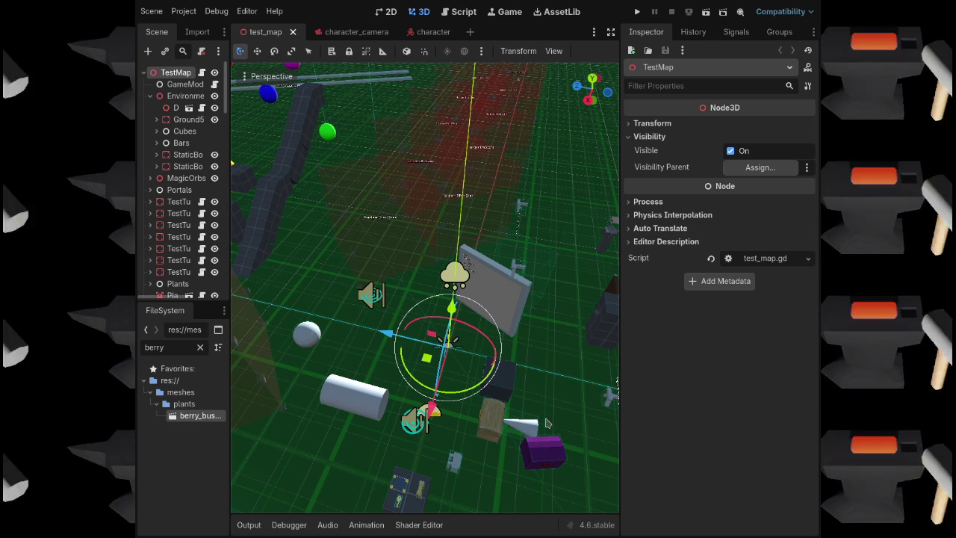
drag(197, 416, 357, 363)
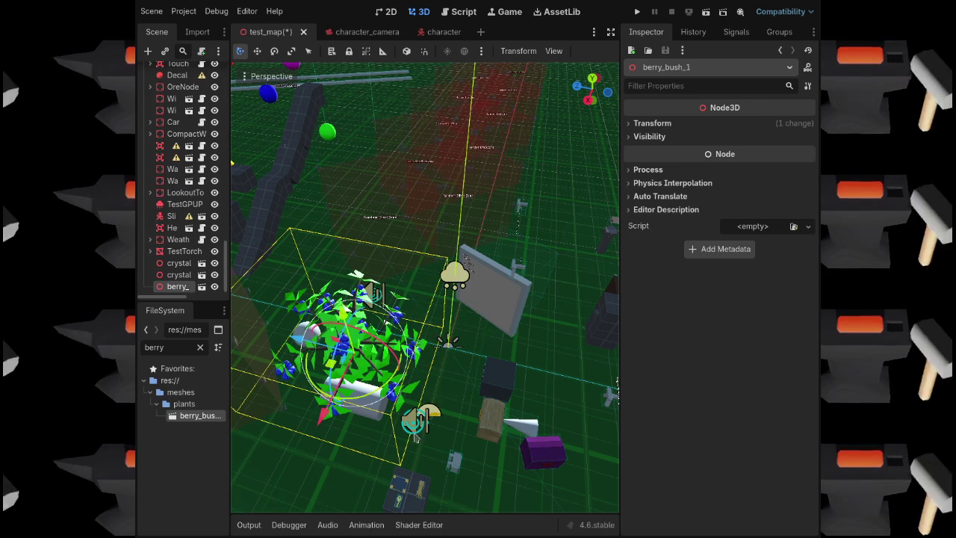
key(f)
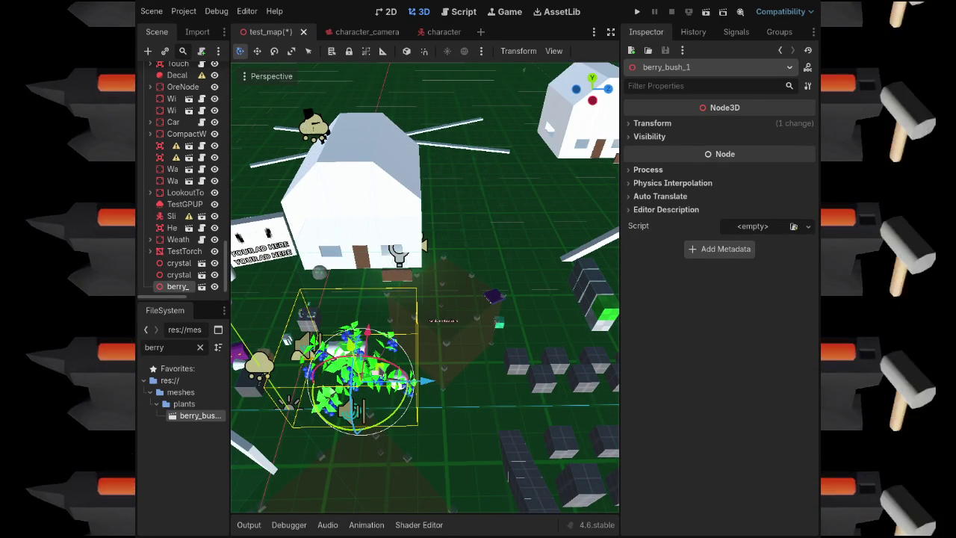
Move berry_bush_1 beside the large white building, partly along the X axis
key(g)
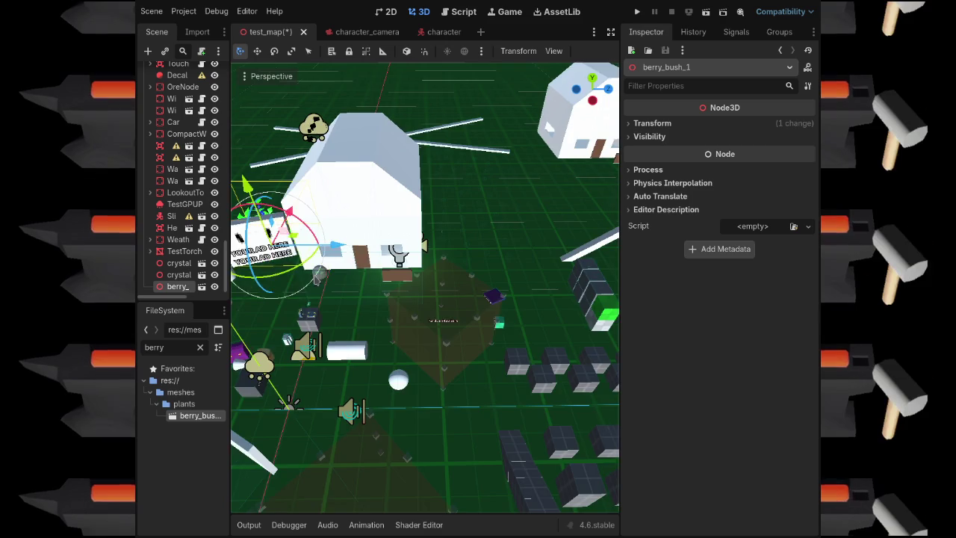
key(Return)
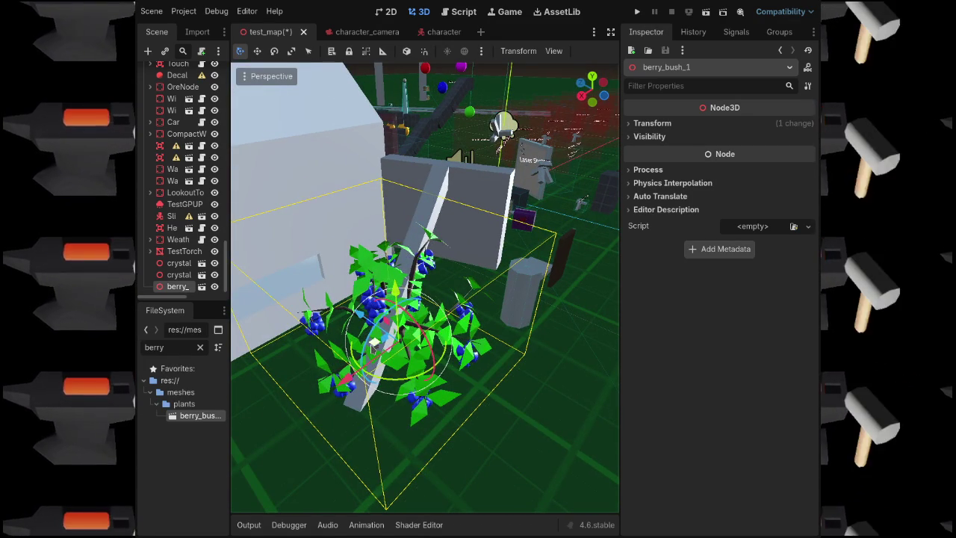
key(g)
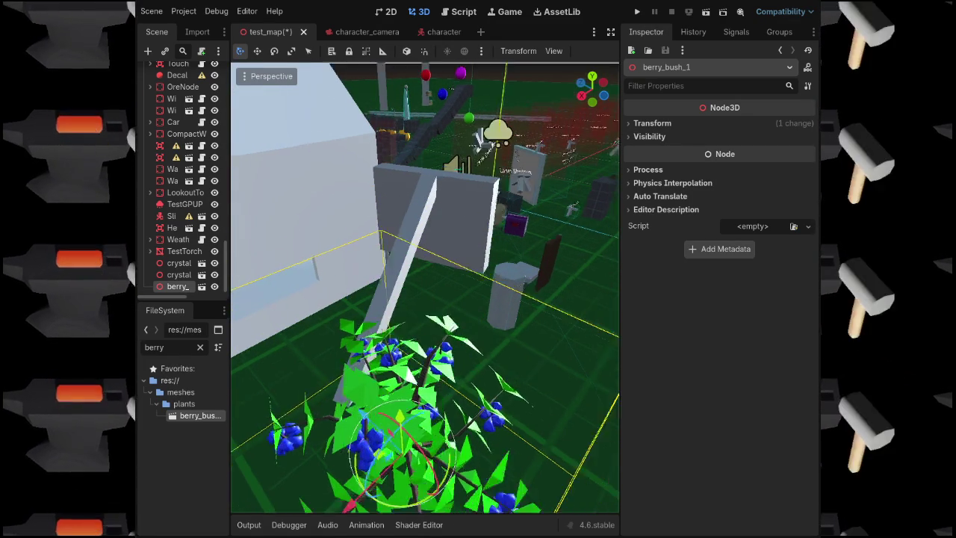
key(g)
key(x)
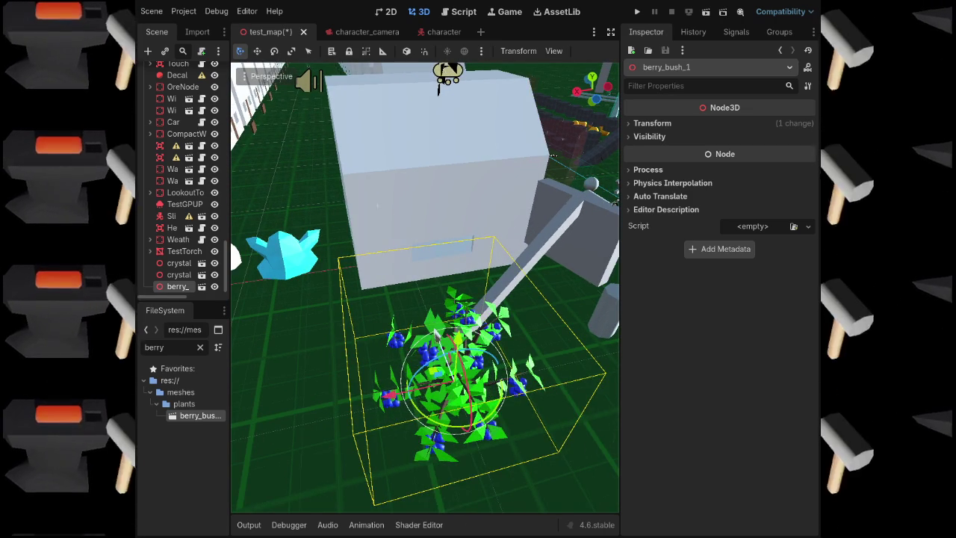
key(g)
click(430, 319)
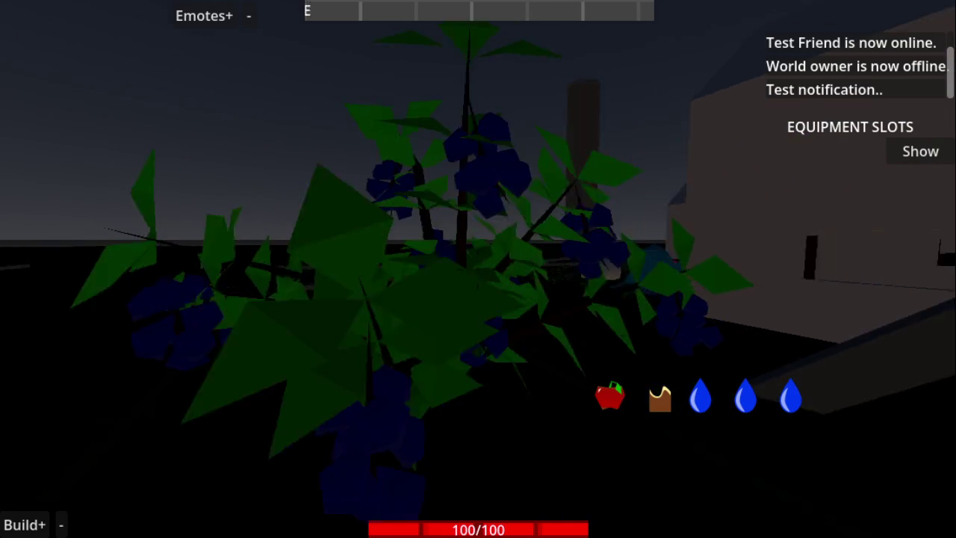
key(Escape)
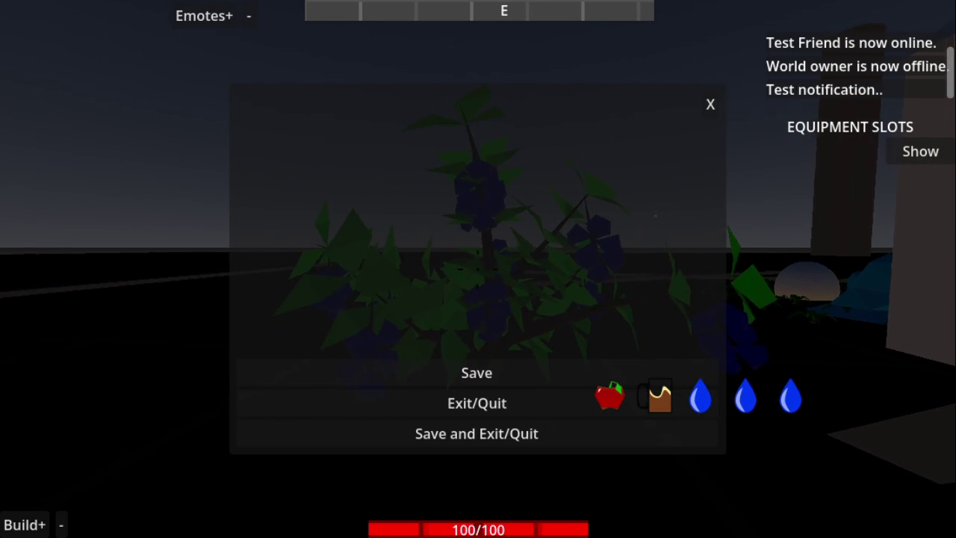
key(Escape)
key(Escape)
click(475, 398)
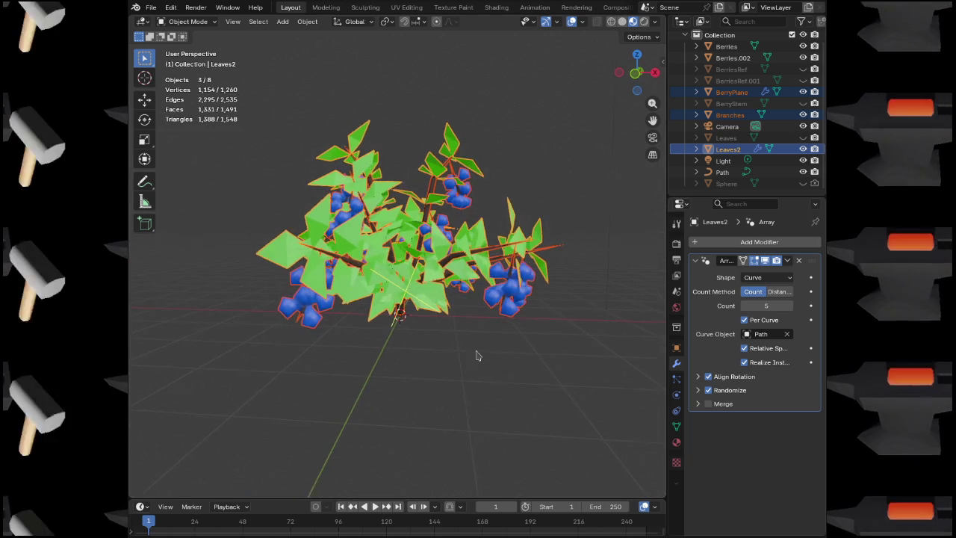
Select Branches, Leaves2 and BerryPlane together, cancelling the trial scalings
key(s)
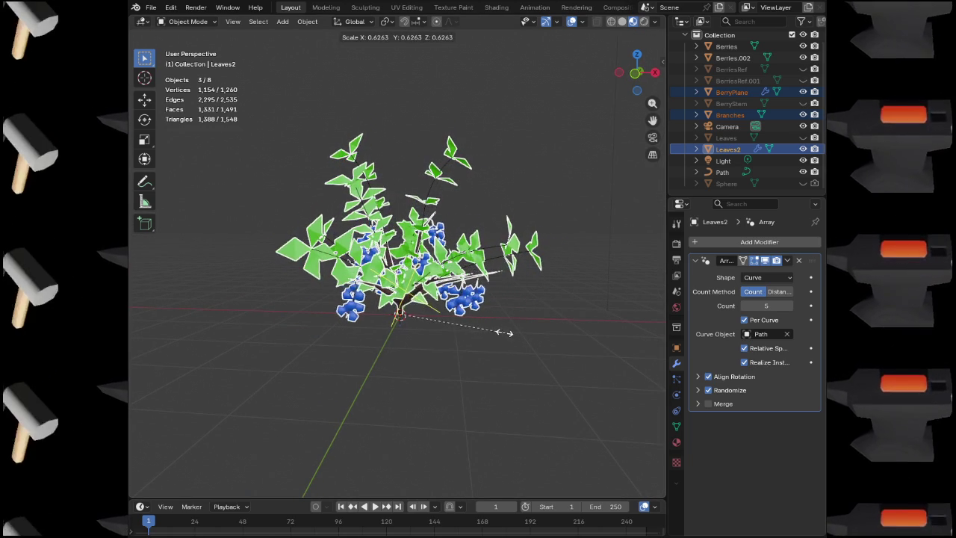
right_click(504, 333)
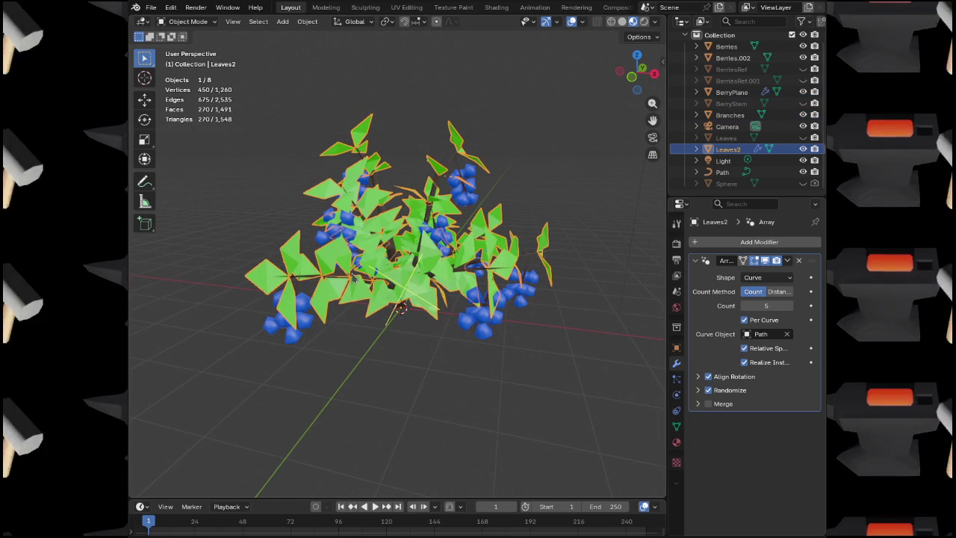
click(337, 282)
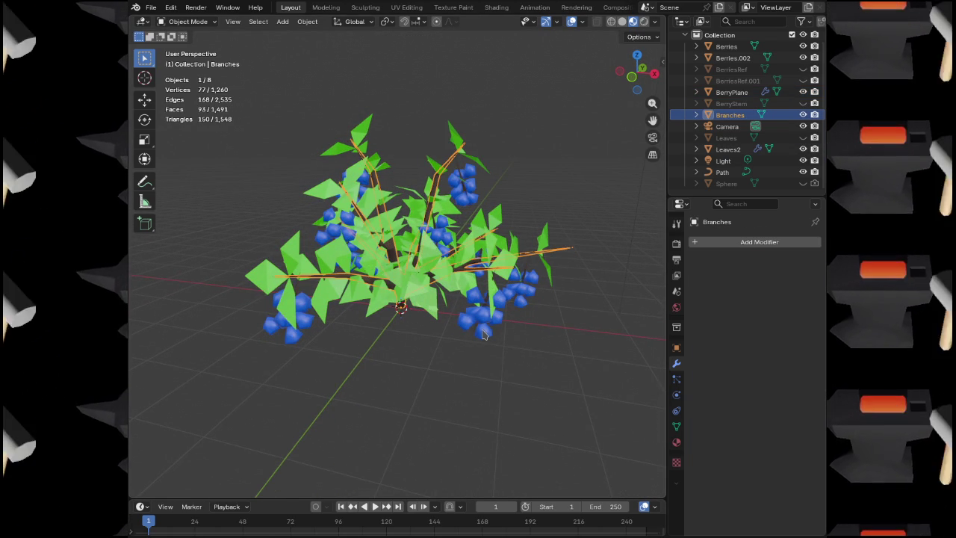
click(485, 335)
key(s)
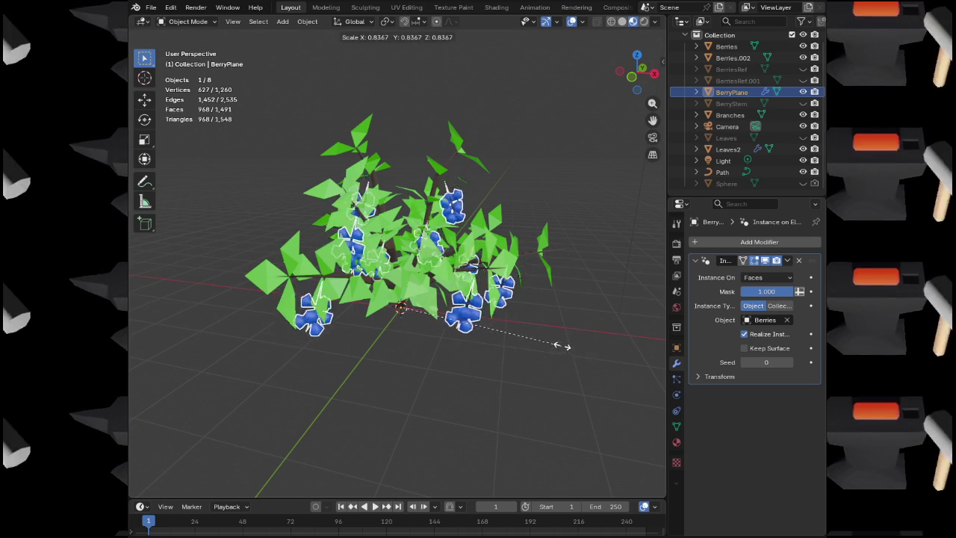
key(Escape)
click(344, 281)
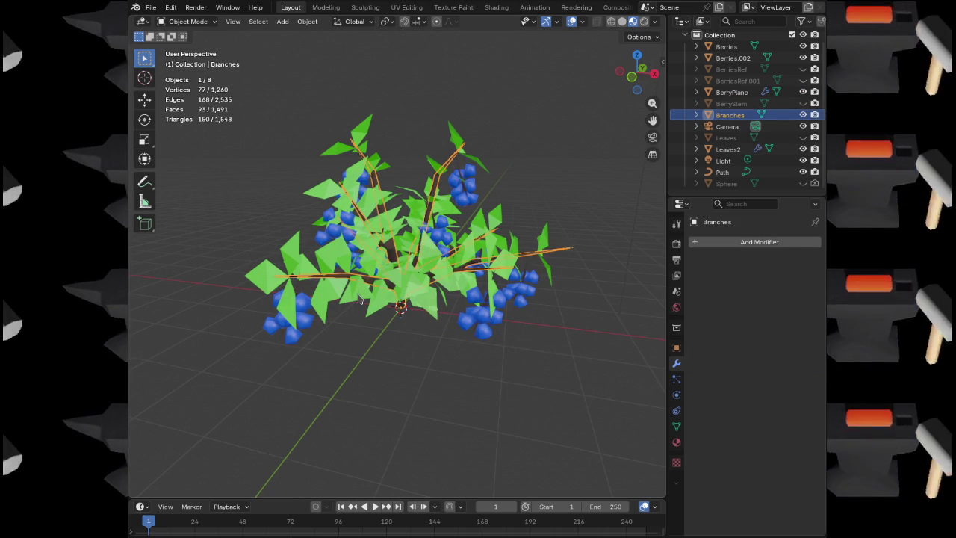
shift+click(360, 300)
shift+click(315, 325)
key(s)
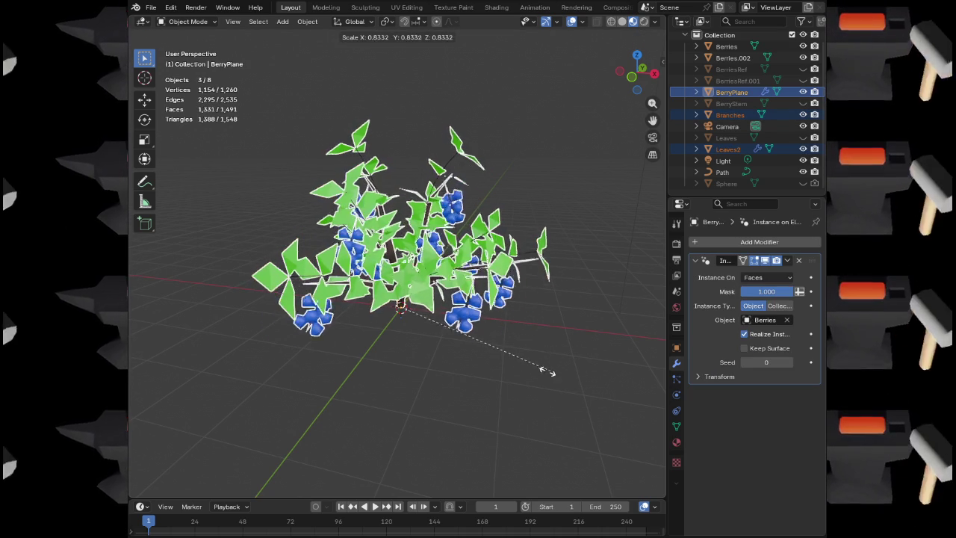
key(Escape)
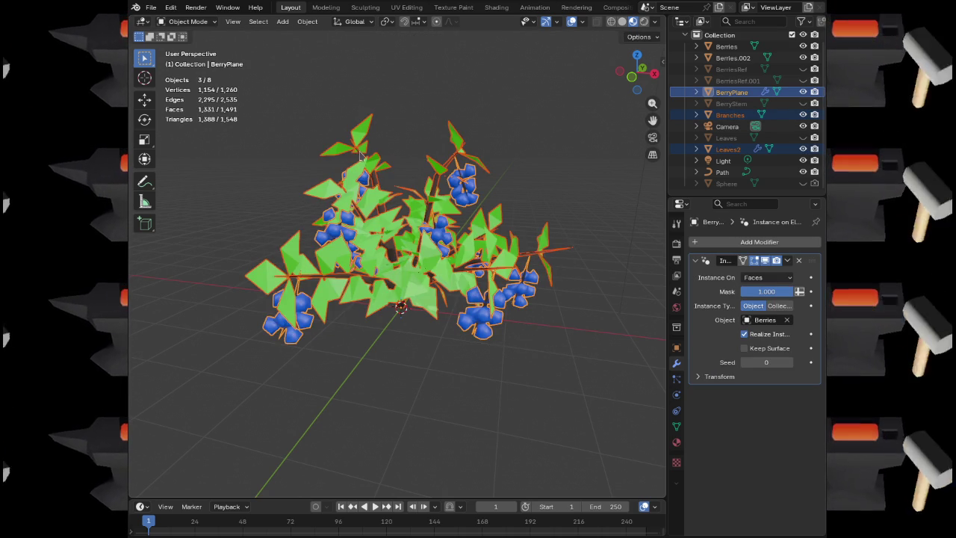
Add Path to the selection, switch to Front Orthographic view and open the Add menu
shift+click(360, 156)
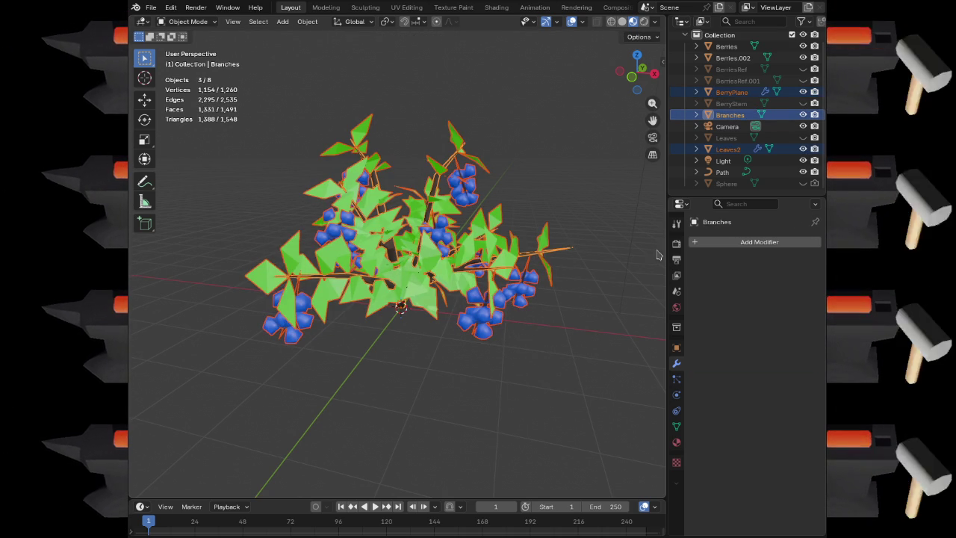
ctrl+click(723, 173)
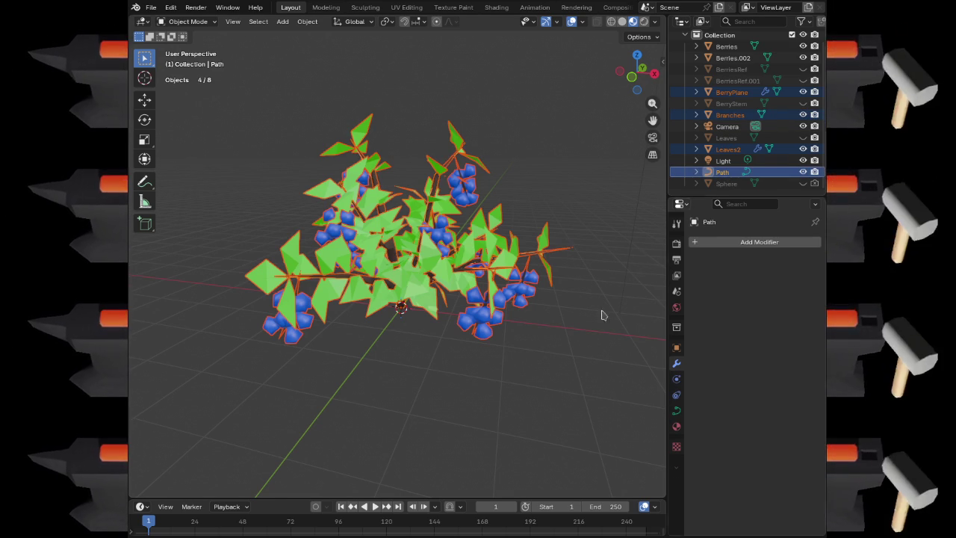
key(s)
key(Escape)
key(KP_1)
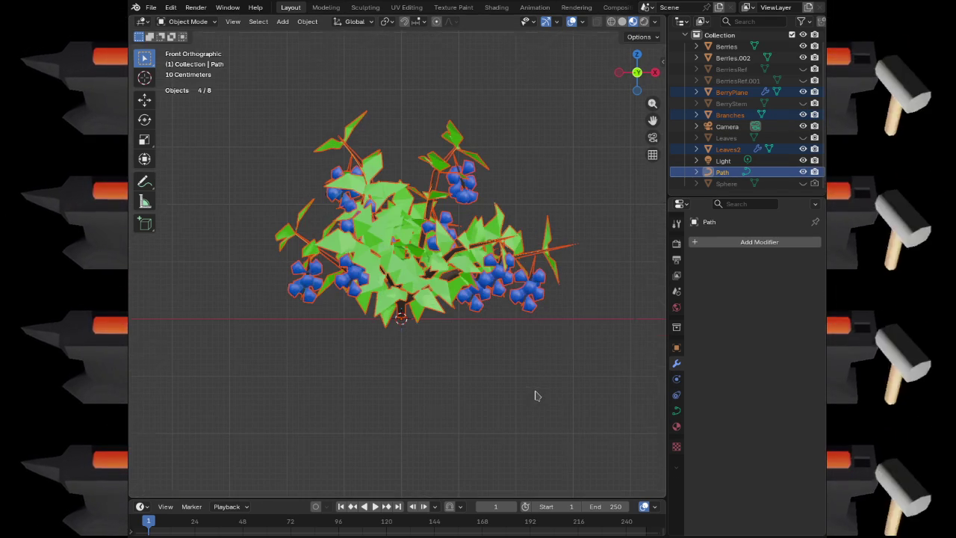
key(shift+a)
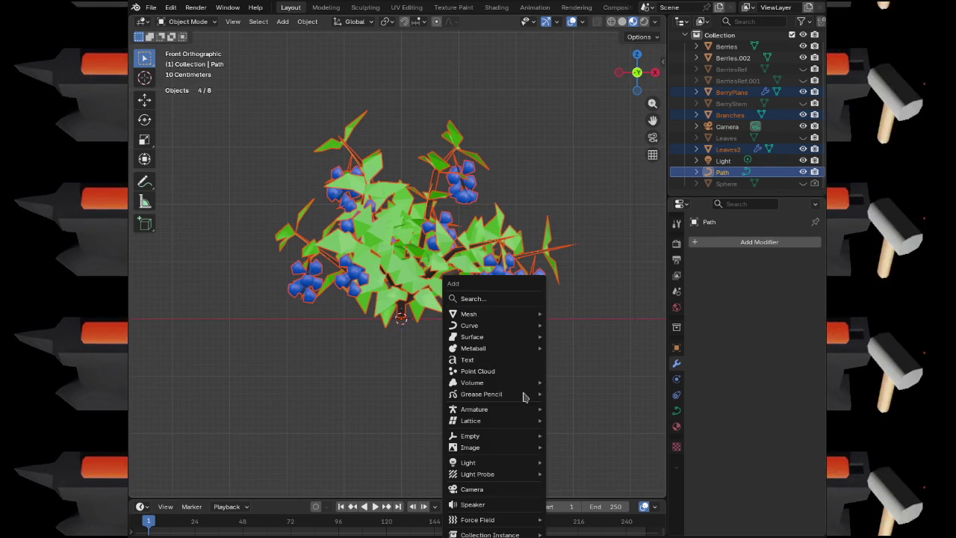
Add a Rigify Human meta-rig as a size reference, replacing an accidental single bone
mouse_move(523, 410)
click(583, 407)
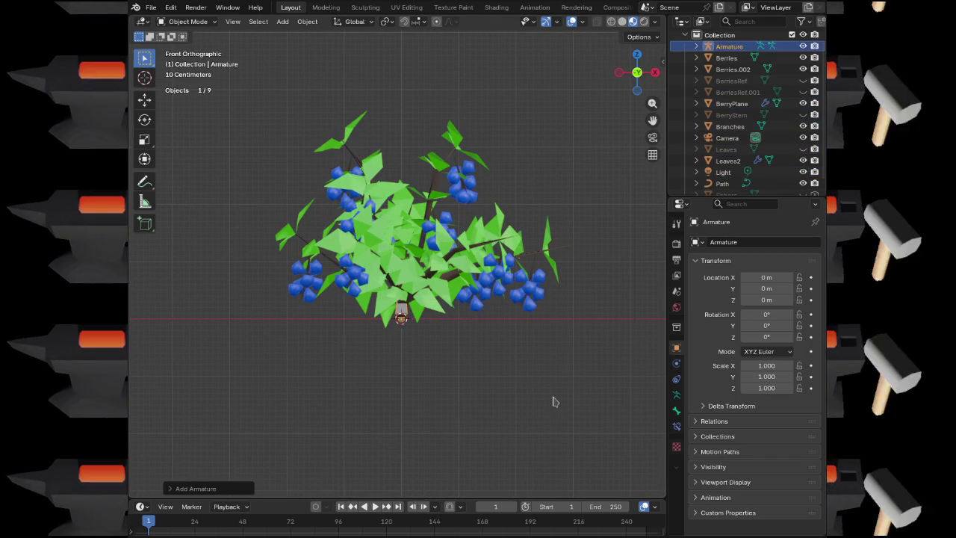
key(ctrl+z)
key(shift+a)
mouse_move(551, 392)
mouse_move(644, 403)
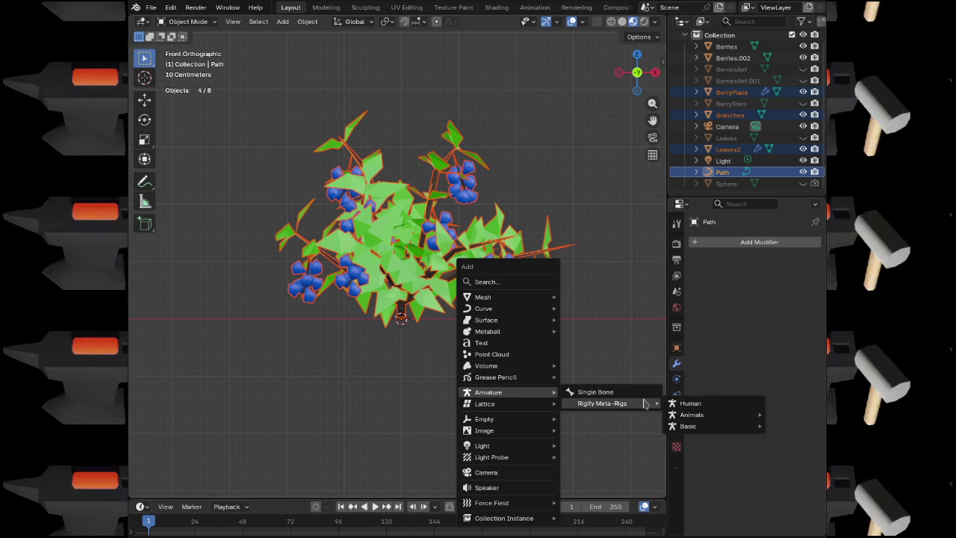
click(689, 403)
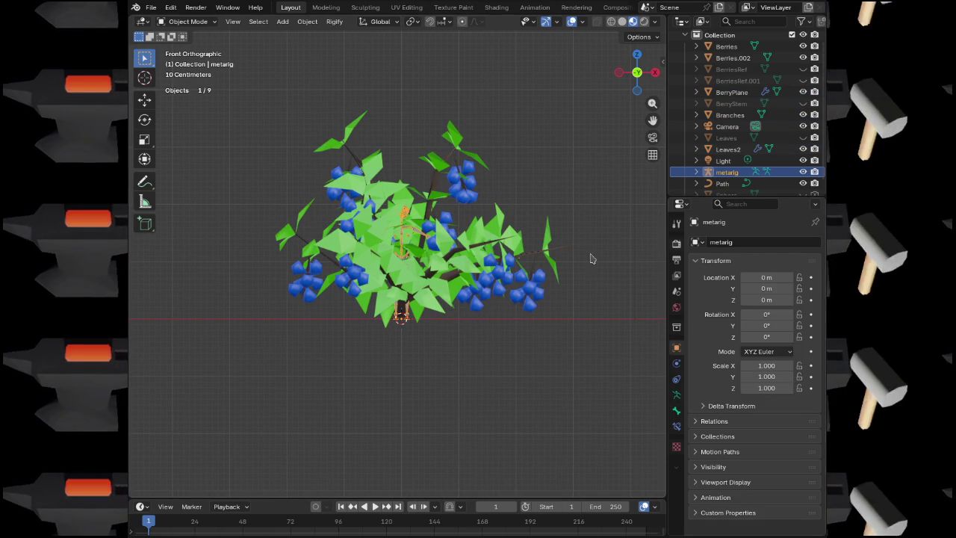
Scale BerryPlane, Leaves2, Branches and Path together down to 0.3939
click(496, 256)
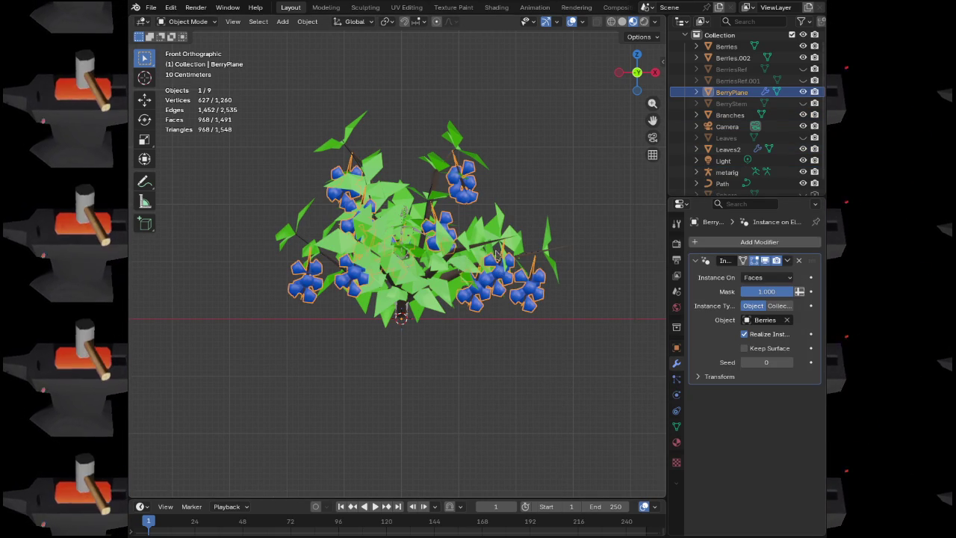
shift+click(500, 242)
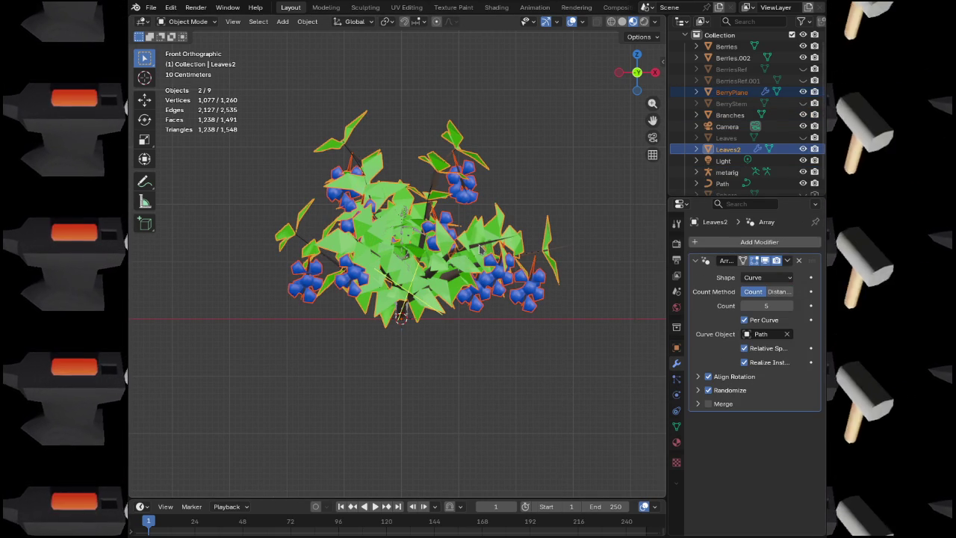
shift+click(479, 248)
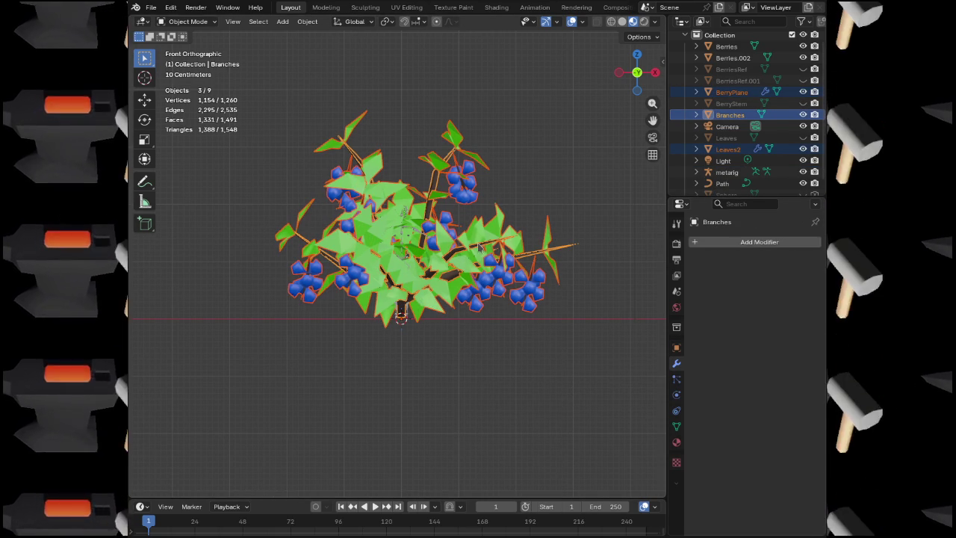
ctrl+click(722, 183)
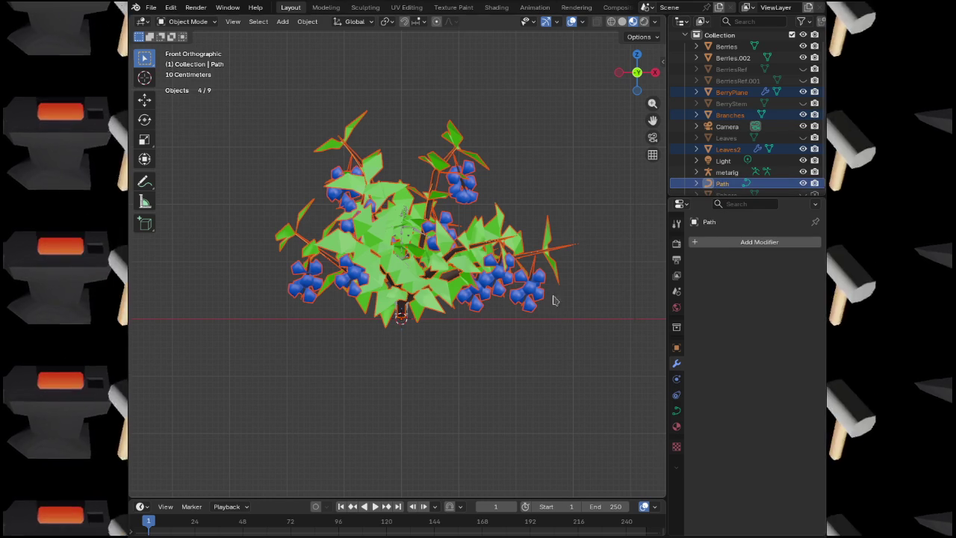
key(s)
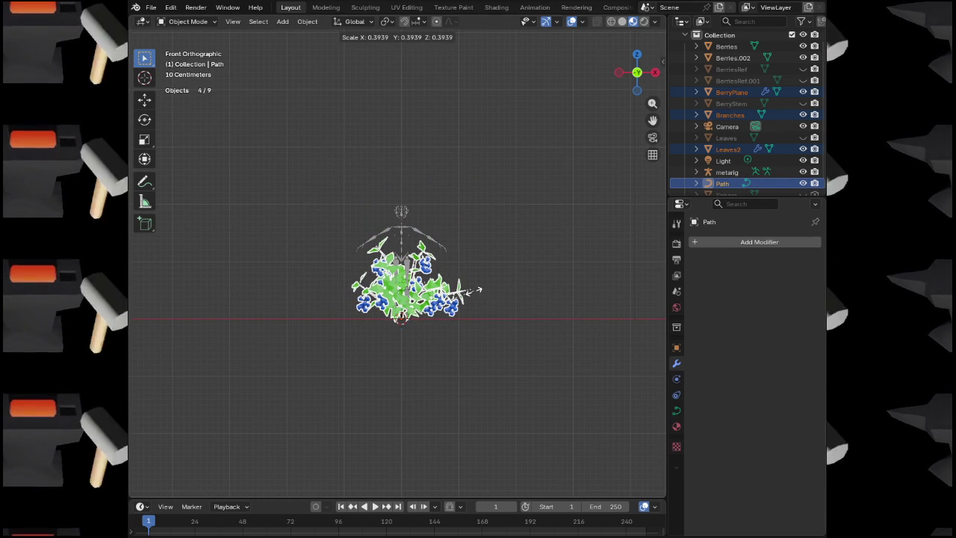
click(472, 290)
scroll(448, 299, up, 4)
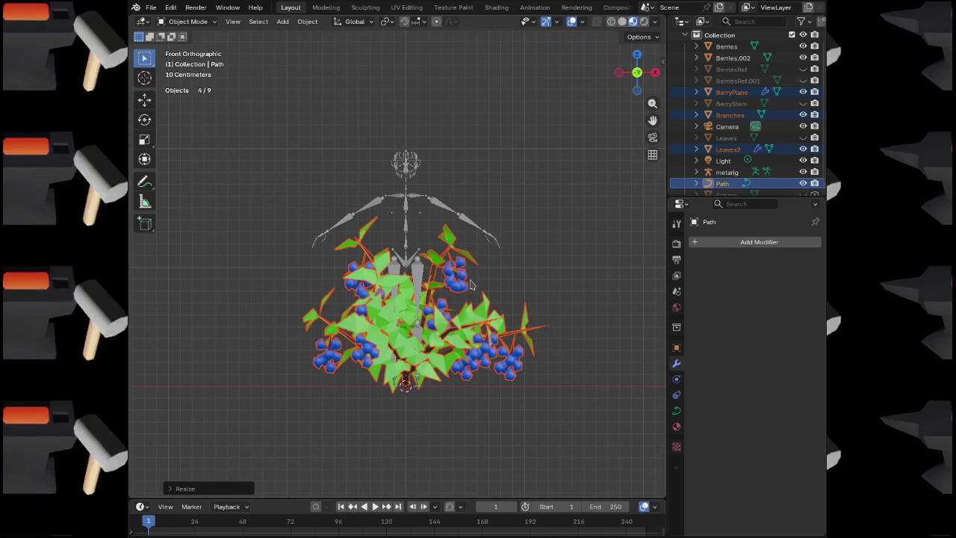
Apply all transforms to the selected bush parts, then to Leaves2 and Branches
click(307, 22)
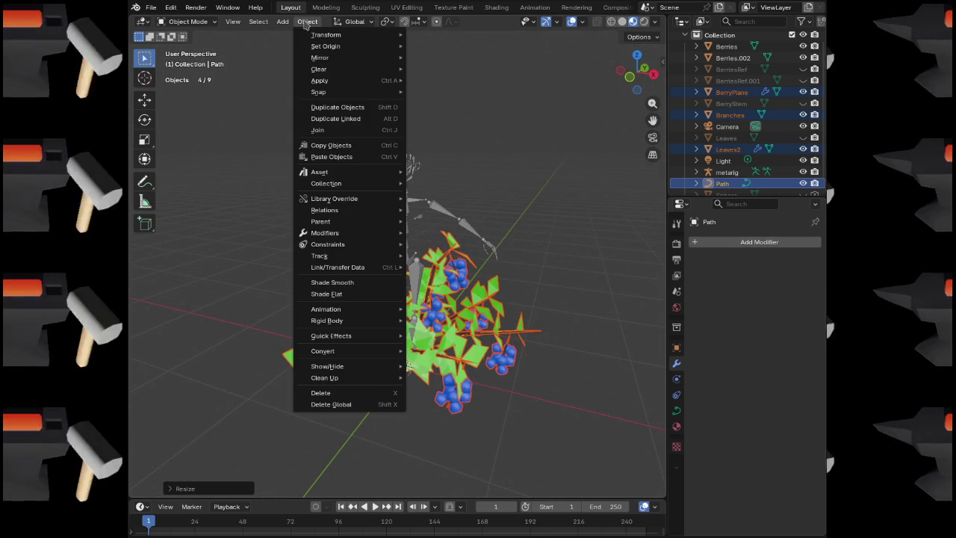
mouse_move(349, 80)
click(460, 118)
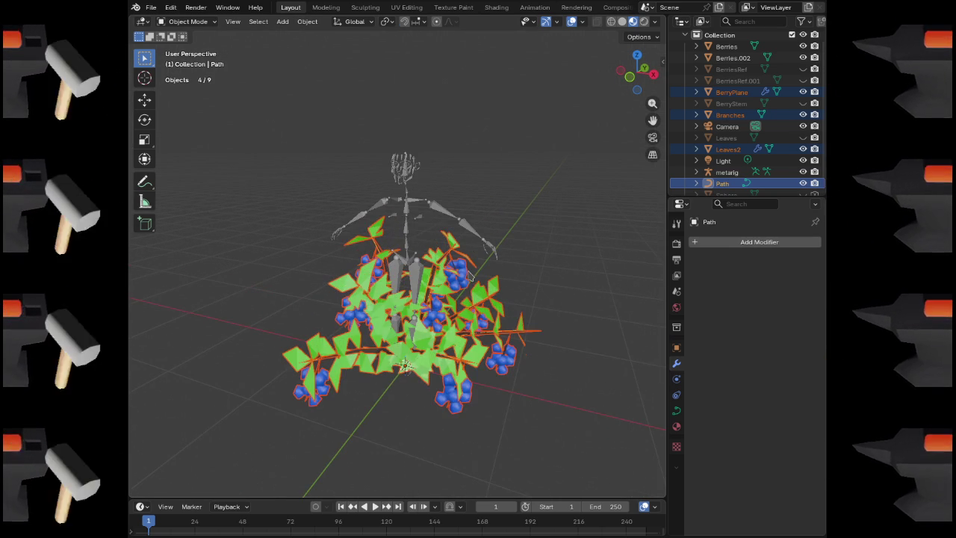
click(431, 266)
click(307, 21)
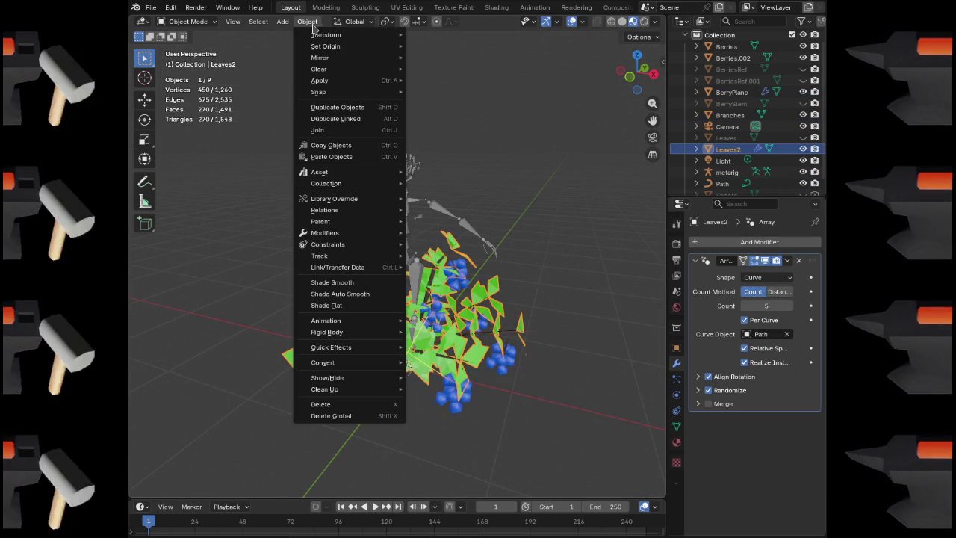
mouse_move(351, 80)
click(445, 114)
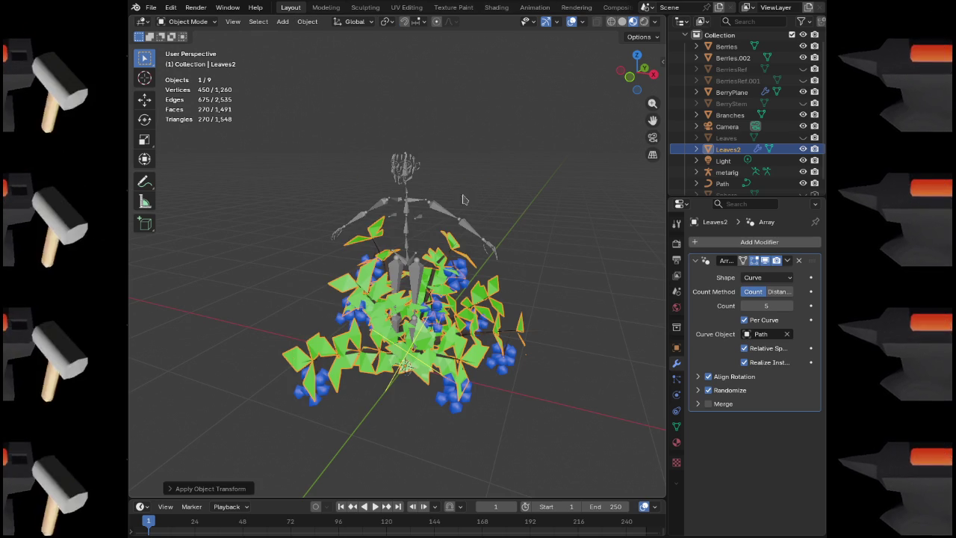
click(433, 277)
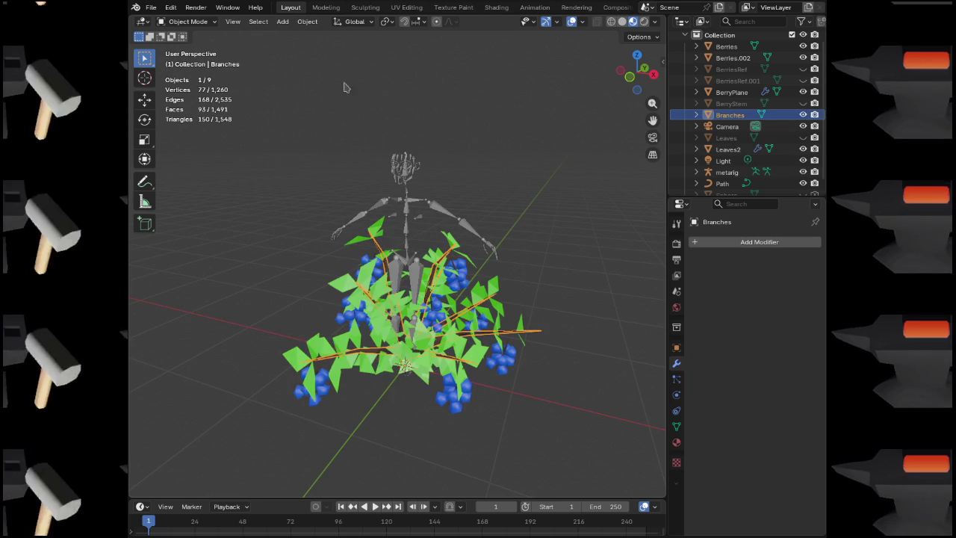
click(307, 21)
mouse_move(344, 80)
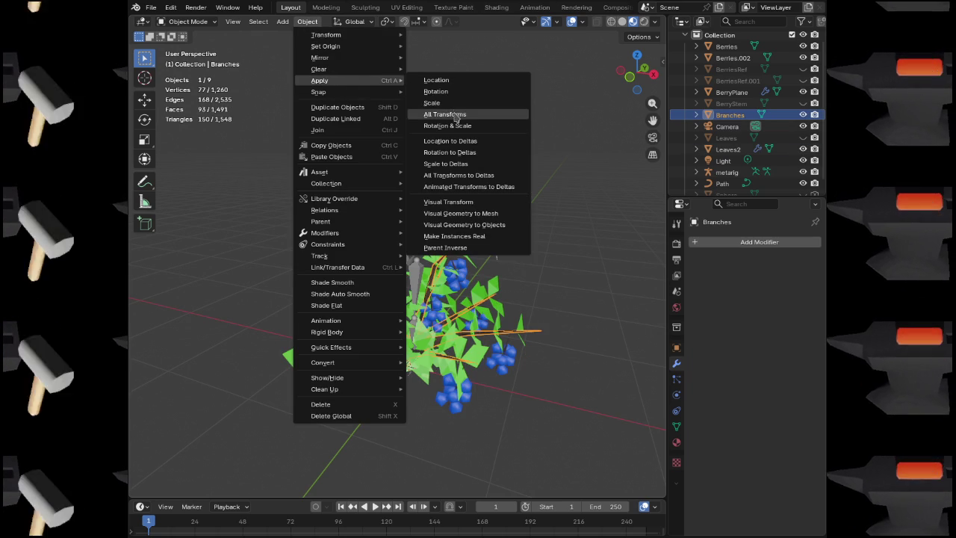
click(447, 114)
Show the transform panel, apply all transforms to BerryPlane, then undo it
click(475, 361)
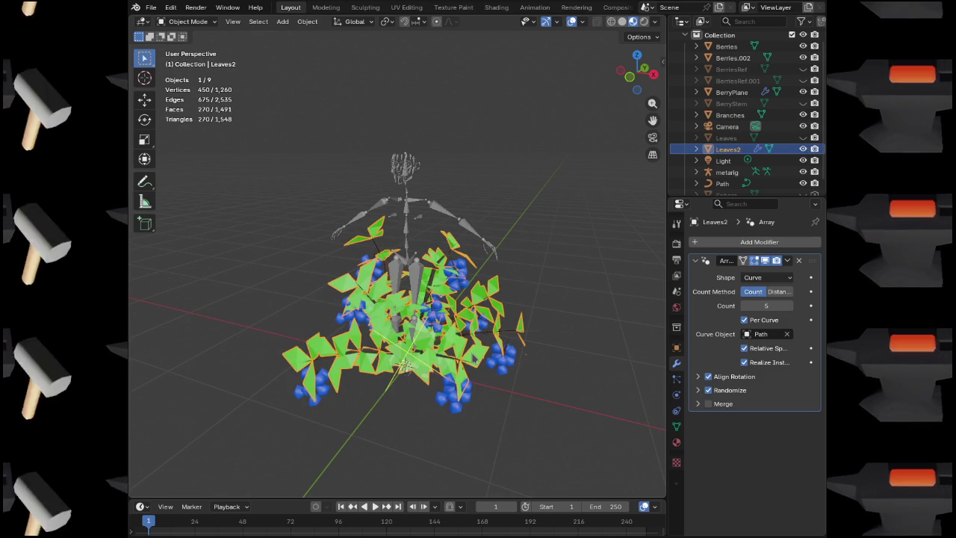
key(n)
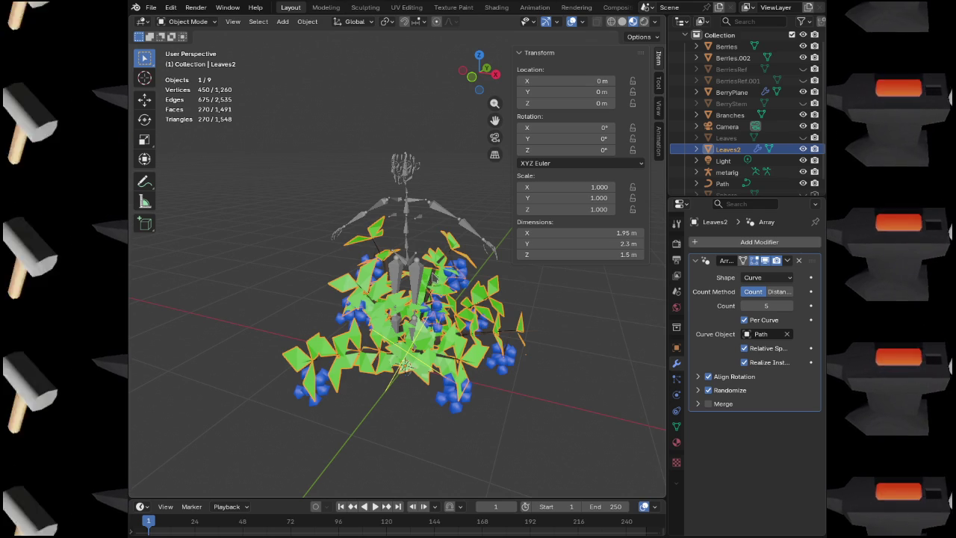
click(463, 280)
click(463, 280)
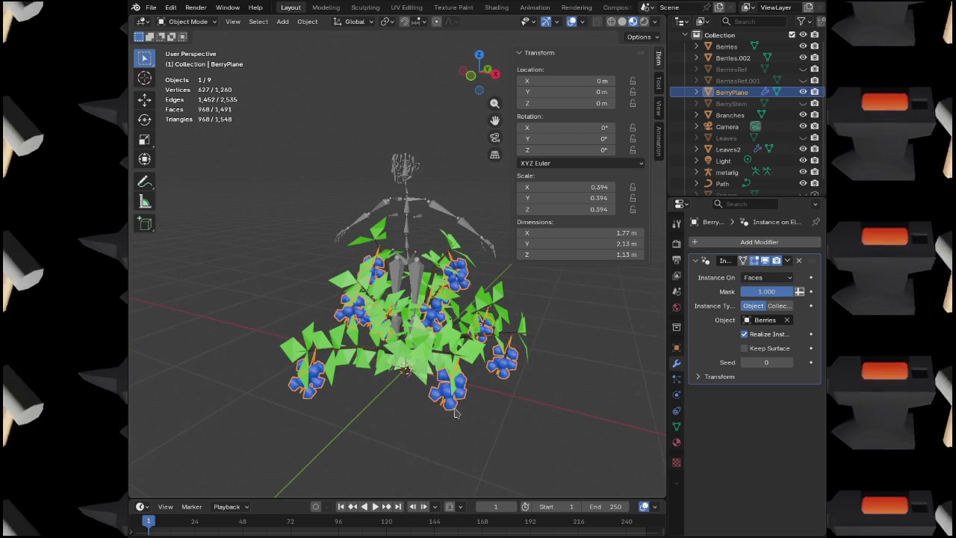
click(311, 22)
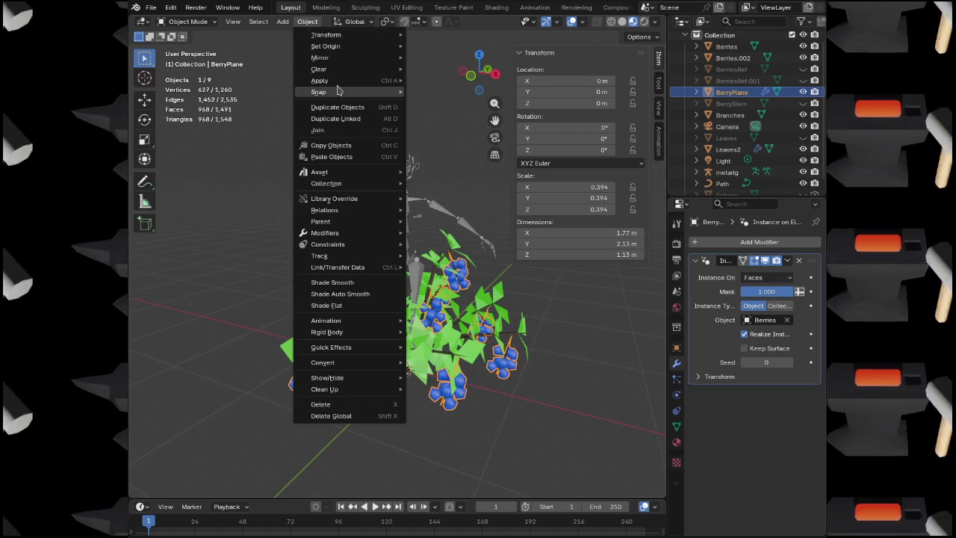
mouse_move(396, 82)
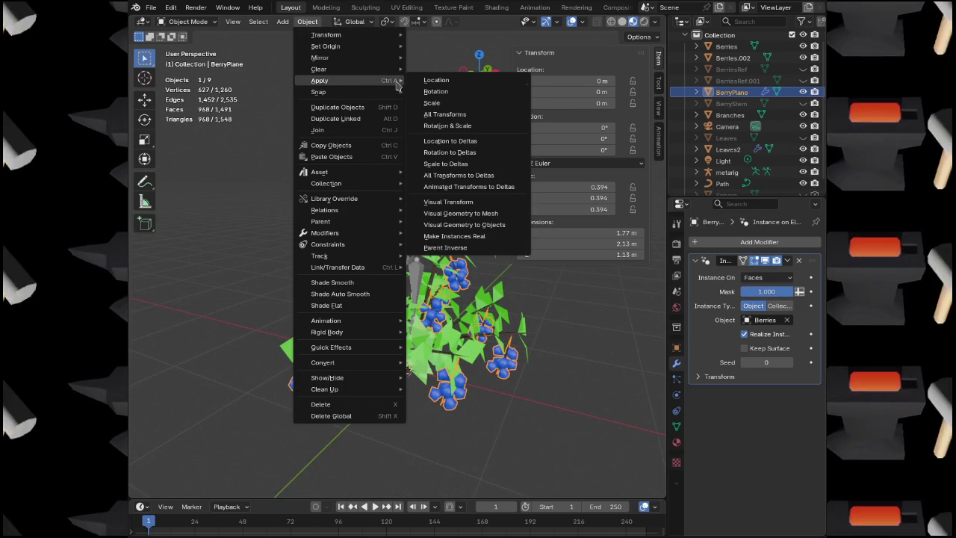
click(440, 116)
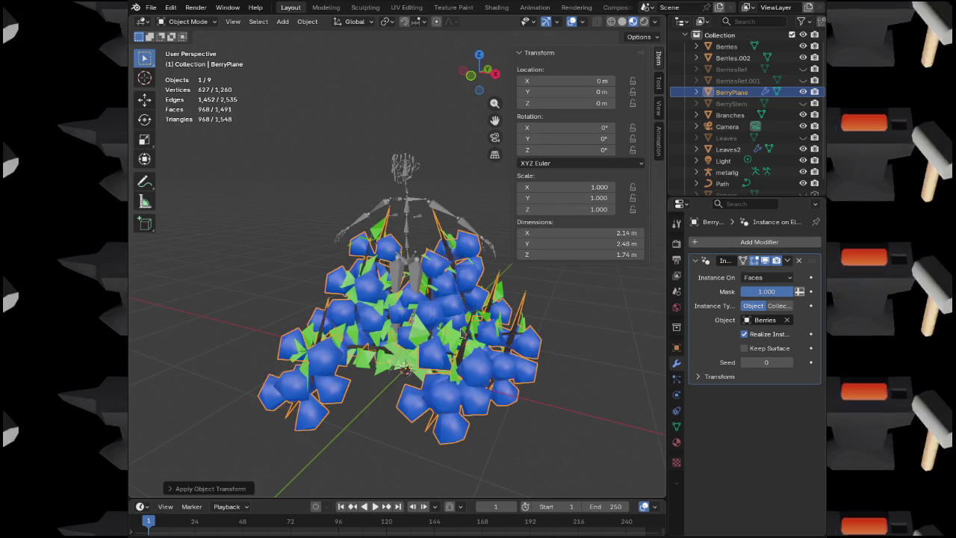
scroll(481, 384, down, 4)
mouse_move(508, 332)
mouse_down()
mouse_move(352, 380)
mouse_move(437, 379)
mouse_move(436, 365)
mouse_up()
key(ctrl+z)
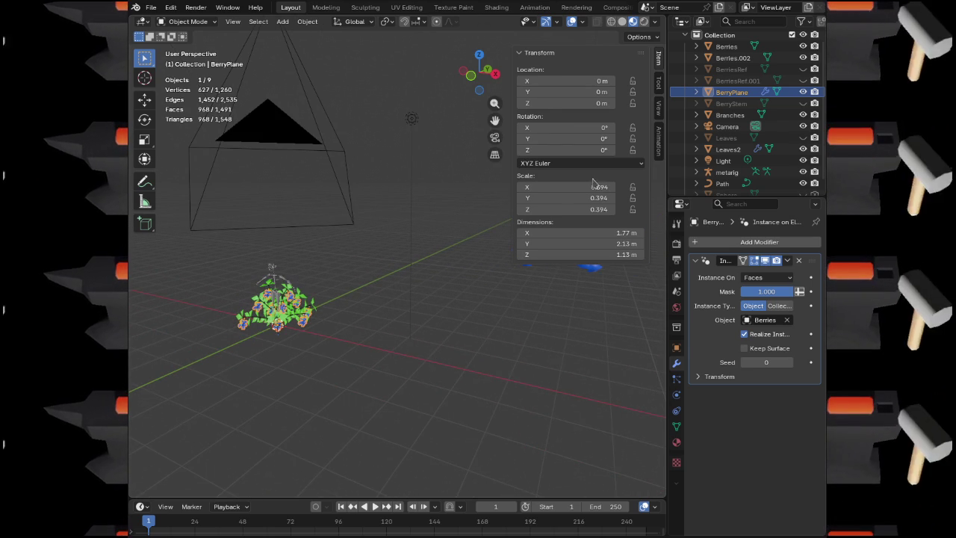
Set the Berries object's X scale to 0.394
double_click(567, 187)
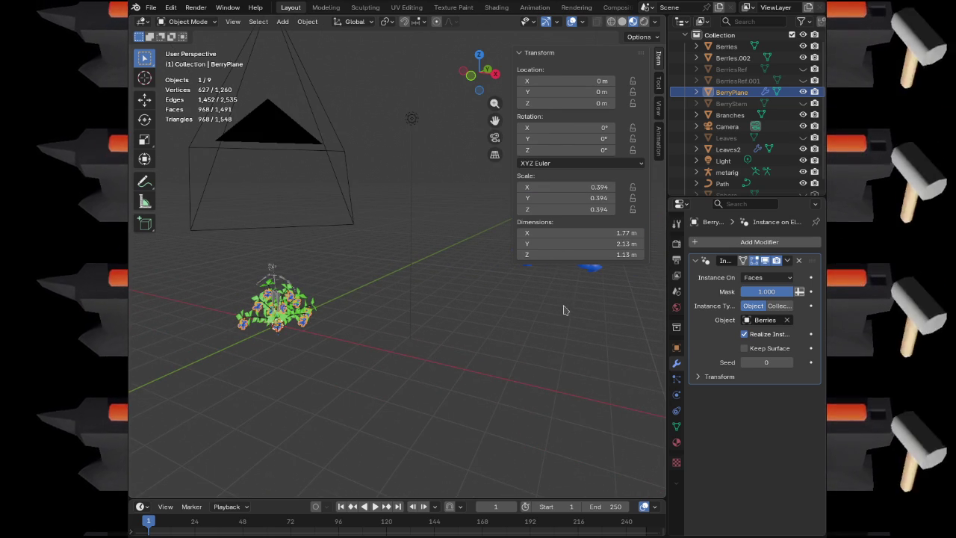
drag(453, 346, 420, 365)
click(349, 327)
drag(350, 350, 459, 311)
text(0.394)
key(Return)
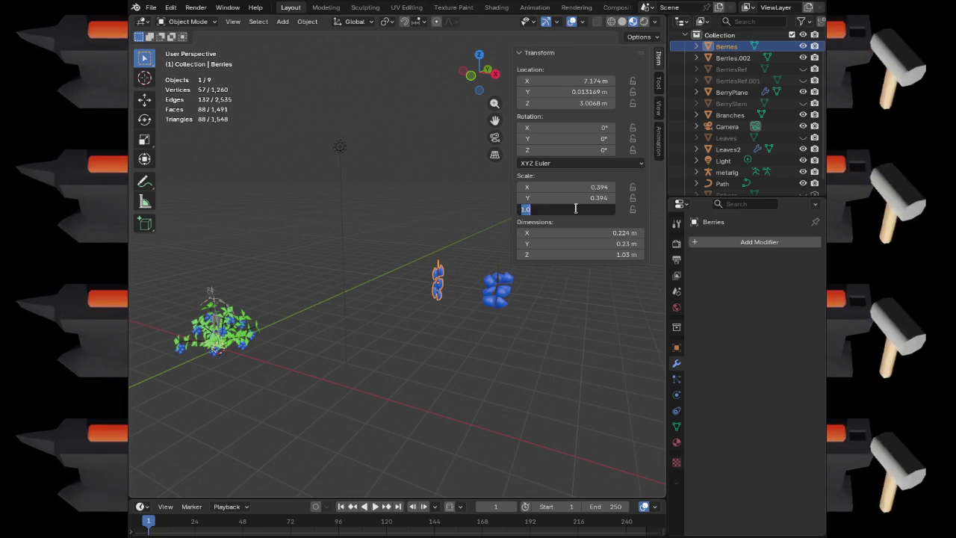
drag(347, 312, 418, 309)
scroll(418, 309, up, 5)
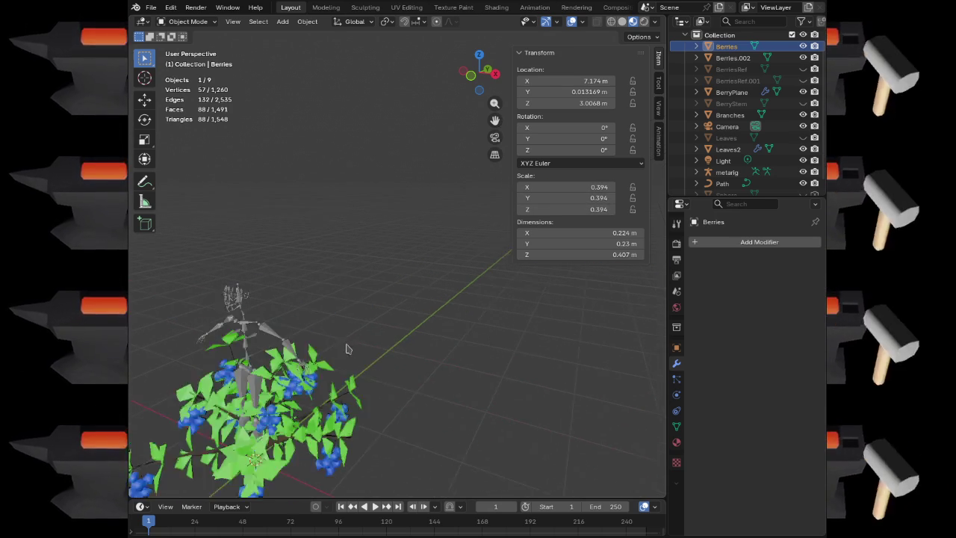
Apply rotation and scale to BerryPlane
click(290, 425)
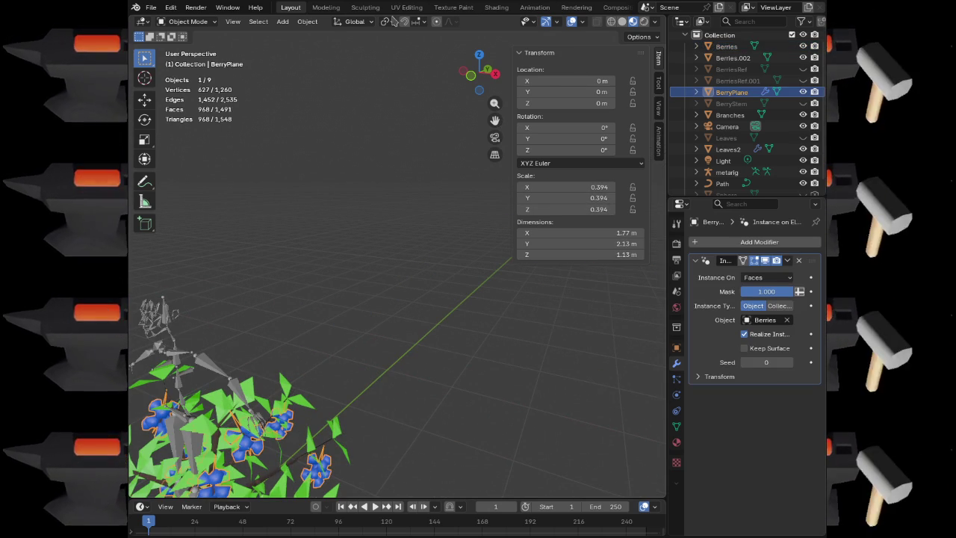
click(309, 23)
mouse_move(342, 81)
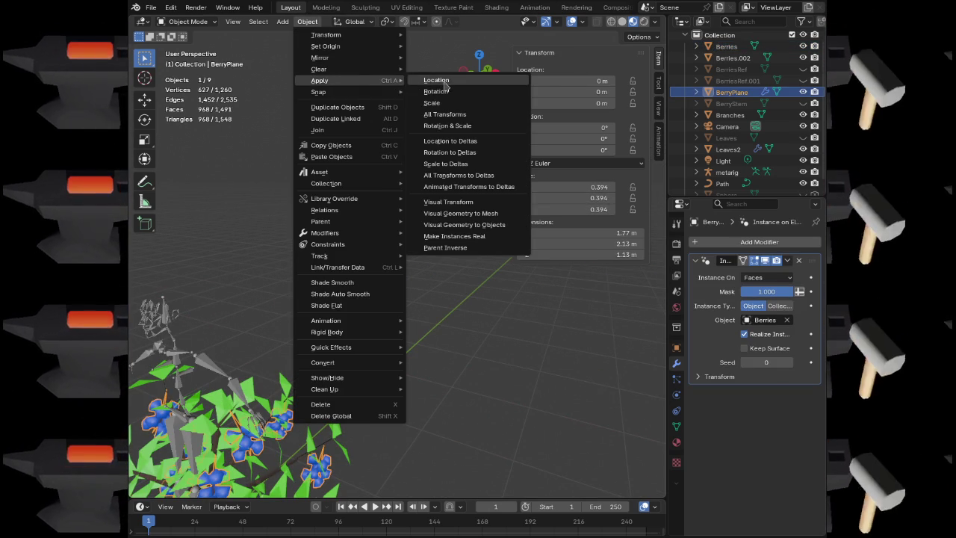
click(445, 125)
scroll(373, 265, down, 5)
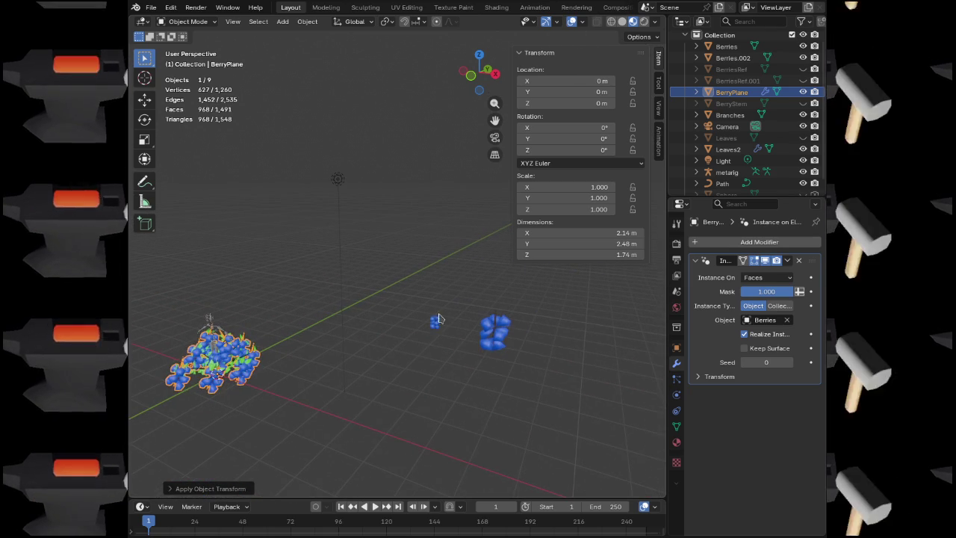
Apply all transforms to the Berries object, redoing it after an undo, and frame it
click(436, 322)
click(307, 21)
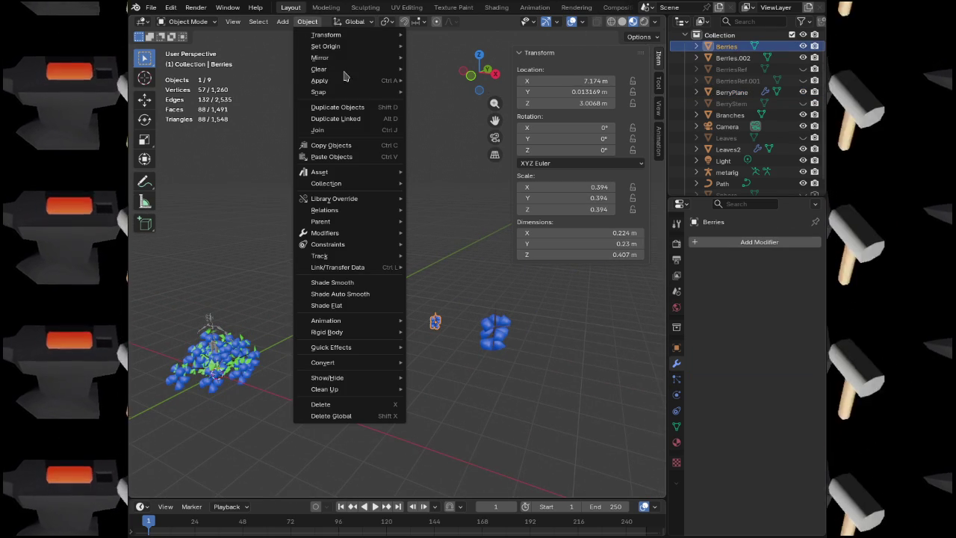
mouse_move(355, 85)
click(460, 116)
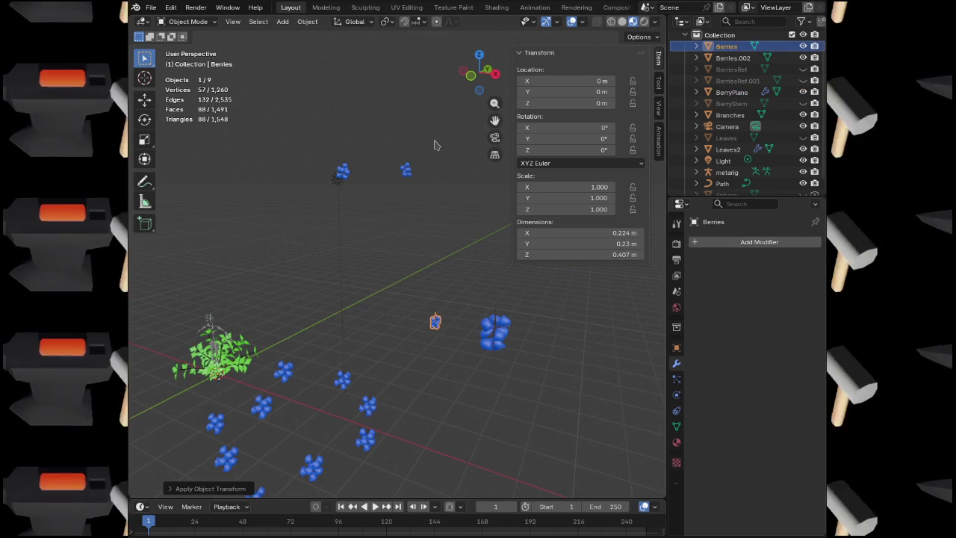
key(ctrl+z)
click(307, 21)
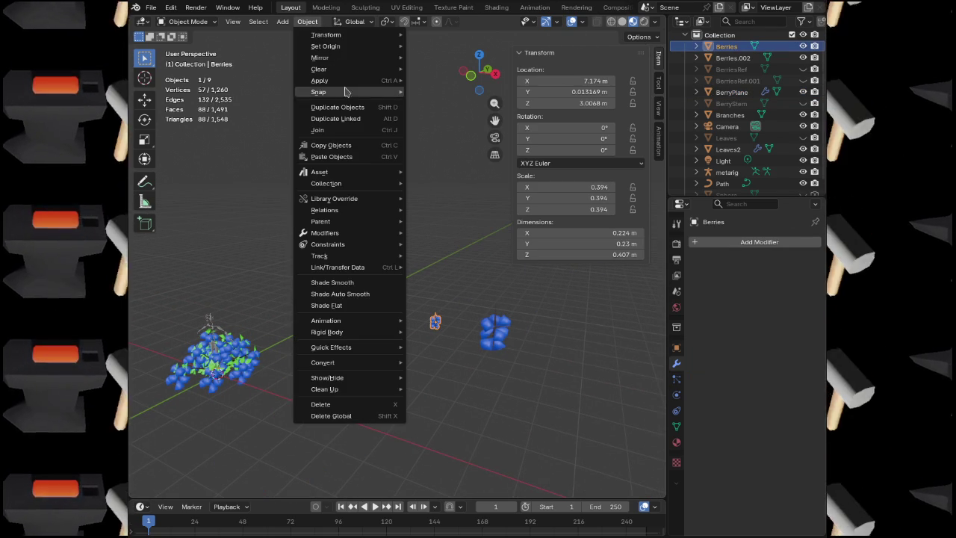
mouse_move(345, 82)
click(454, 115)
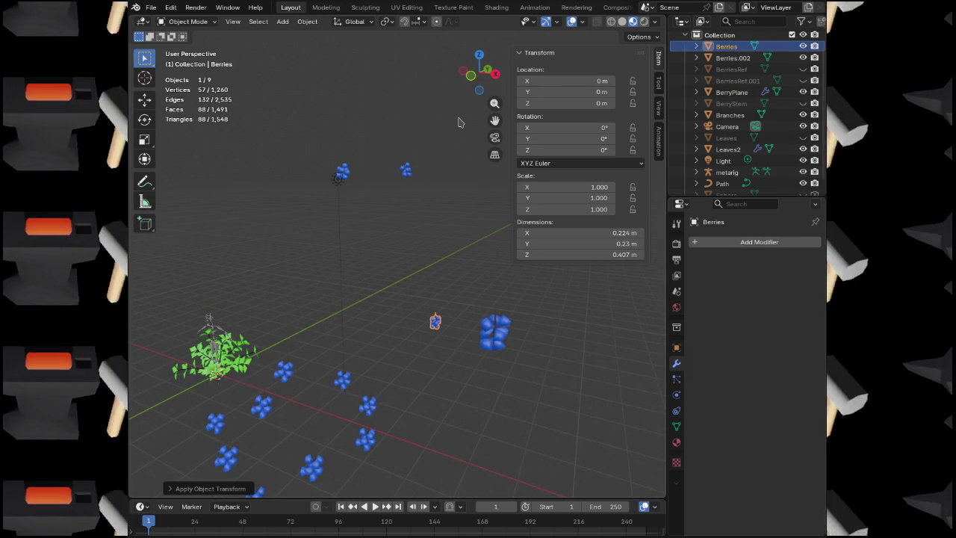
scroll(312, 307, down, 6)
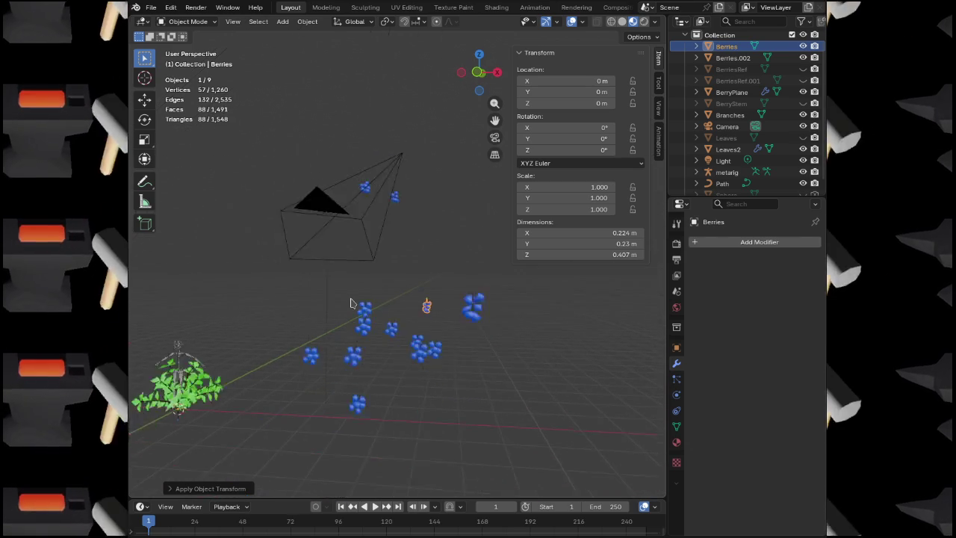
key(KP_Decimal)
scroll(433, 264, up, 8)
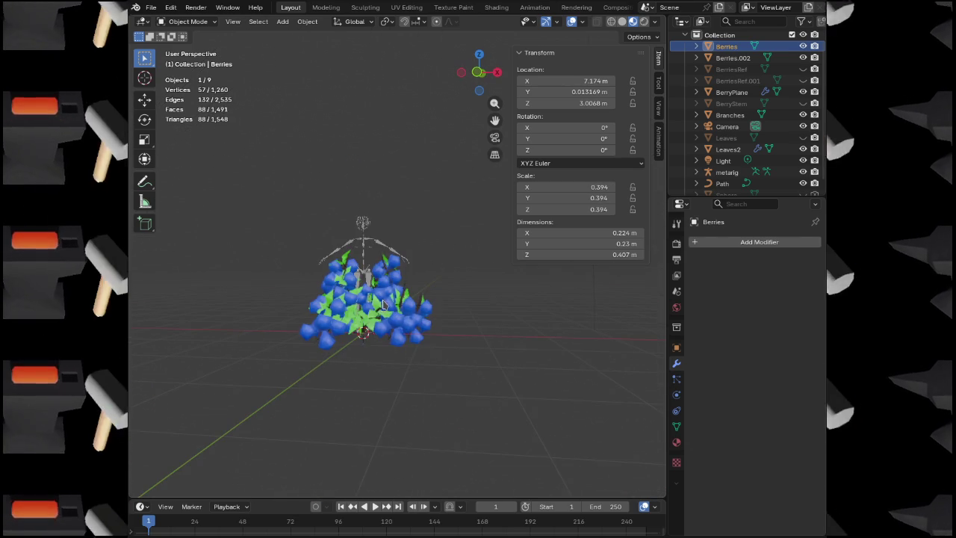
Revert BerryPlane's scale back to 0.394
click(407, 254)
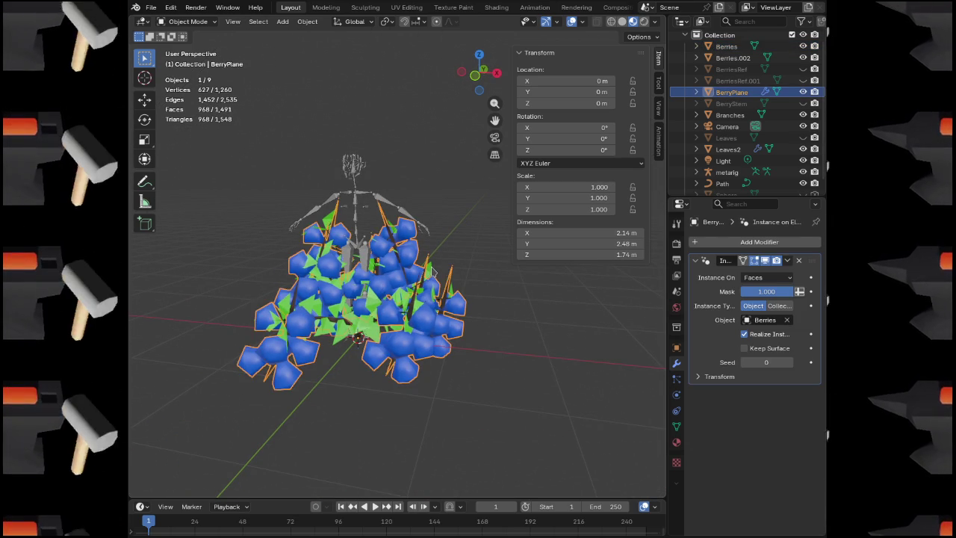
key(s)
click(433, 273)
scroll(469, 324, down, 3)
scroll(470, 324, up, 3)
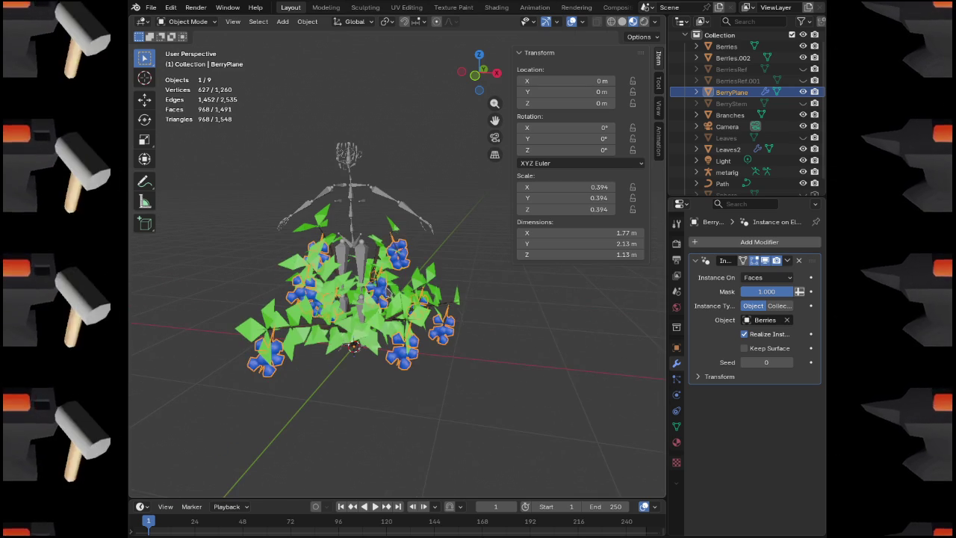
Apply all transforms to the Path curve, then reselect BerryPlane
click(722, 183)
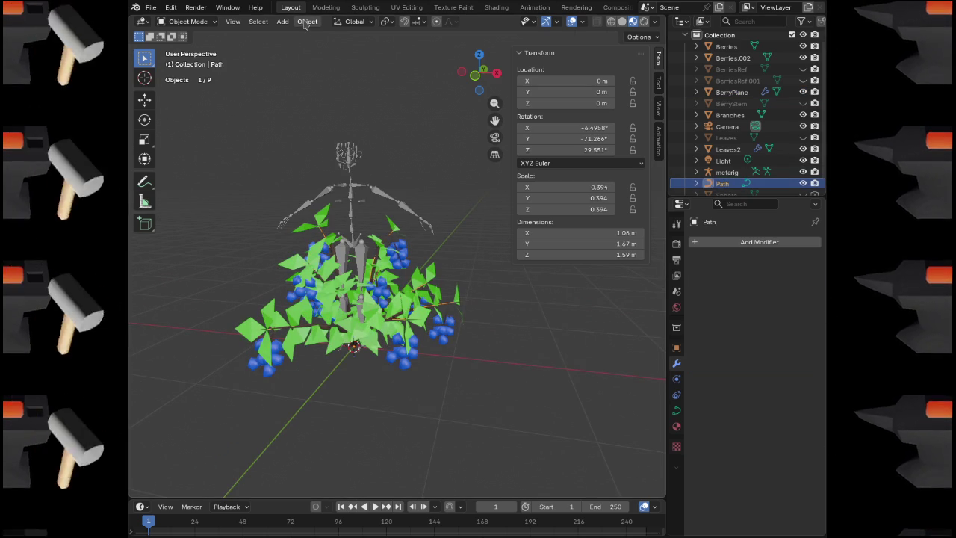
click(307, 22)
mouse_move(341, 85)
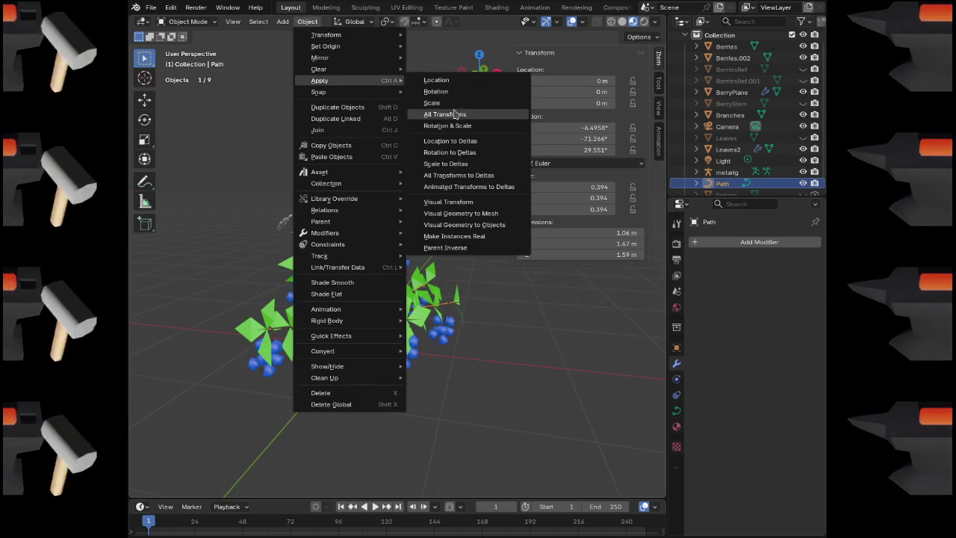
click(456, 115)
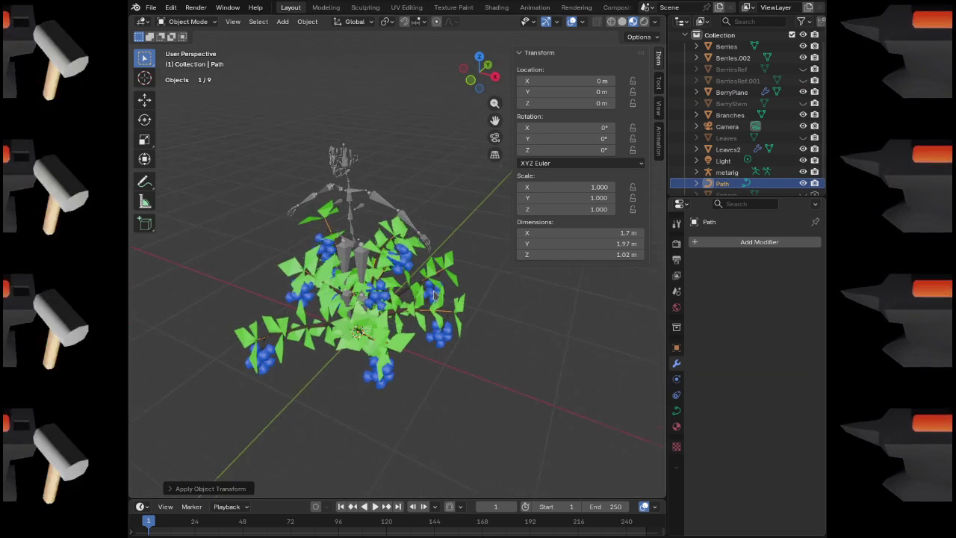
click(410, 265)
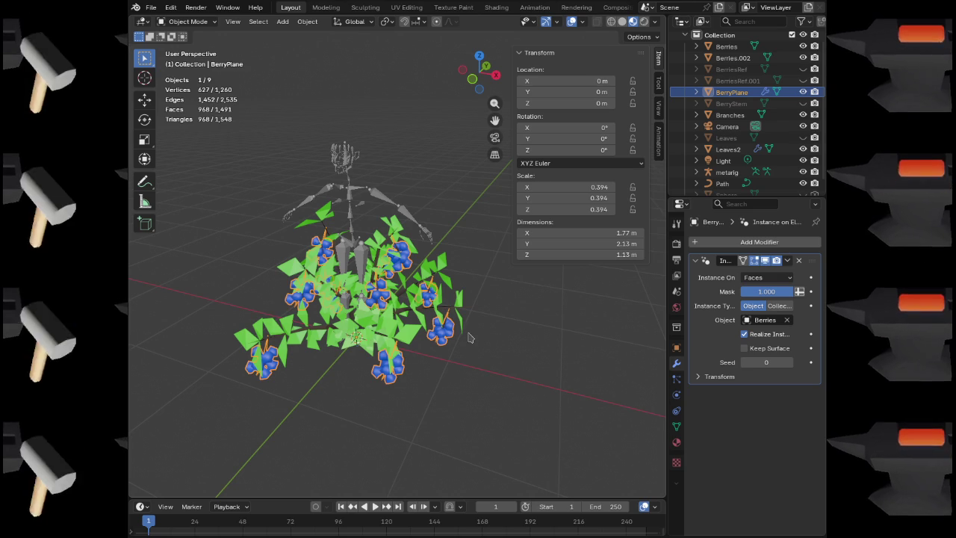
scroll(487, 324, down, 5)
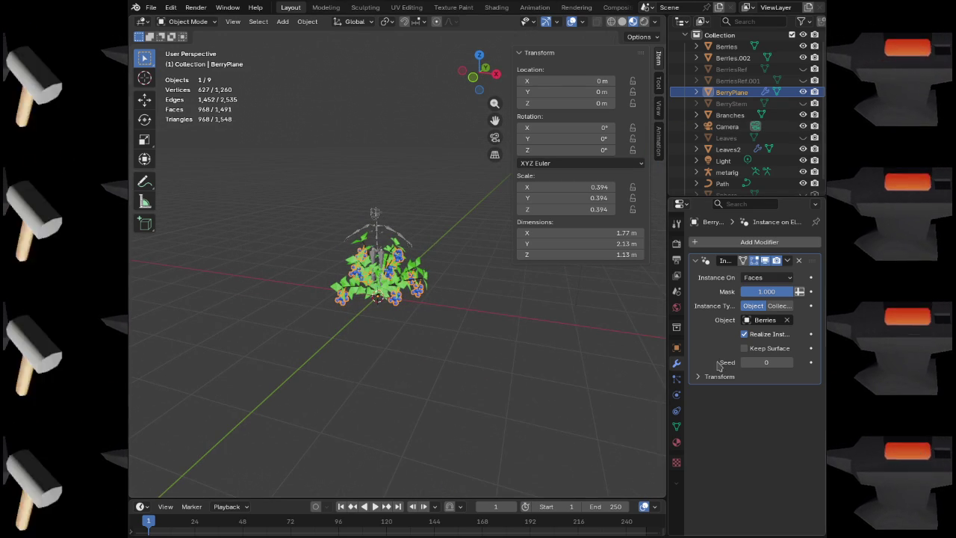
Apply BerryPlane's transforms so its scale reads 1.000
scroll(427, 301, up, 5)
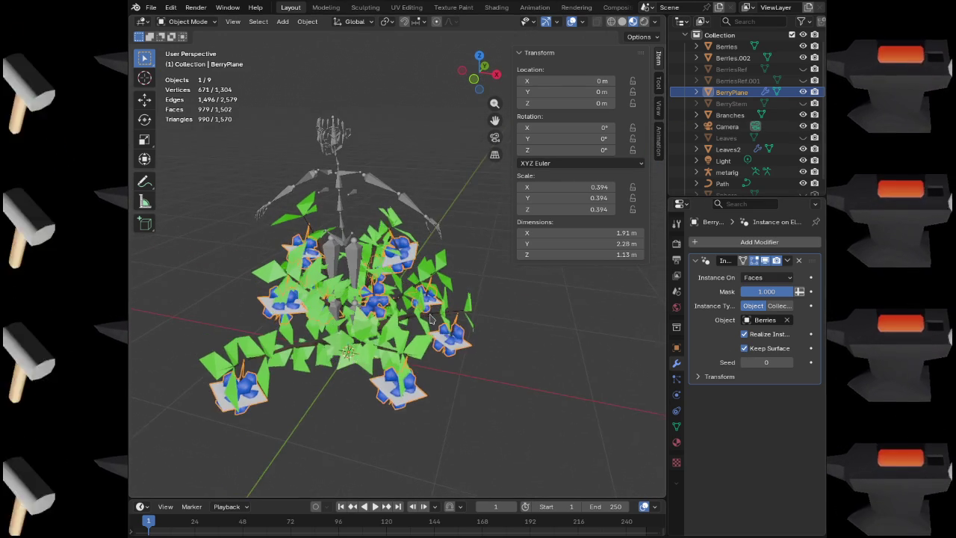
key(Tab)
key(Tab)
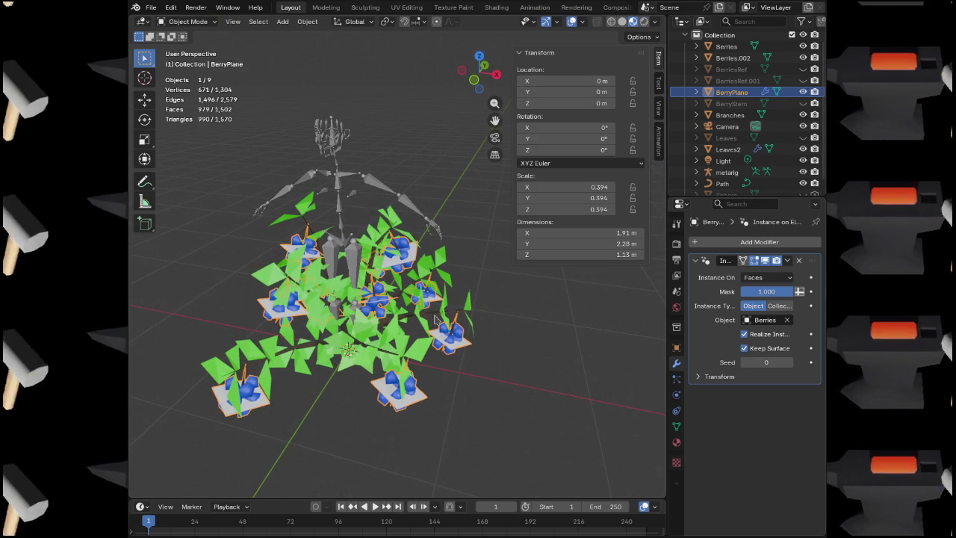
click(305, 22)
mouse_move(344, 80)
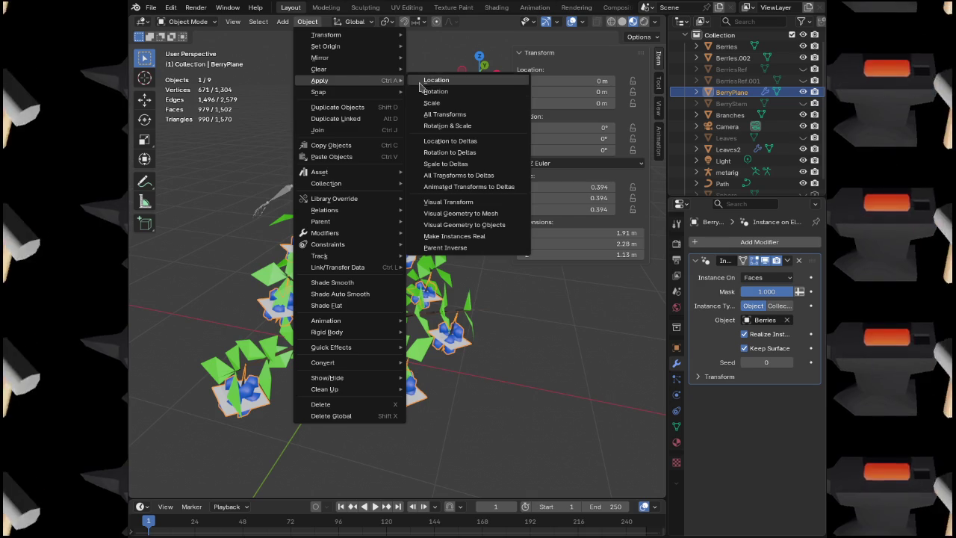
click(467, 121)
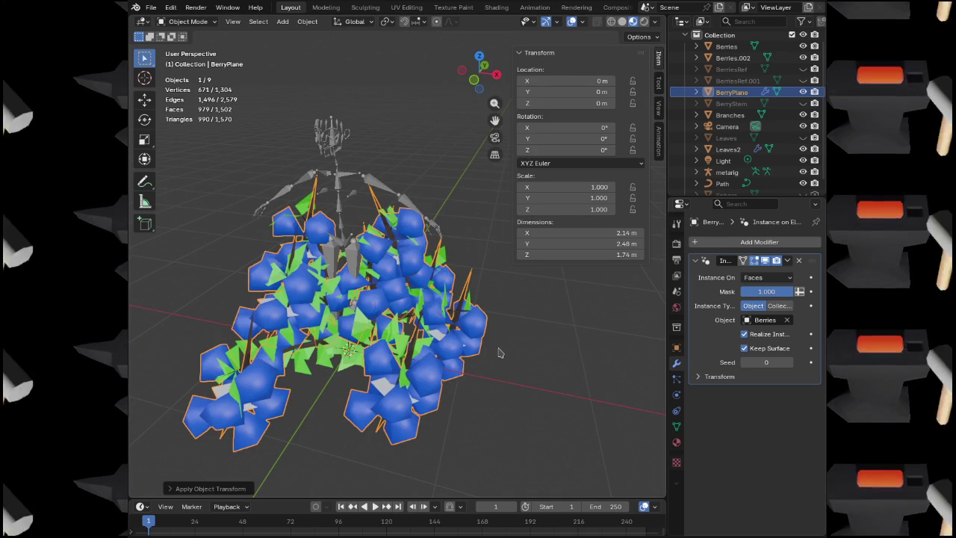
scroll(501, 354, down, 4)
scroll(448, 351, up, 5)
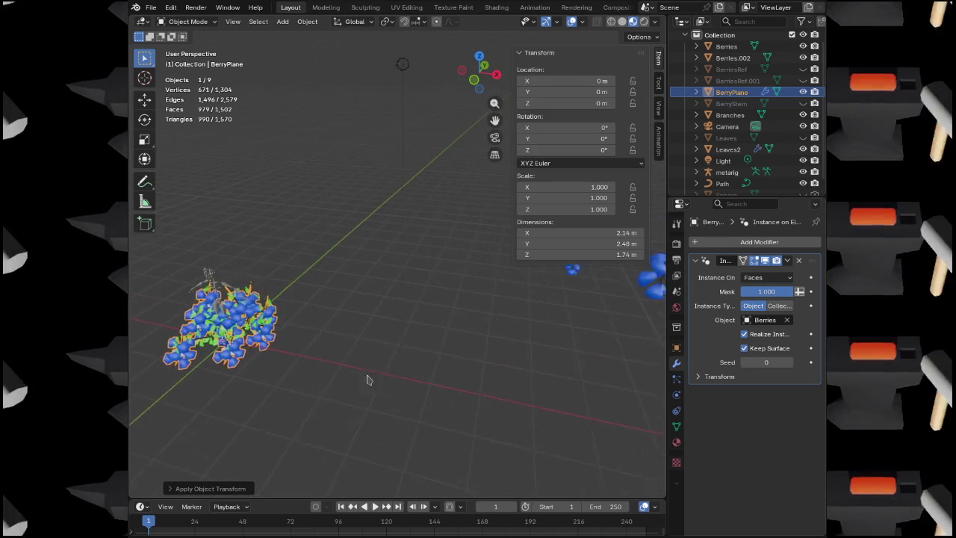
Apply the Berries object's scale, hide the transform panel, and reselect BerryPlane
click(463, 298)
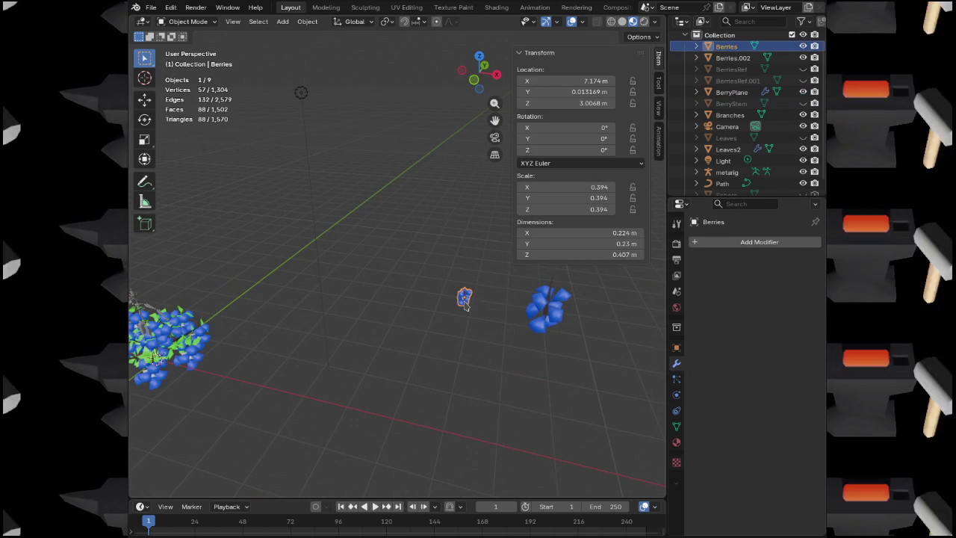
mouse_move(433, 341)
mouse_down()
mouse_move(426, 310)
mouse_move(439, 326)
mouse_move(440, 316)
mouse_up()
click(313, 26)
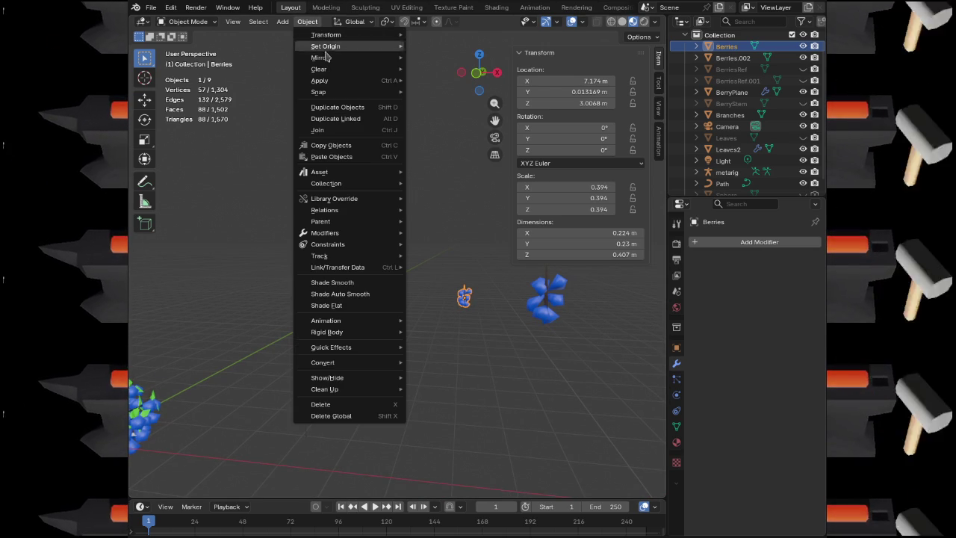
mouse_move(359, 81)
click(445, 107)
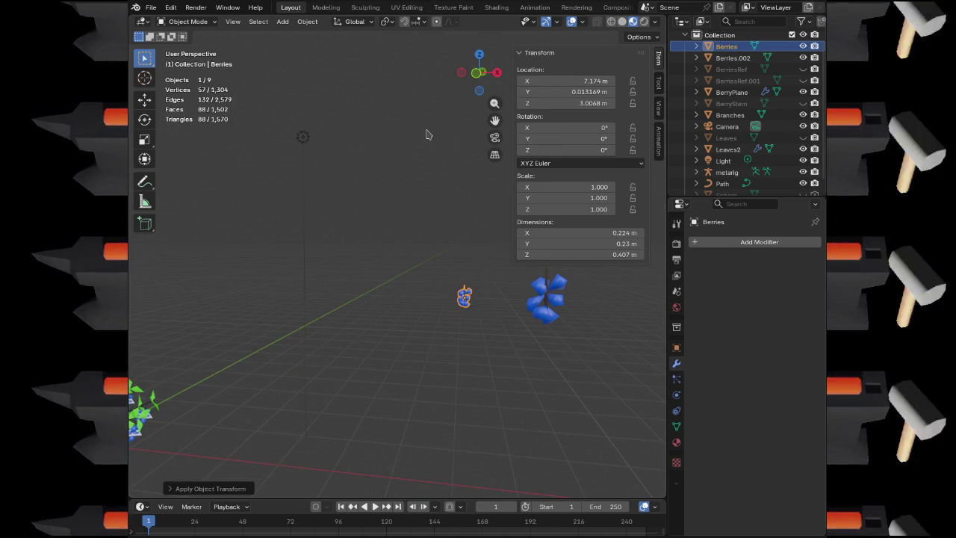
mouse_move(320, 335)
mouse_down()
mouse_move(489, 261)
mouse_move(469, 260)
mouse_move(452, 234)
mouse_move(457, 156)
mouse_move(366, 295)
mouse_move(414, 215)
mouse_move(378, 271)
mouse_up()
key(n)
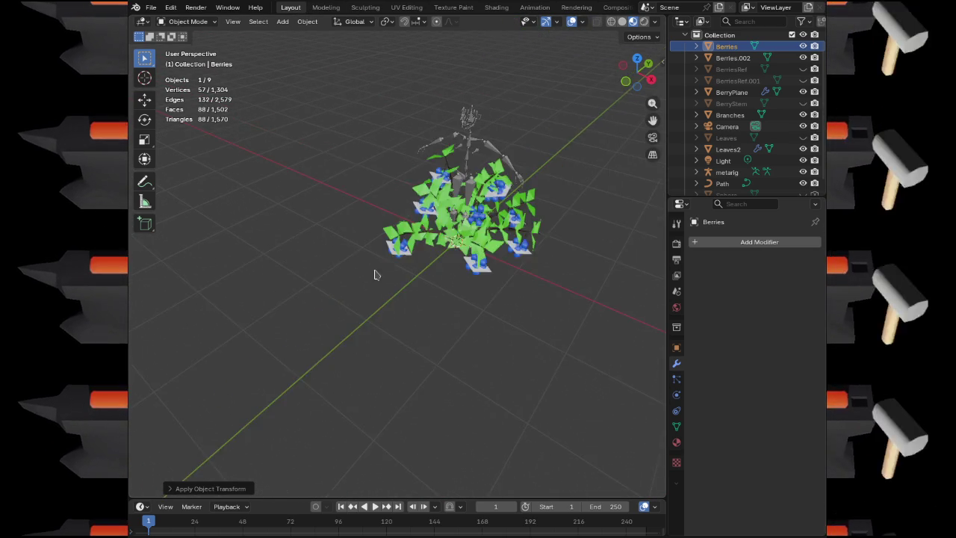
scroll(480, 251, up, 5)
scroll(482, 252, down, 2)
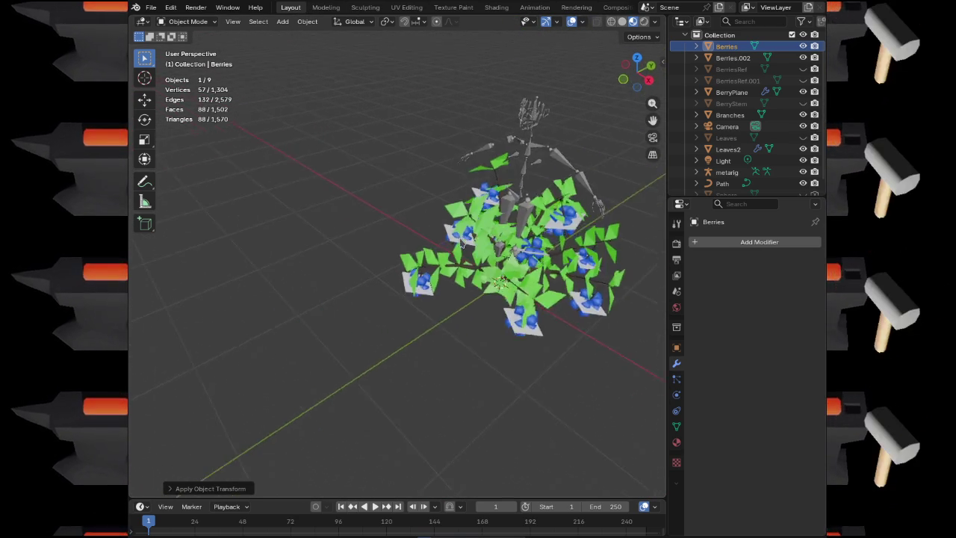
scroll(491, 252, up, 4)
scroll(491, 252, down, 2)
scroll(431, 295, up, 2)
click(431, 295)
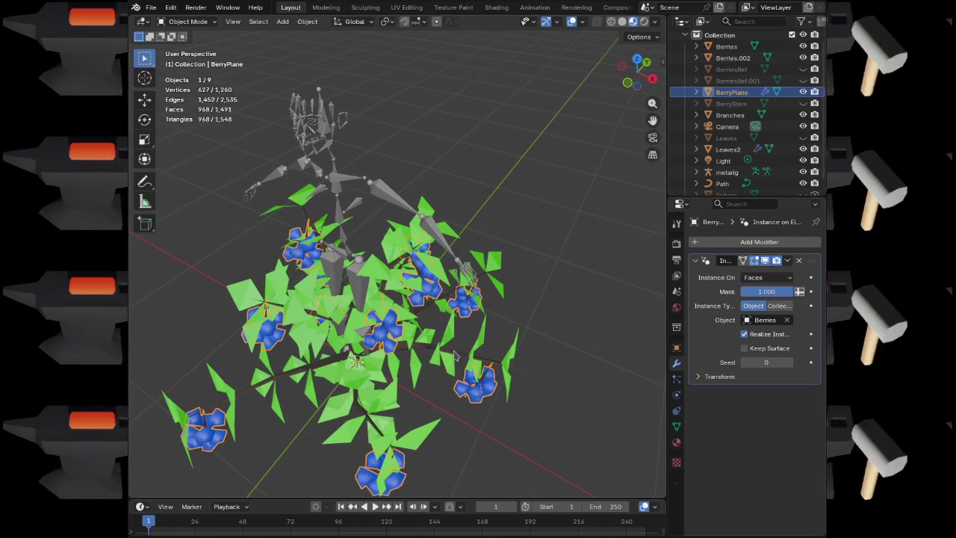
Move BerryPlane into Collection 2 in the Outliner
shift+click(458, 329)
shift+click(507, 351)
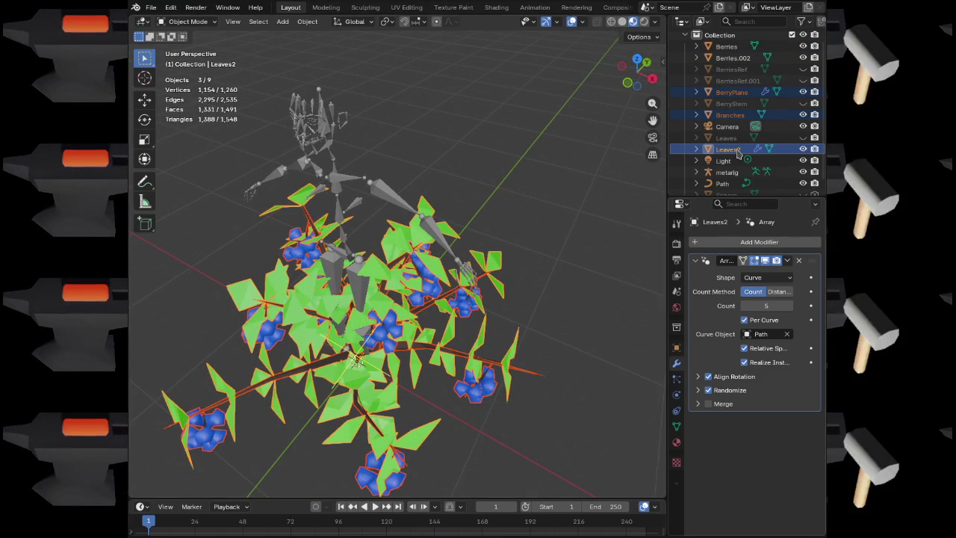
scroll(717, 75, up, 2)
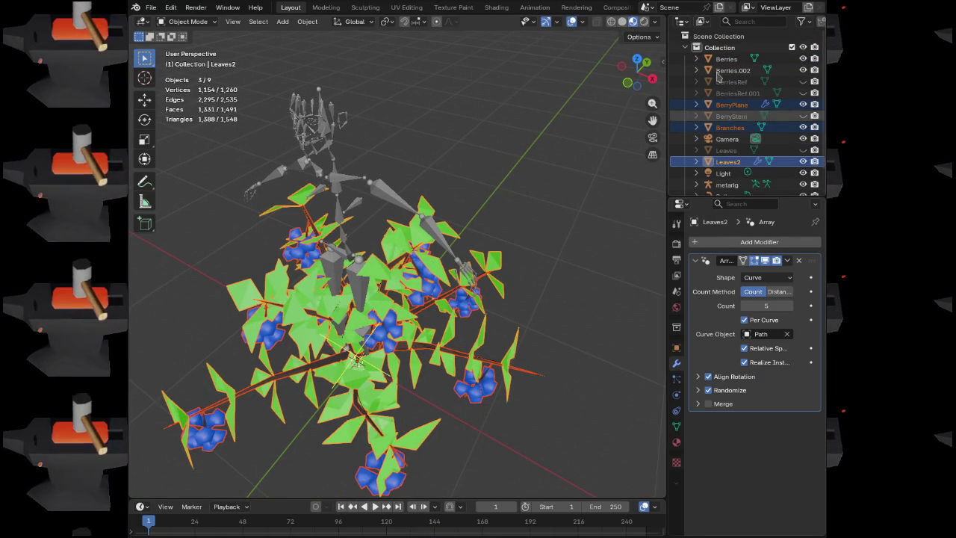
click(685, 47)
right_click(699, 46)
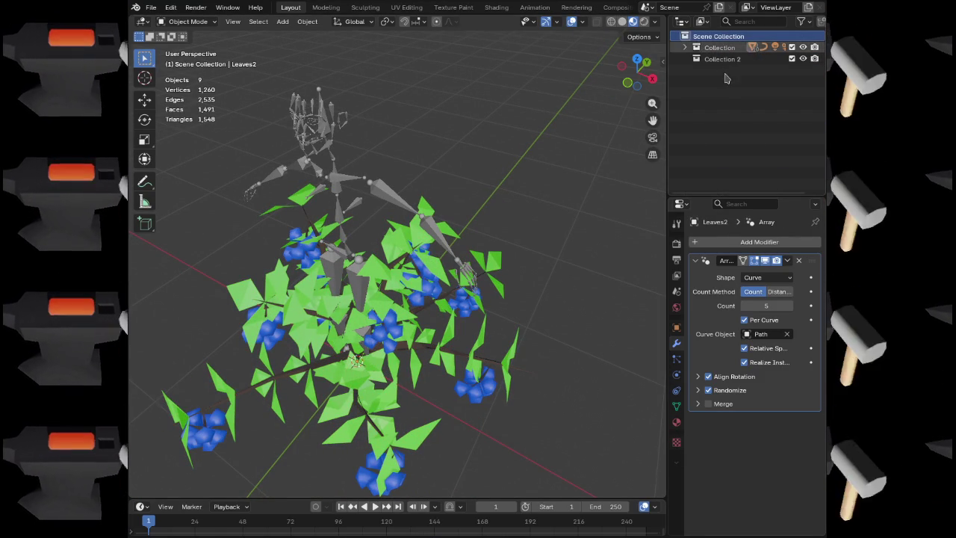
click(685, 47)
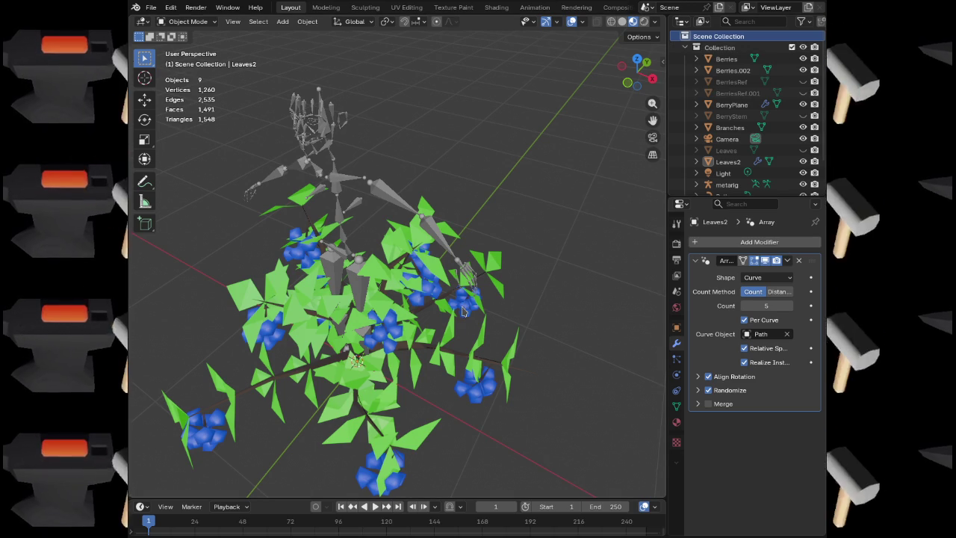
click(730, 105)
scroll(724, 111, down, 2)
scroll(724, 110, down, 1)
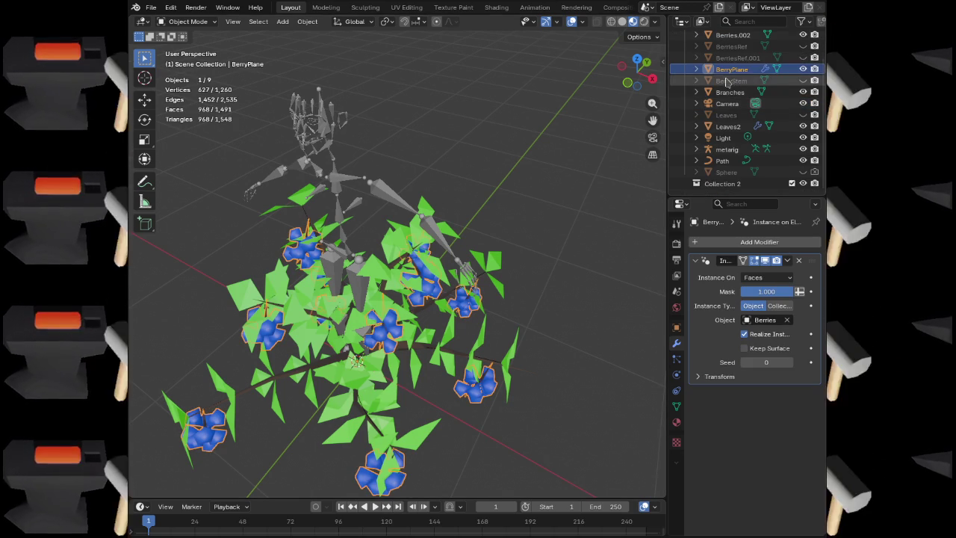
drag(731, 69, 715, 185)
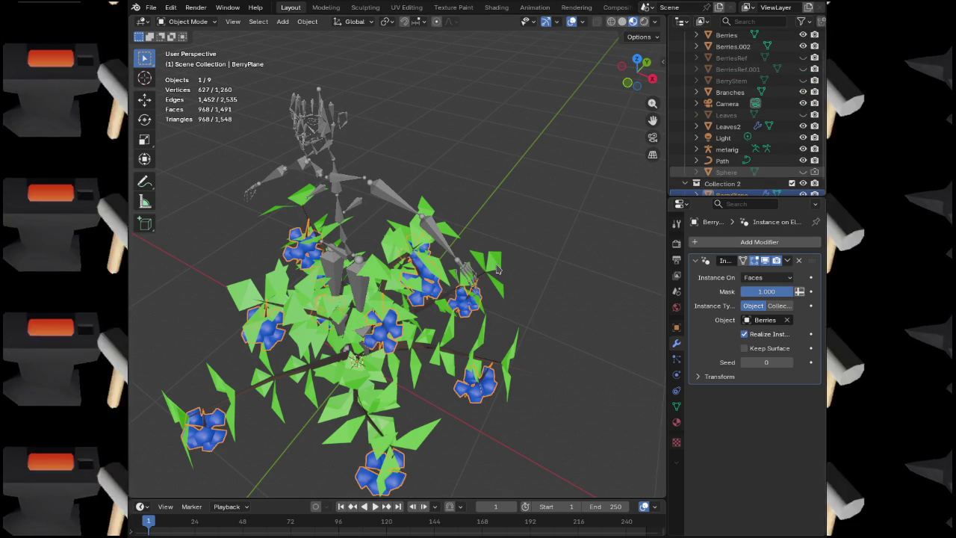
Move Leaves2, Branches and Path into Collection 2 and make it visible again
click(498, 263)
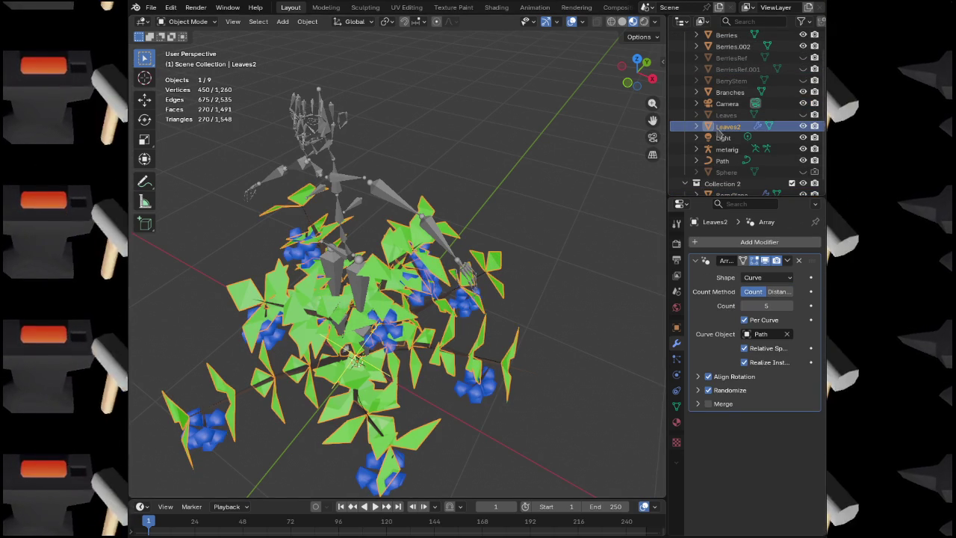
drag(728, 127, 722, 177)
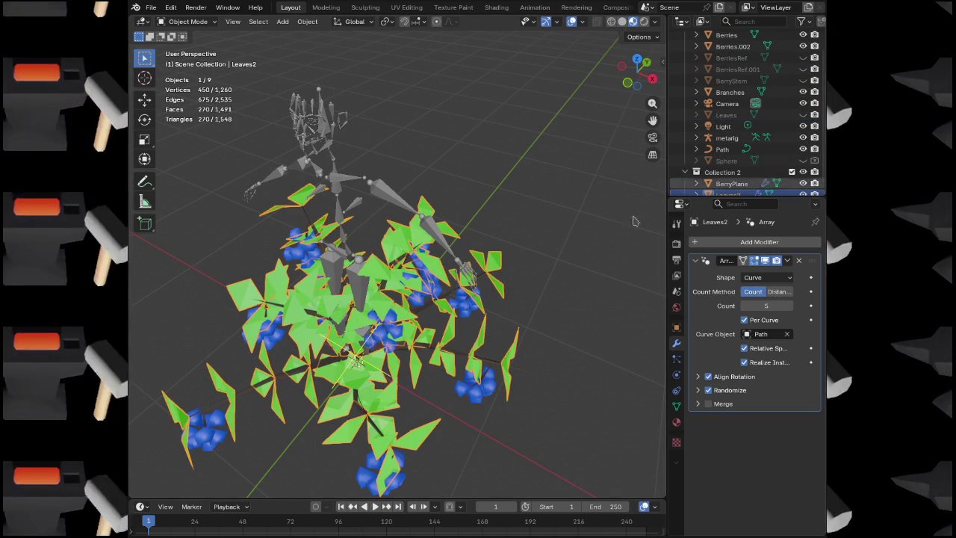
click(803, 173)
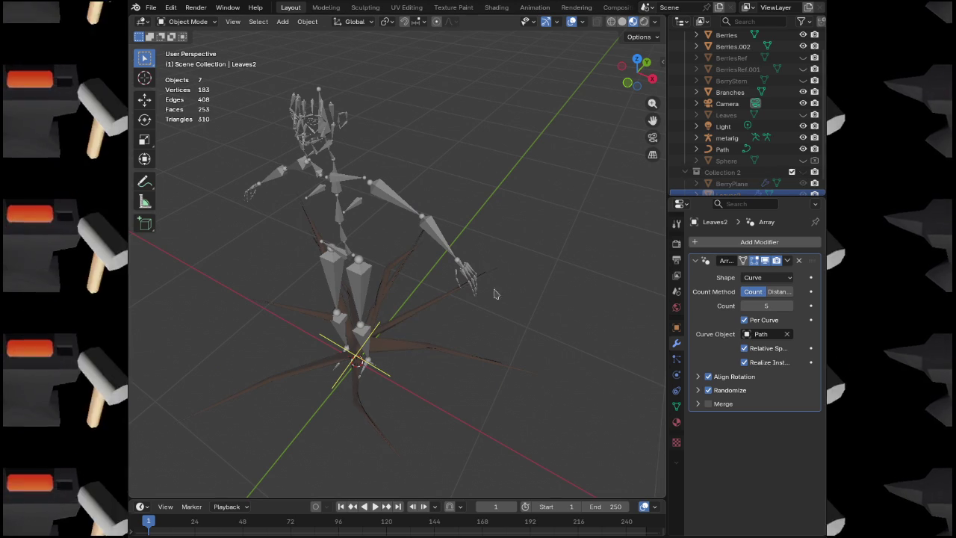
click(418, 316)
mouse_move(728, 92)
mouse_down()
mouse_move(717, 120)
mouse_move(719, 174)
mouse_up()
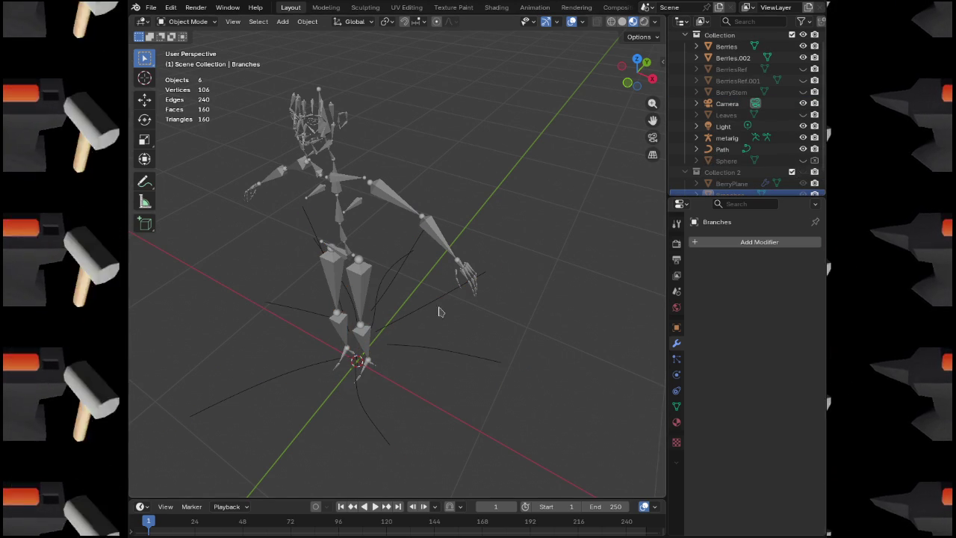
click(722, 150)
drag(722, 149, 720, 172)
click(804, 162)
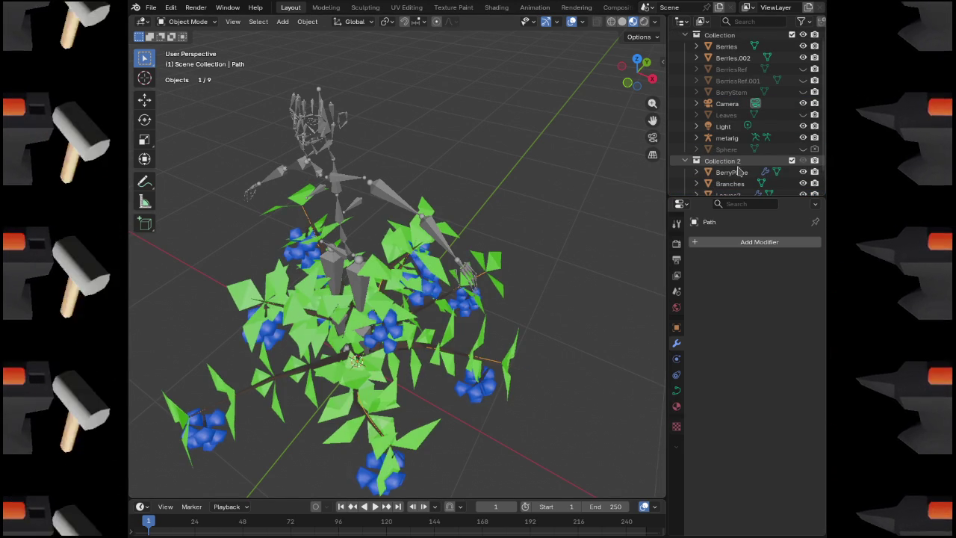
Select the four bush objects from BerryPlane to Path and export them as glTF 2.0
click(732, 172)
scroll(730, 177, down, 1)
shift+click(727, 184)
click(151, 8)
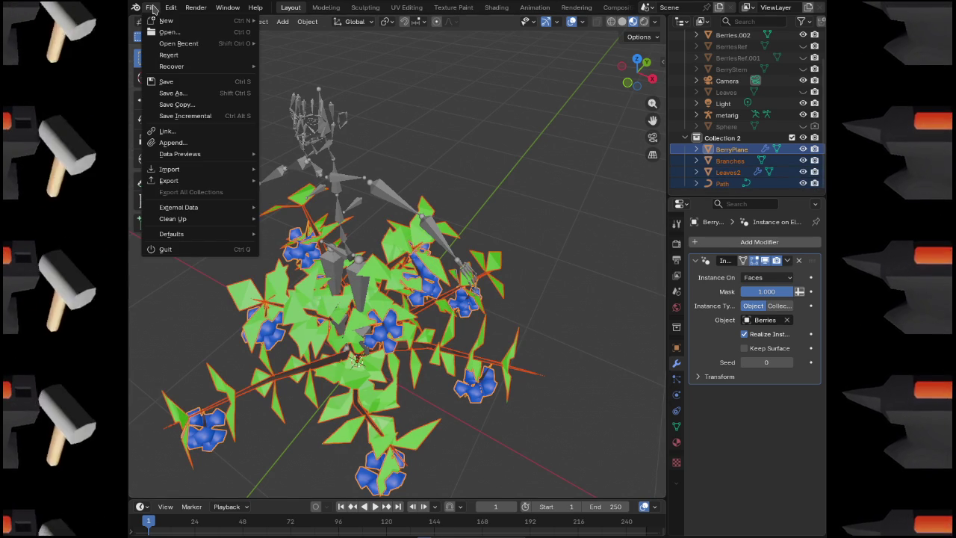
mouse_move(195, 184)
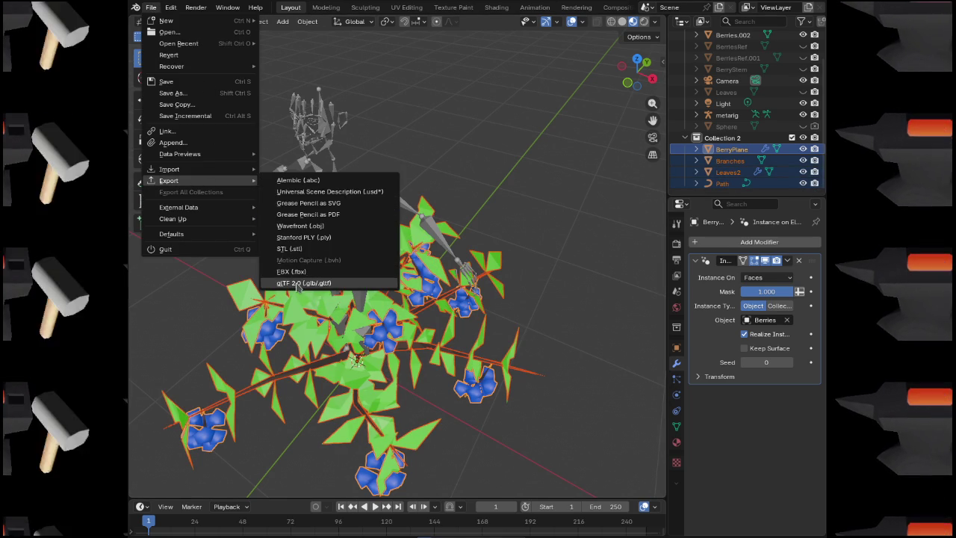
click(299, 283)
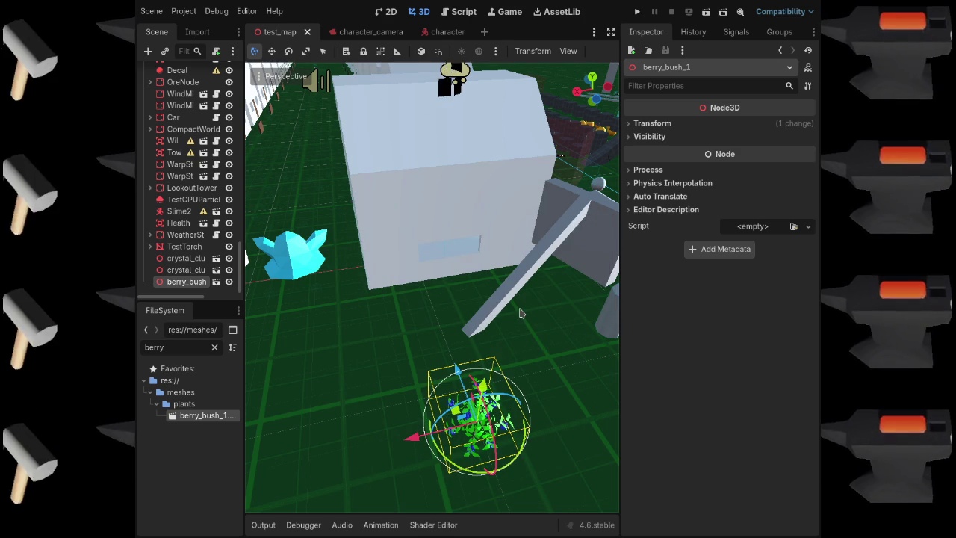
Run the project with F5, walk the player around the berry bush, and pause the game
mouse_move(520, 312)
mouse_down()
mouse_move(512, 269)
mouse_move(520, 316)
mouse_up()
key(F5)
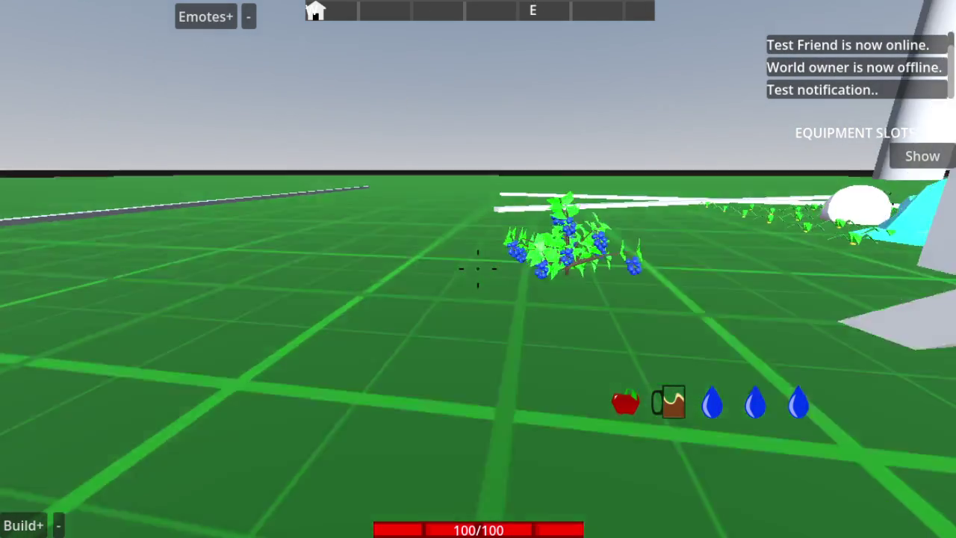
key(w)
key(s)
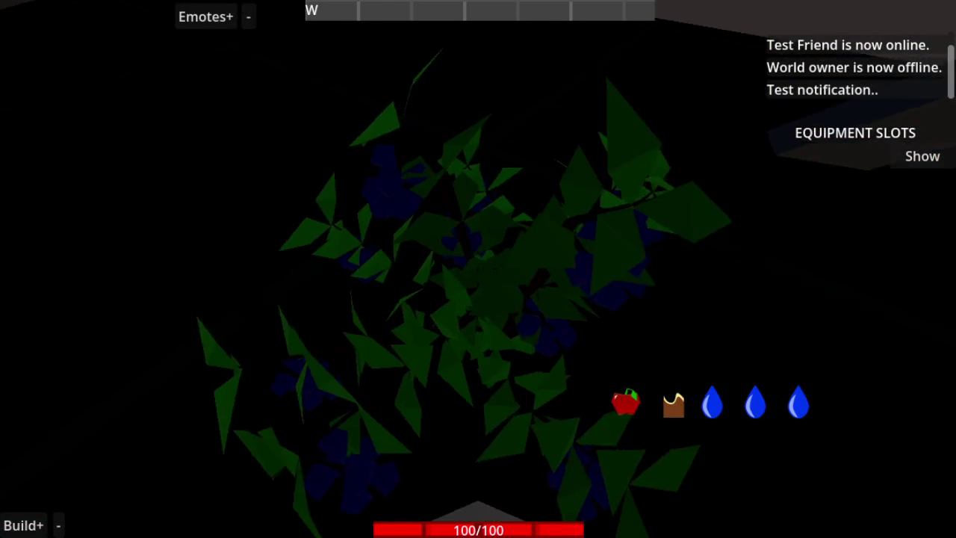
key(w)
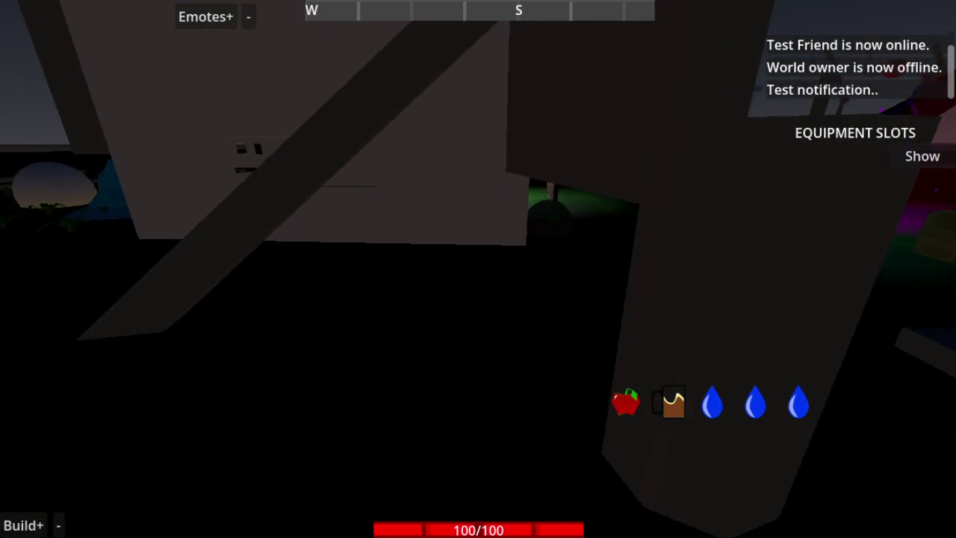
key(w)
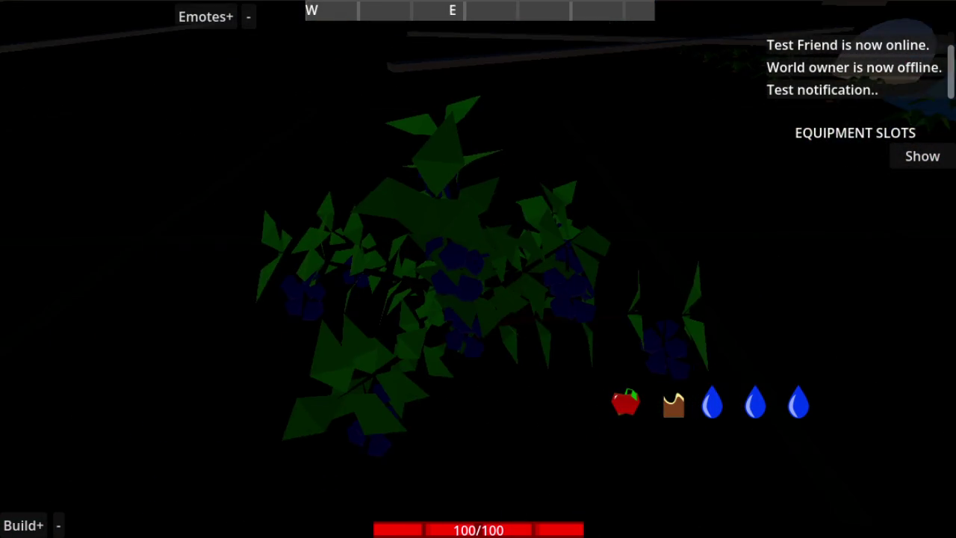
key(Escape)
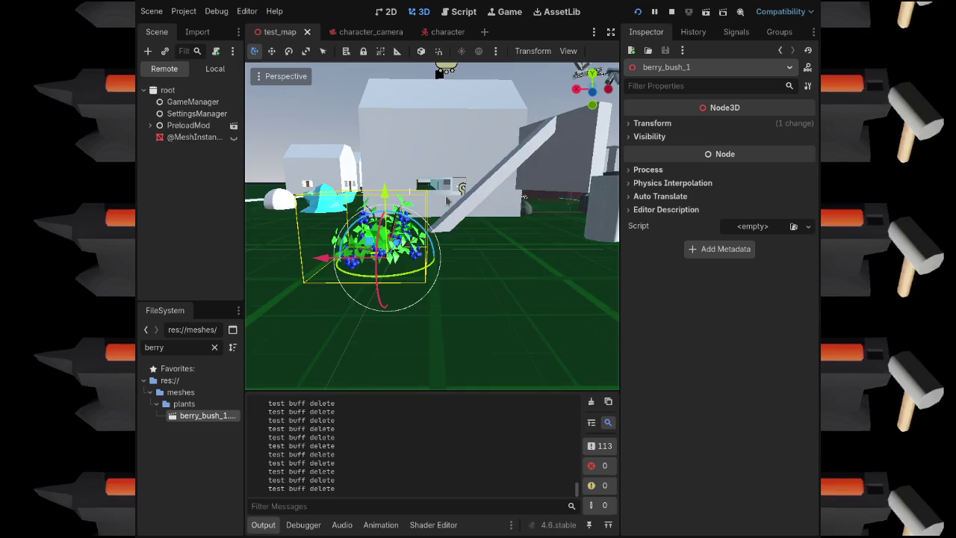
Fly the editor view to the ore by the building and select OreNode
key(w)
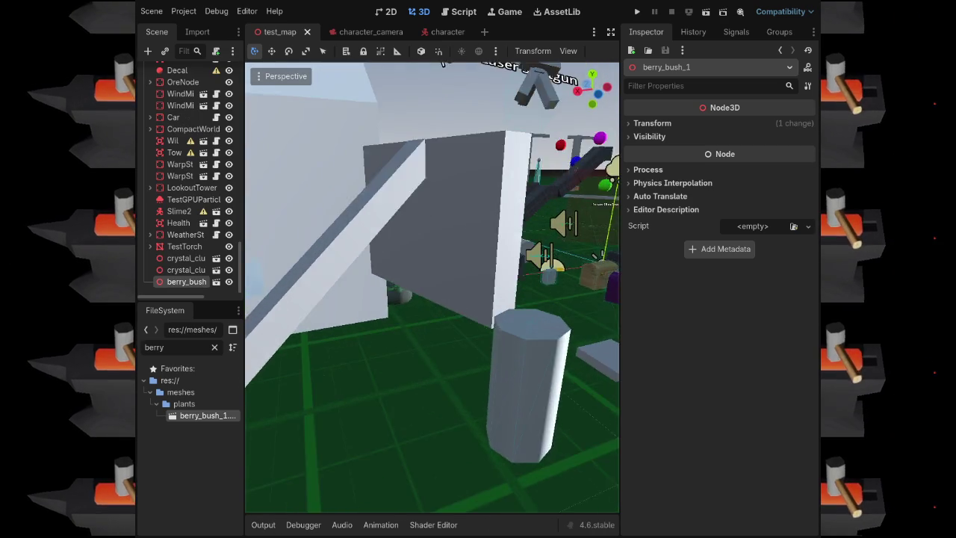
key(w)
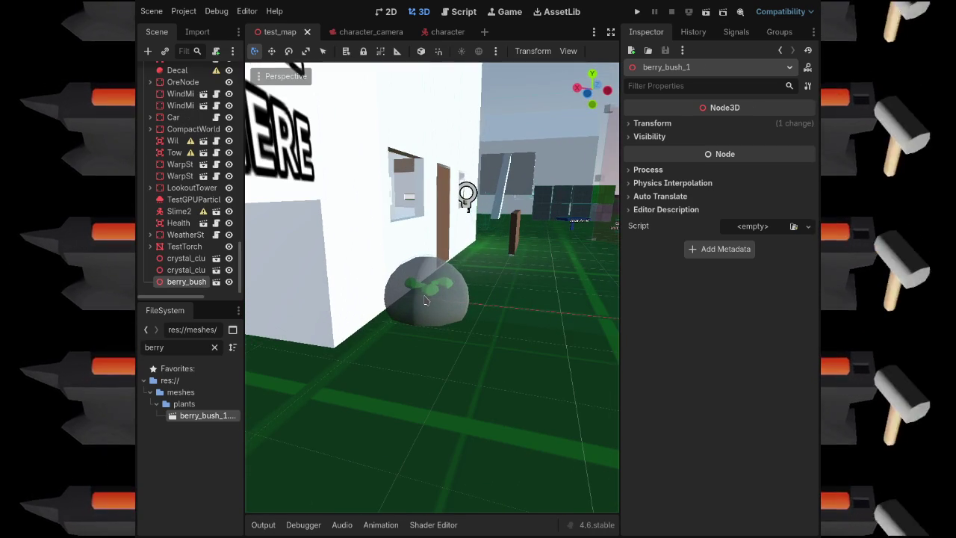
click(424, 300)
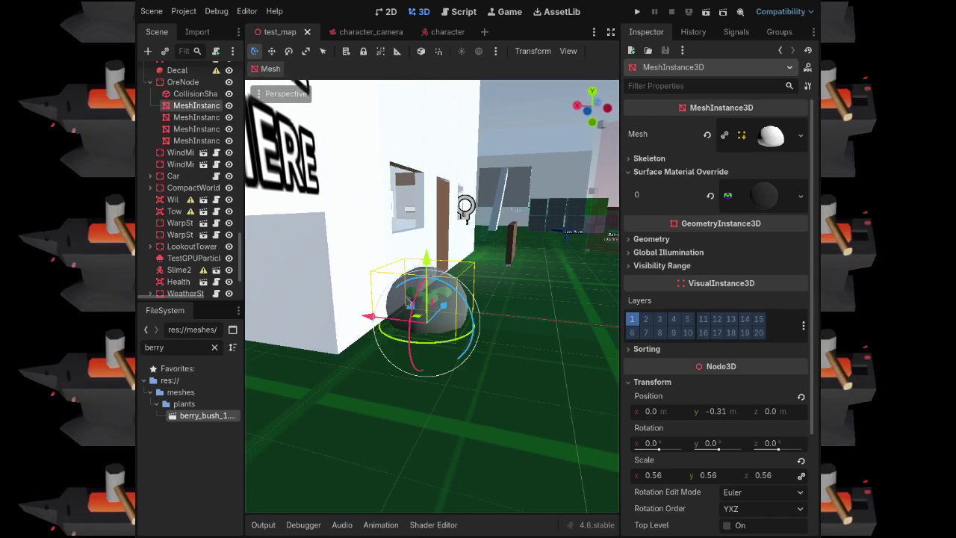
click(190, 93)
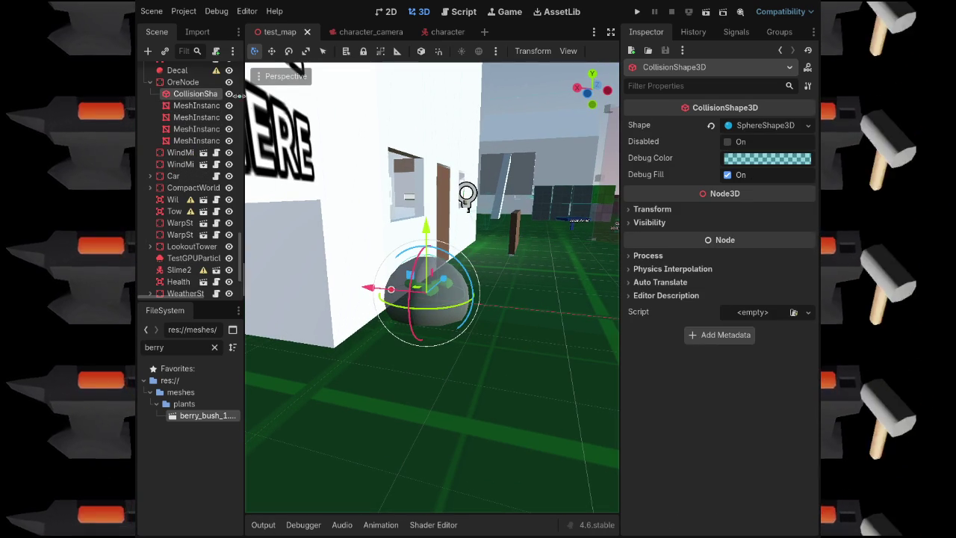
click(184, 82)
Expand and collapse OreNode's Metadata section, then fly back to the berry bush
scroll(708, 380, down, 3)
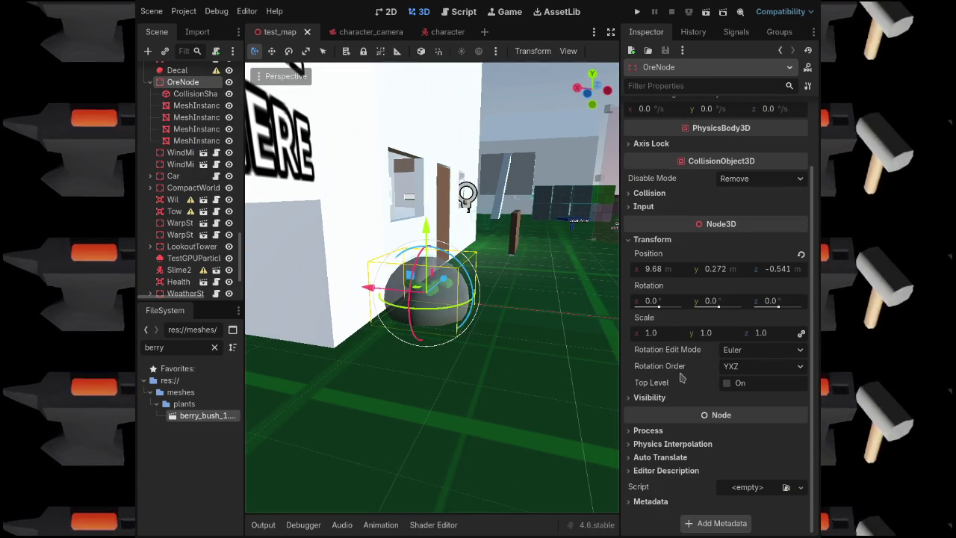
click(652, 509)
scroll(689, 417, down, 1)
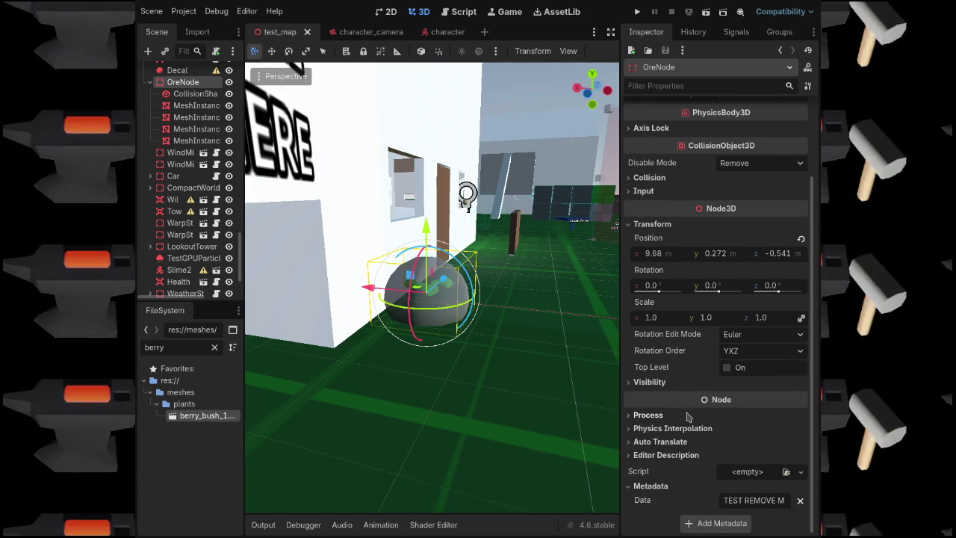
click(650, 486)
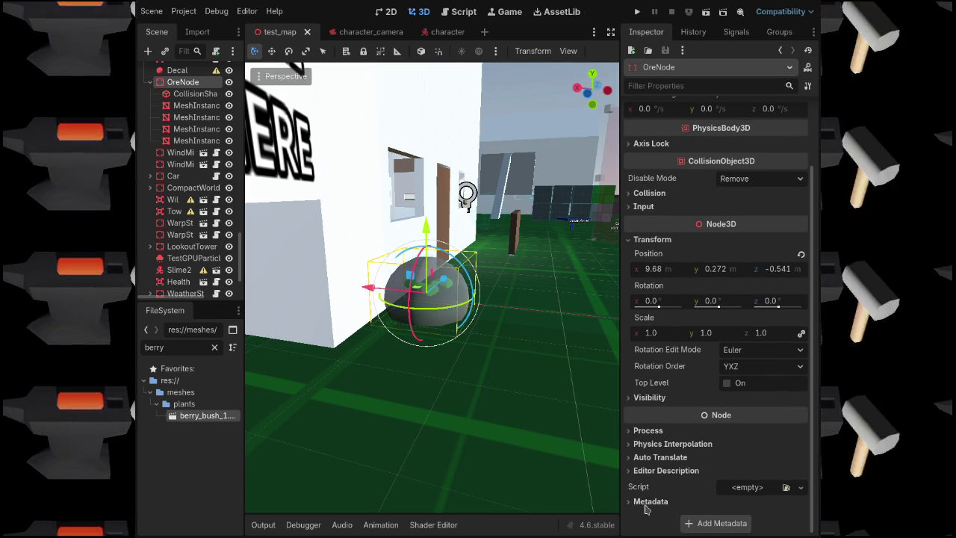
click(637, 505)
scroll(663, 474, down, 1)
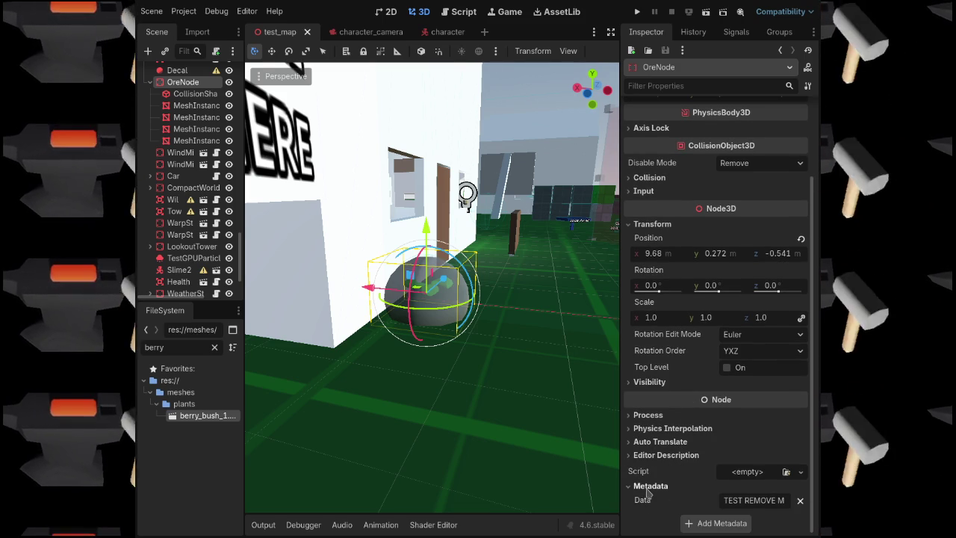
click(646, 488)
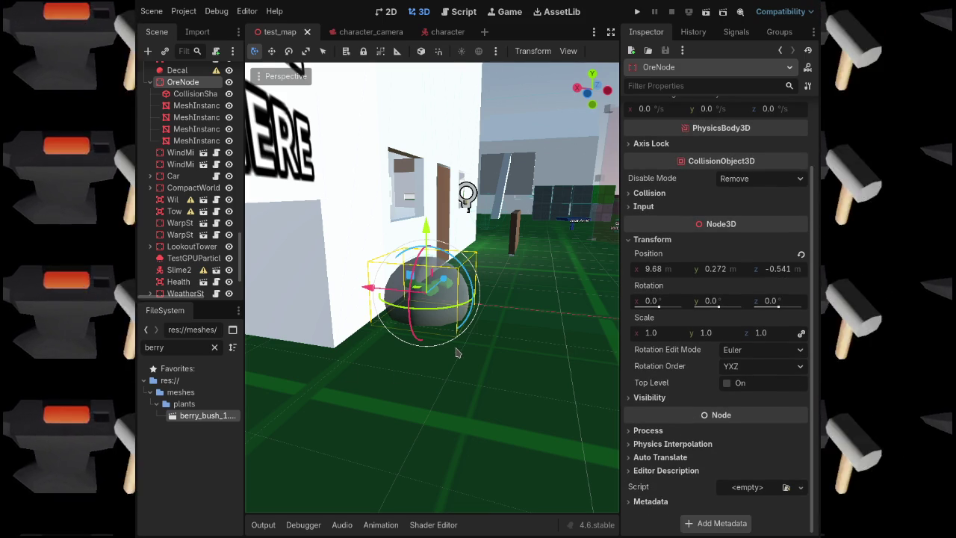
mouse_move(487, 328)
mouse_down()
mouse_move(448, 329)
mouse_move(463, 328)
mouse_up()
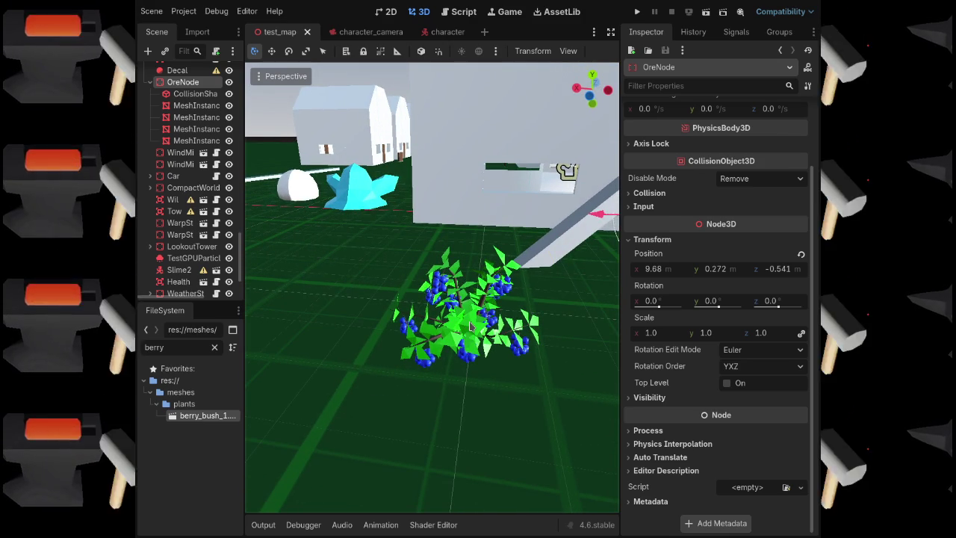
Select berry_bush_1 in the map and add a StaticBody3D child to it
click(463, 314)
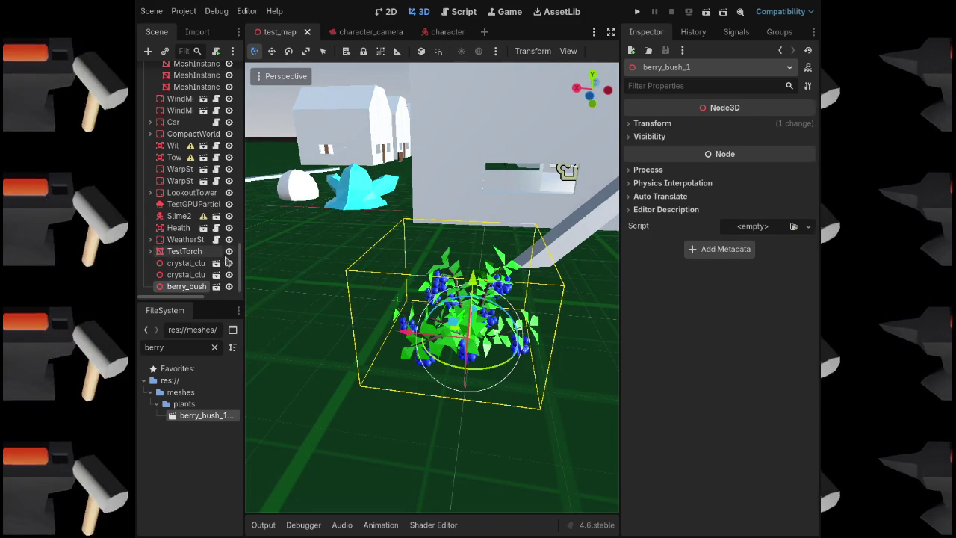
drag(239, 267, 233, 71)
double_click(163, 72)
double_click(162, 72)
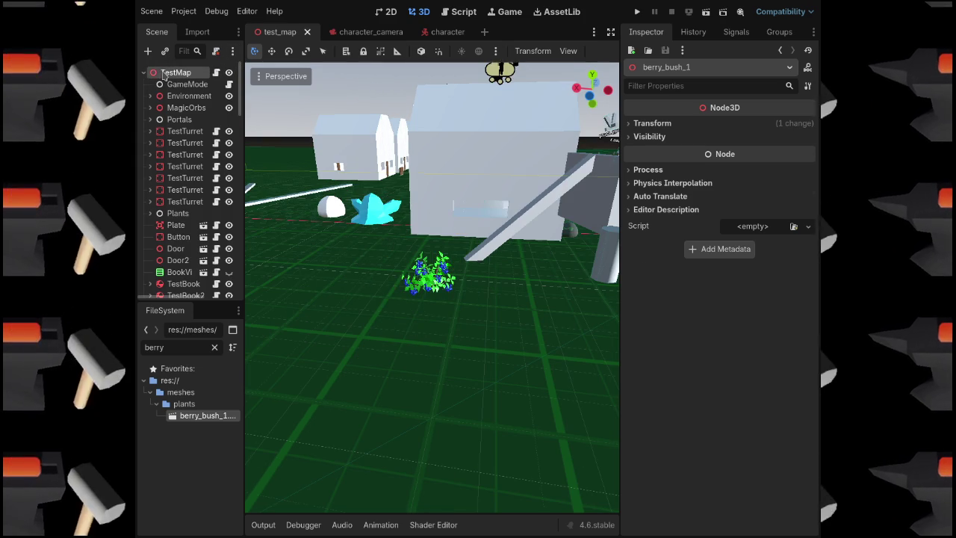
click(435, 284)
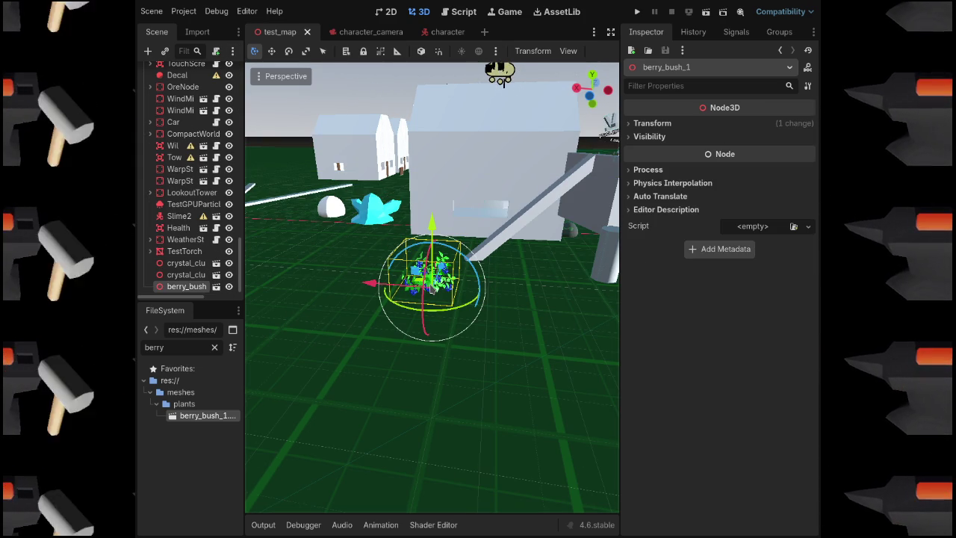
key(ctrl+v)
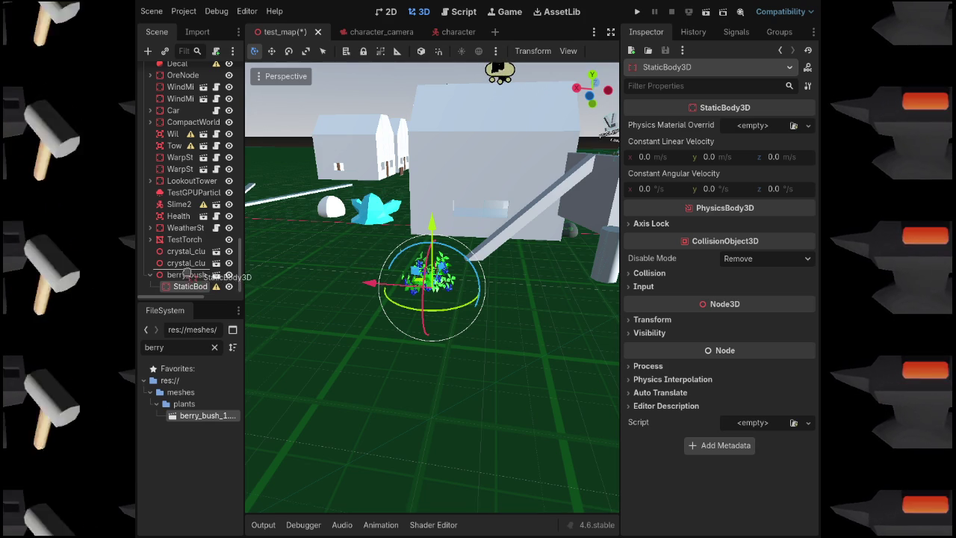
Parent berry_bush_1 under the BerryBush StaticBody3D and add a sphere CollisionShape3D to it
drag(187, 290, 187, 276)
click(186, 274)
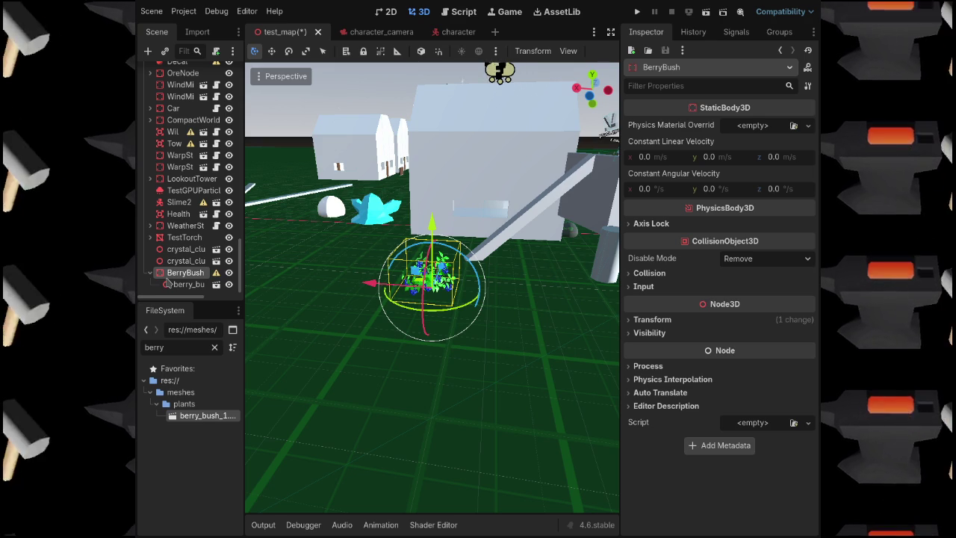
key(ctrl+v)
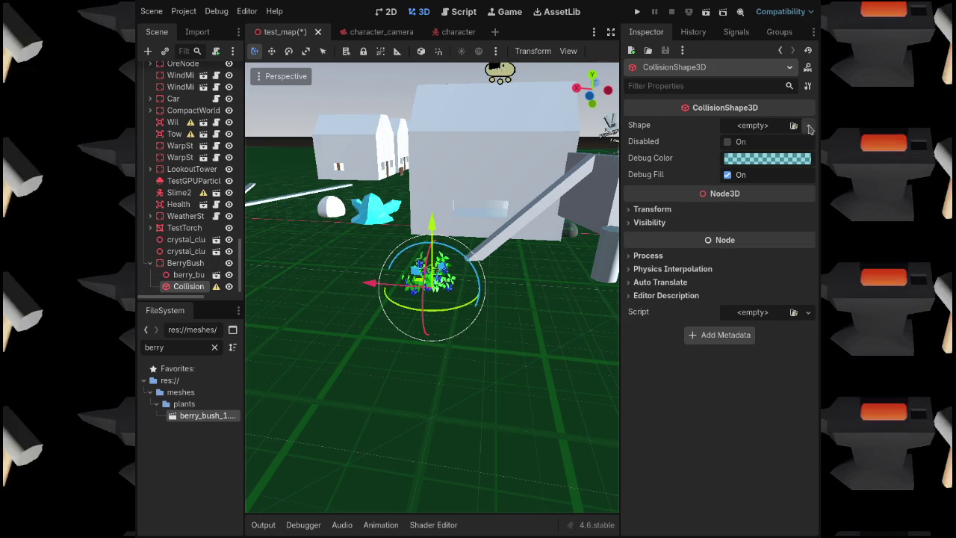
scroll(514, 317, up, 5)
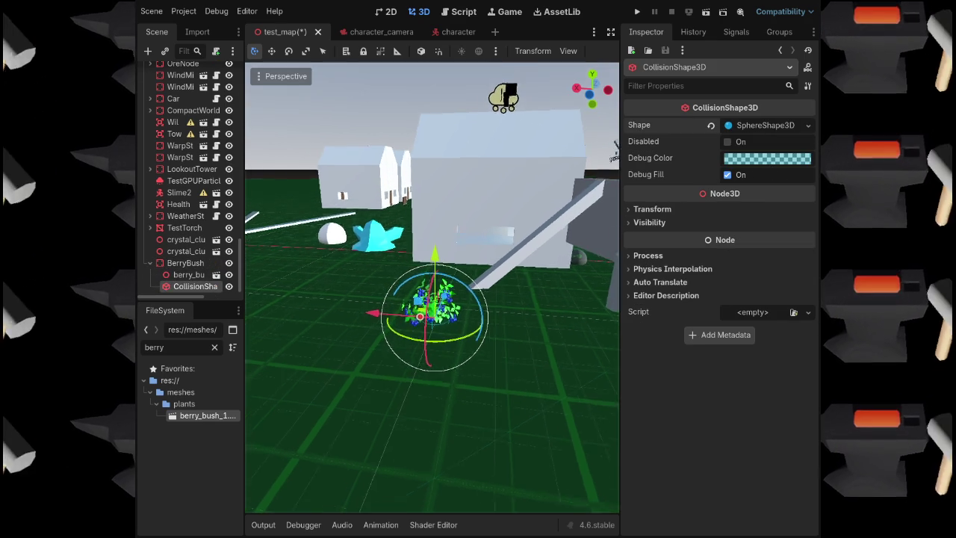
scroll(464, 318, up, 1)
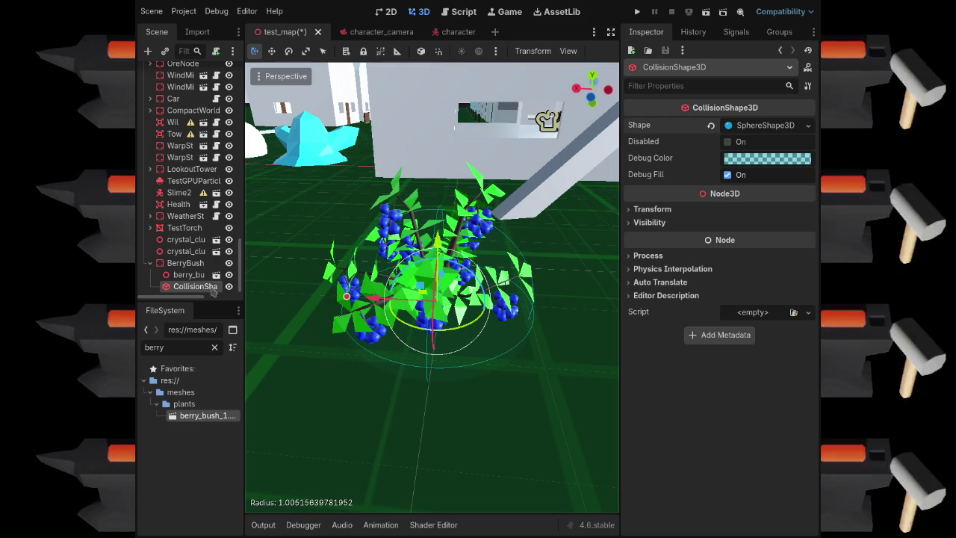
click(184, 263)
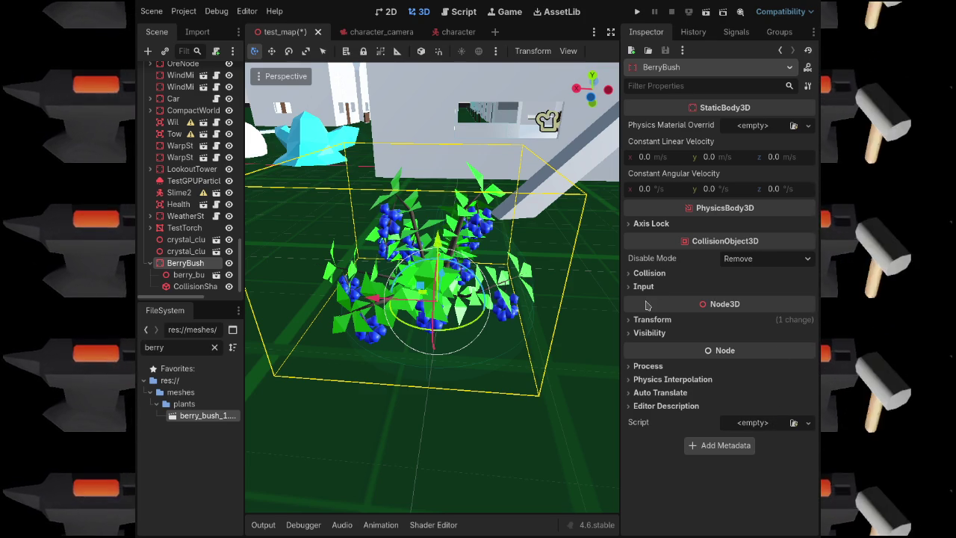
Enter test bush text as BerryBush's Data metadata, frame it, save test_map, then exit the test run
click(745, 453)
text(T)
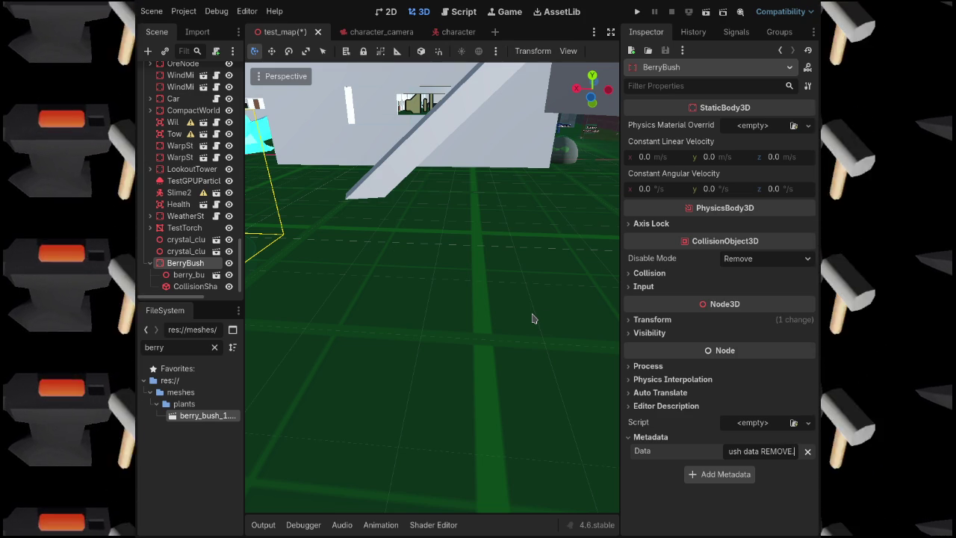
key(f)
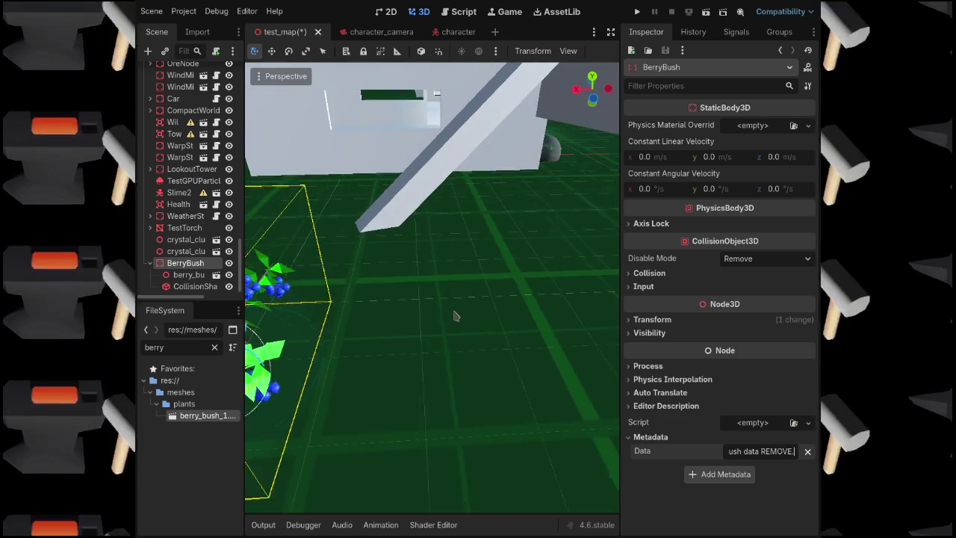
key(ctrl+s)
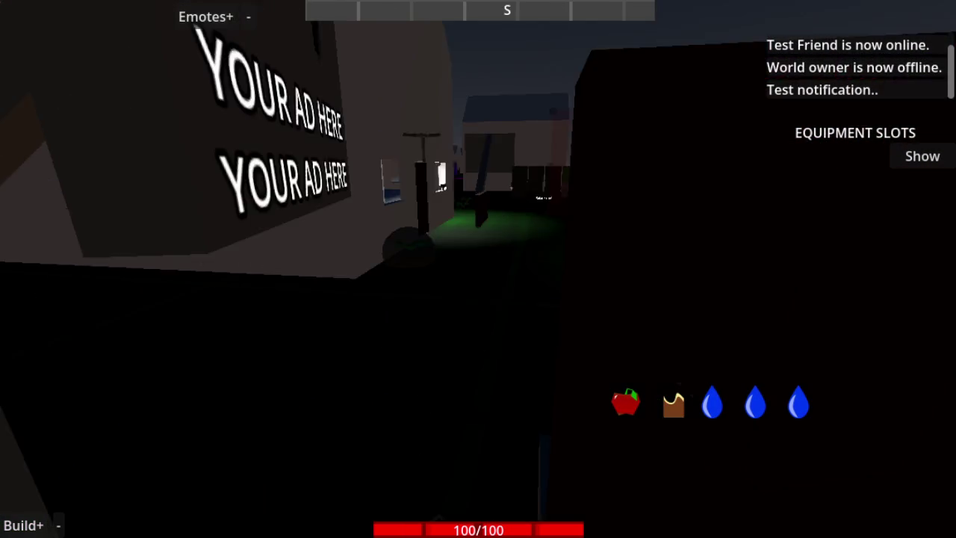
key(Escape)
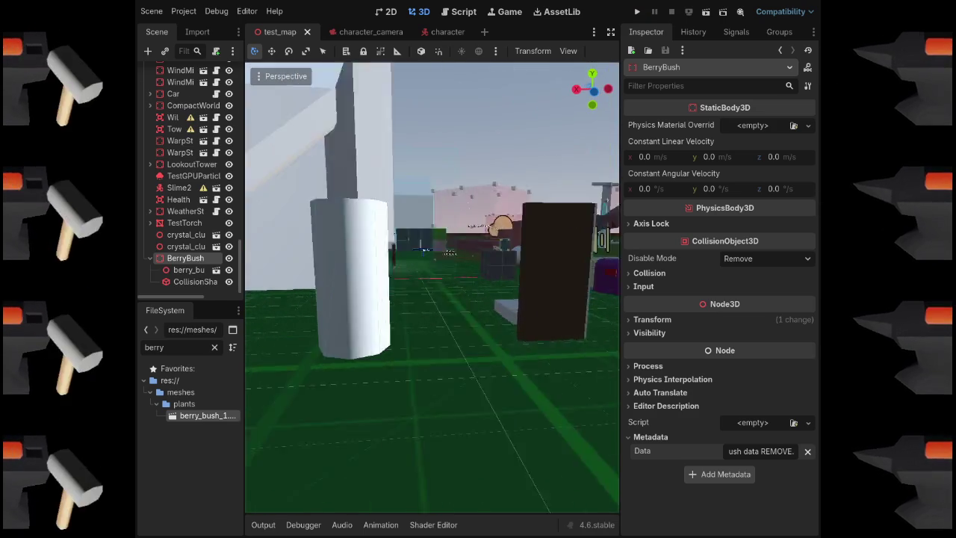
click(418, 254)
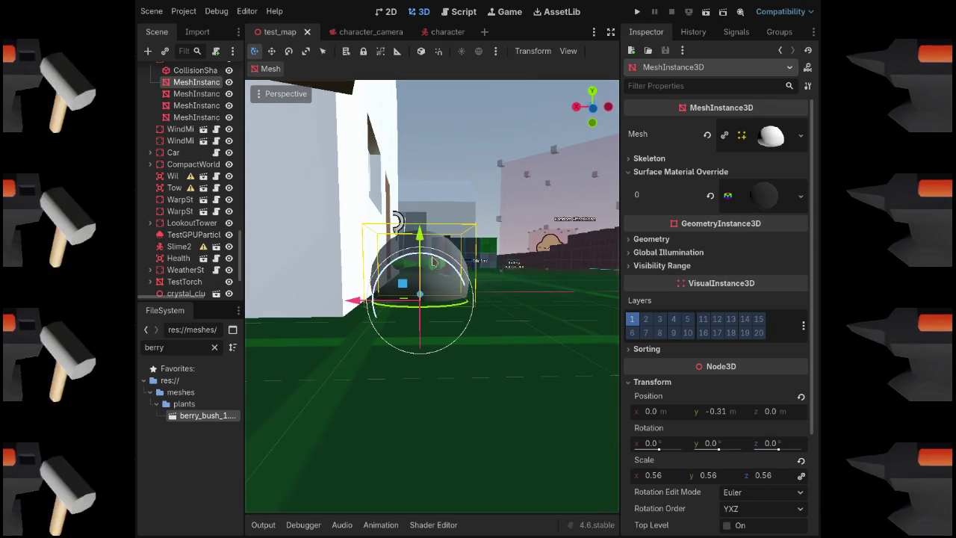
scroll(174, 200, up, 1)
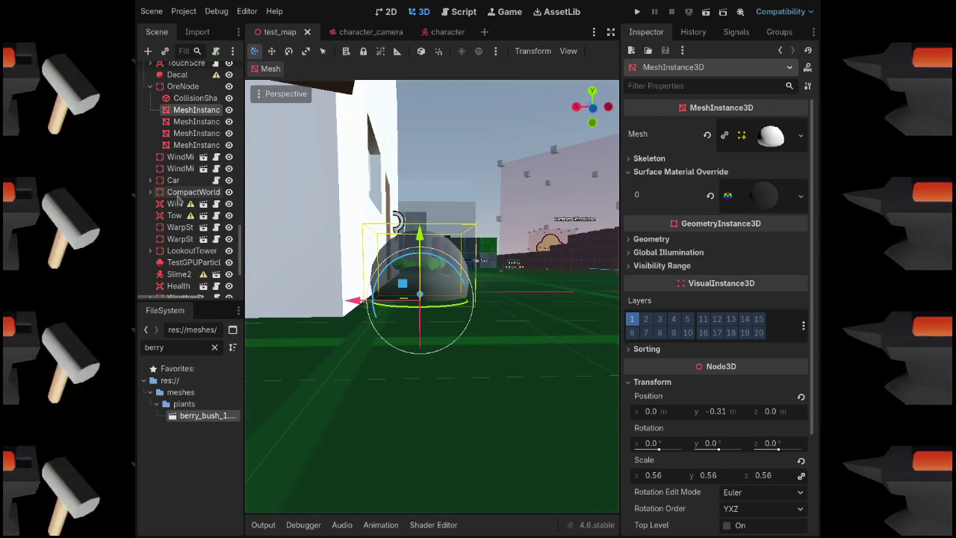
click(183, 87)
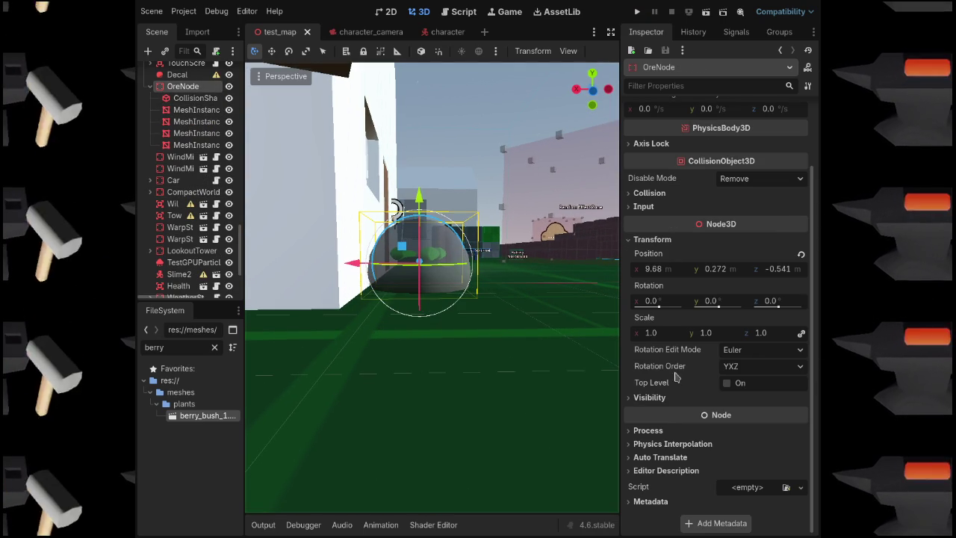
click(633, 501)
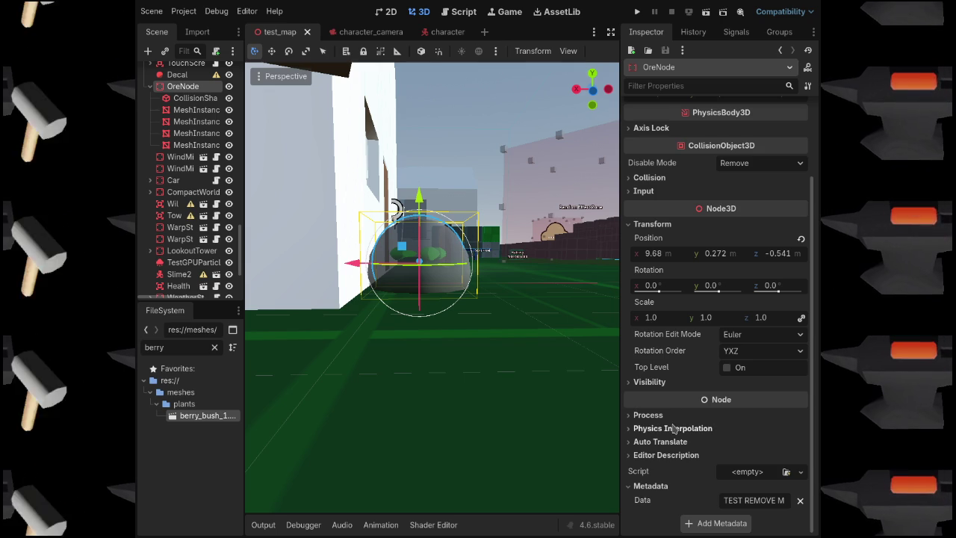
click(187, 99)
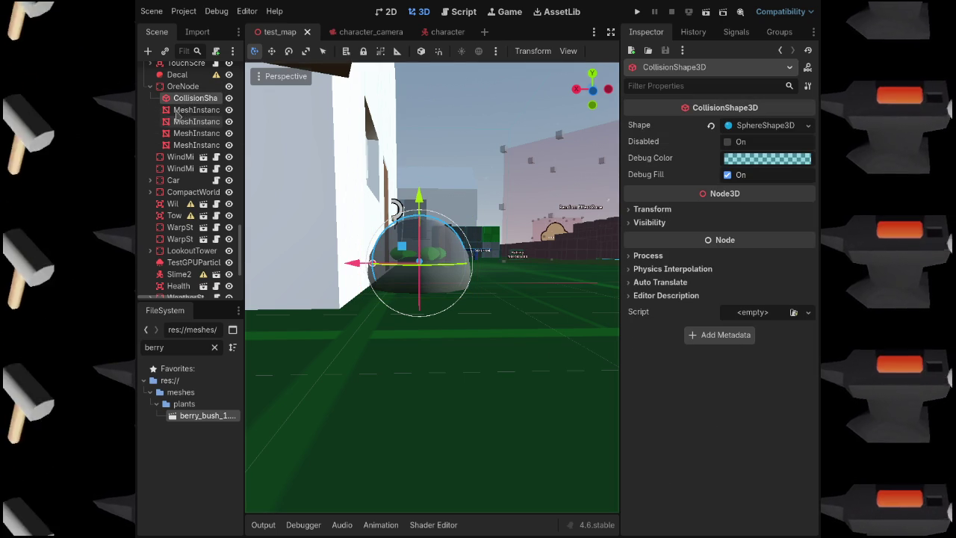
click(183, 86)
click(648, 178)
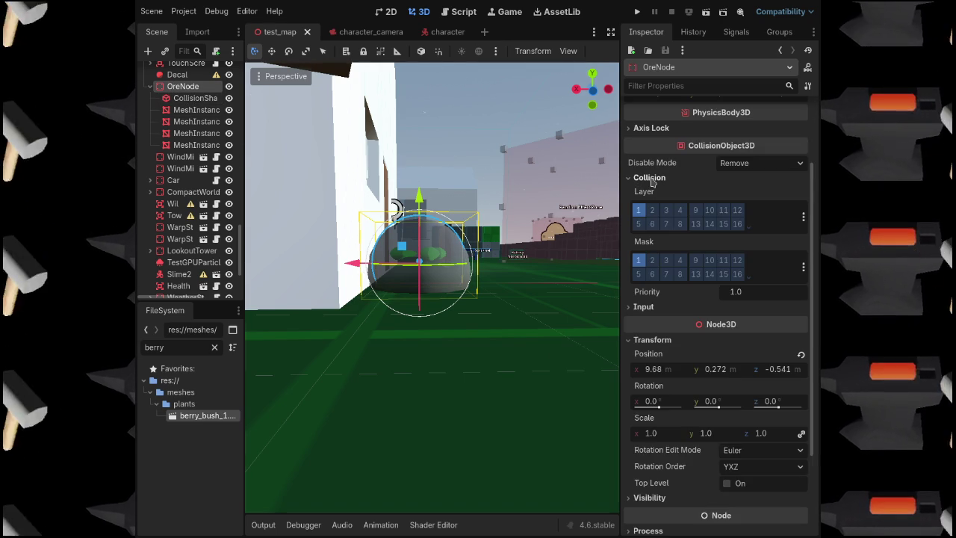
click(648, 177)
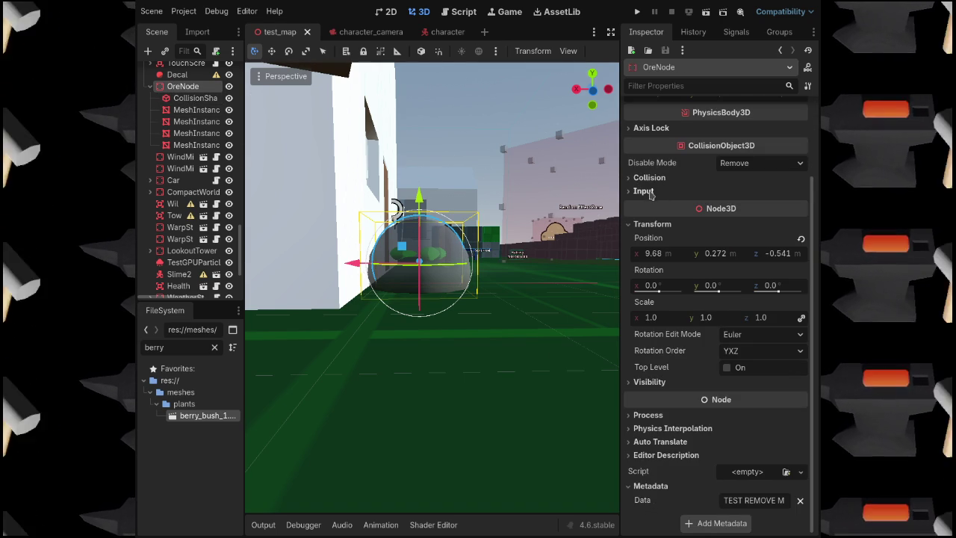
click(647, 225)
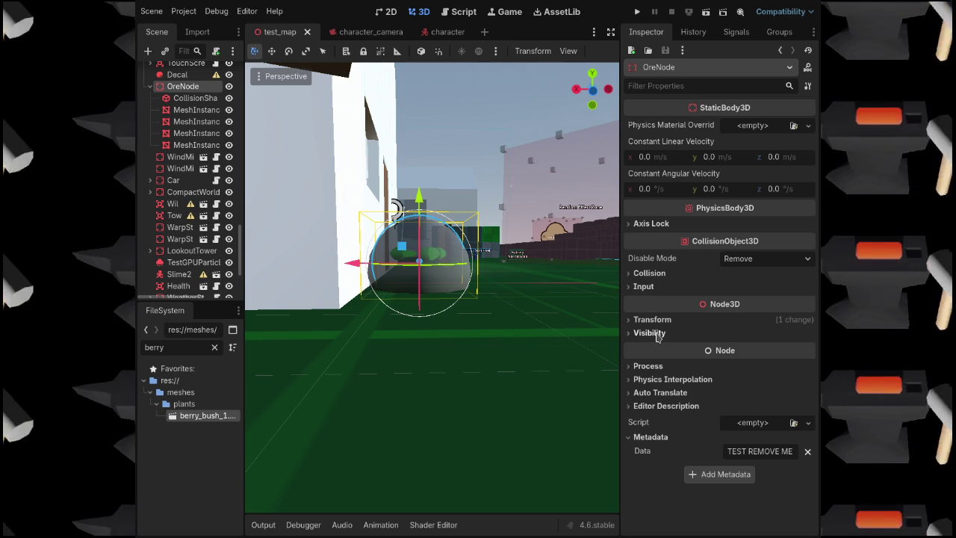
click(186, 99)
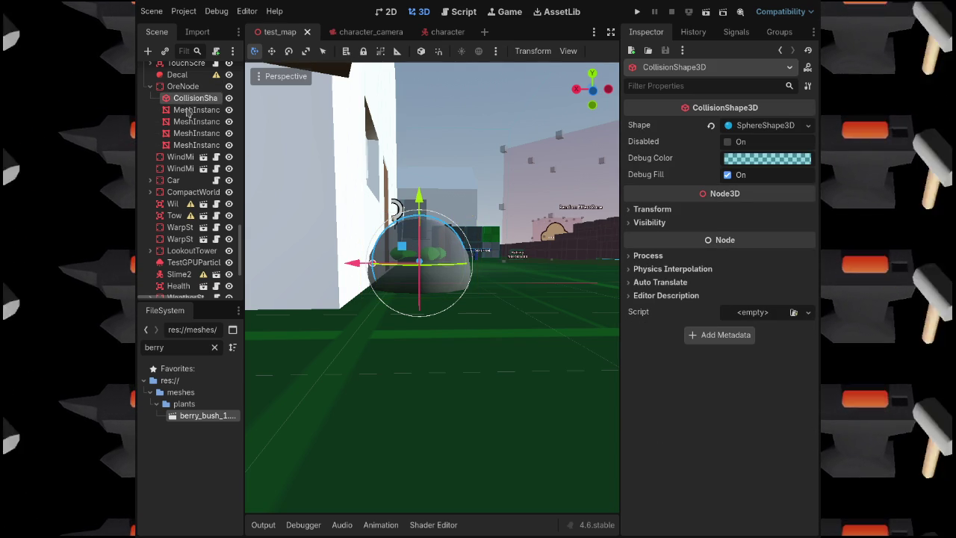
click(180, 110)
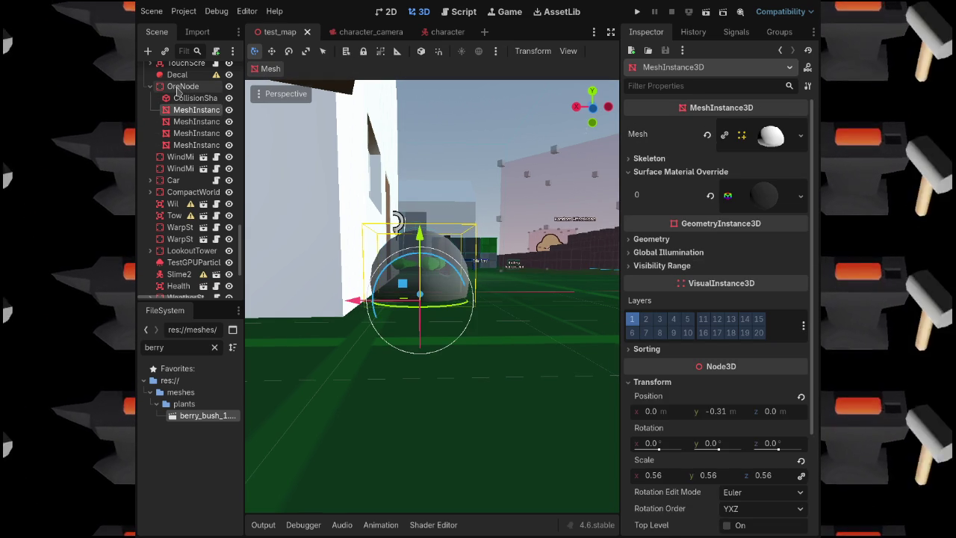
click(178, 90)
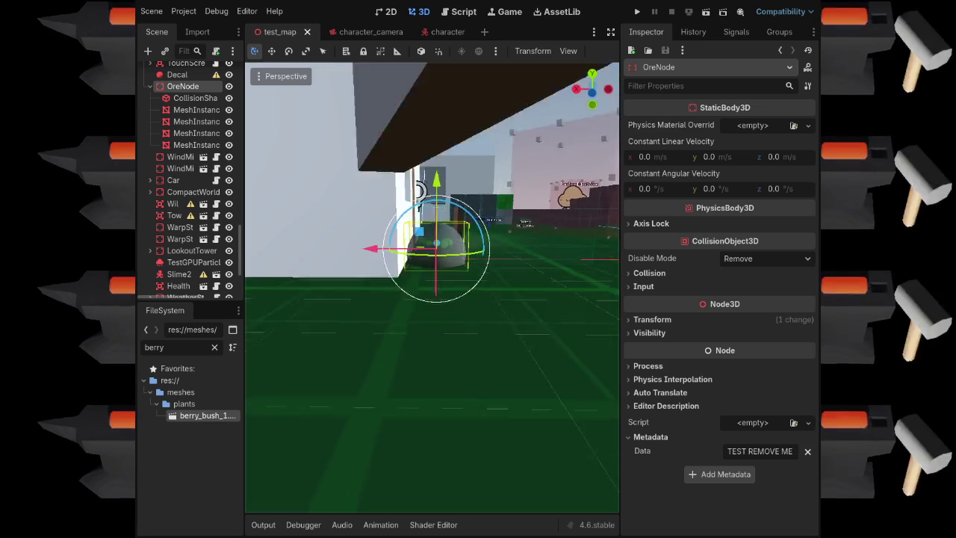
key(w)
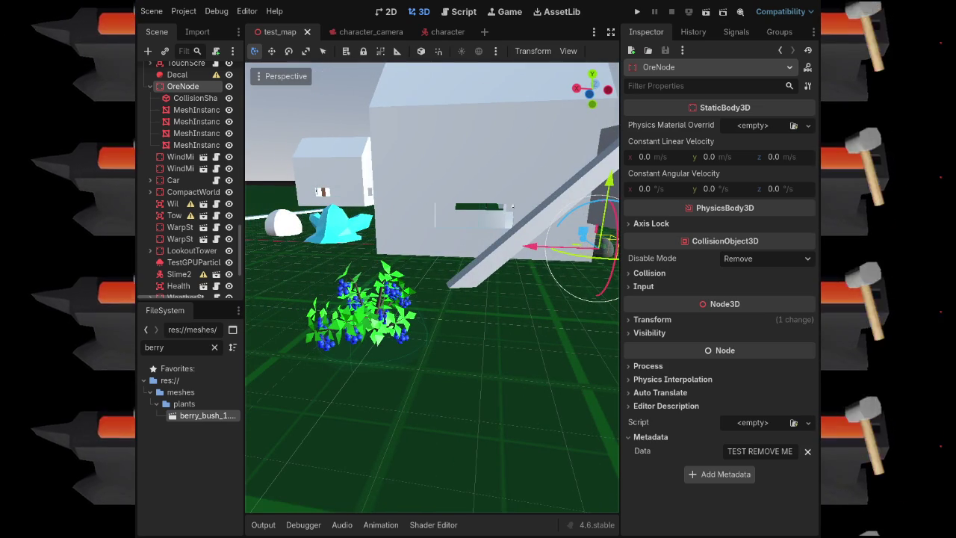
click(648, 273)
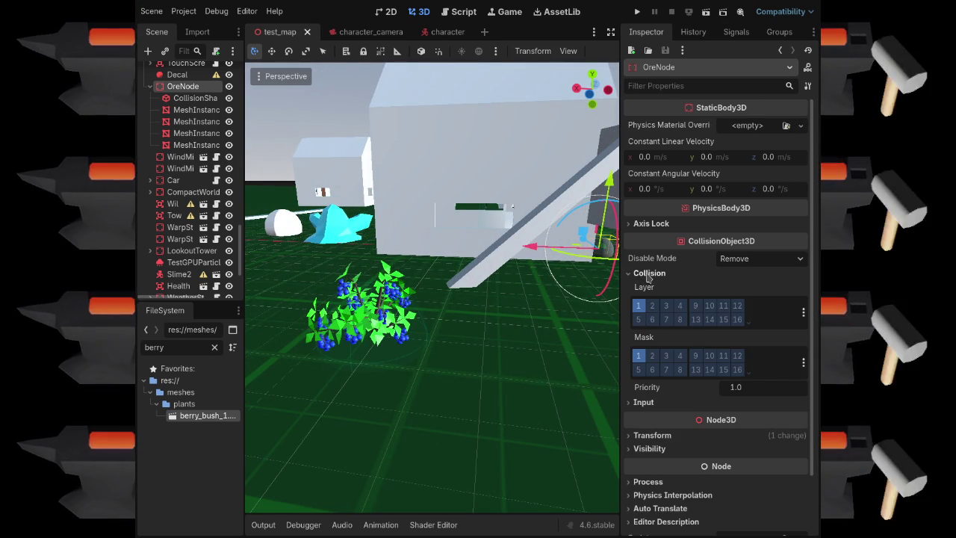
click(649, 274)
click(644, 286)
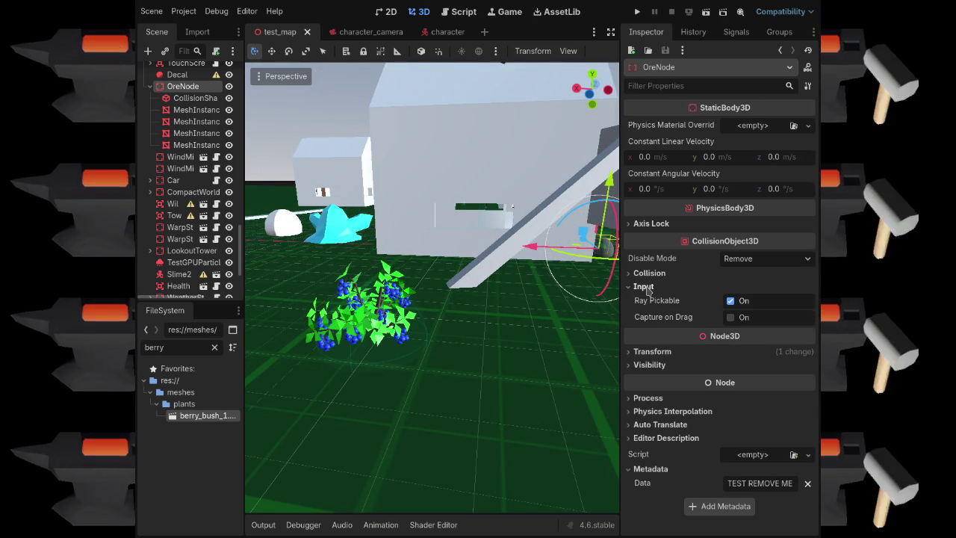
click(644, 286)
click(362, 306)
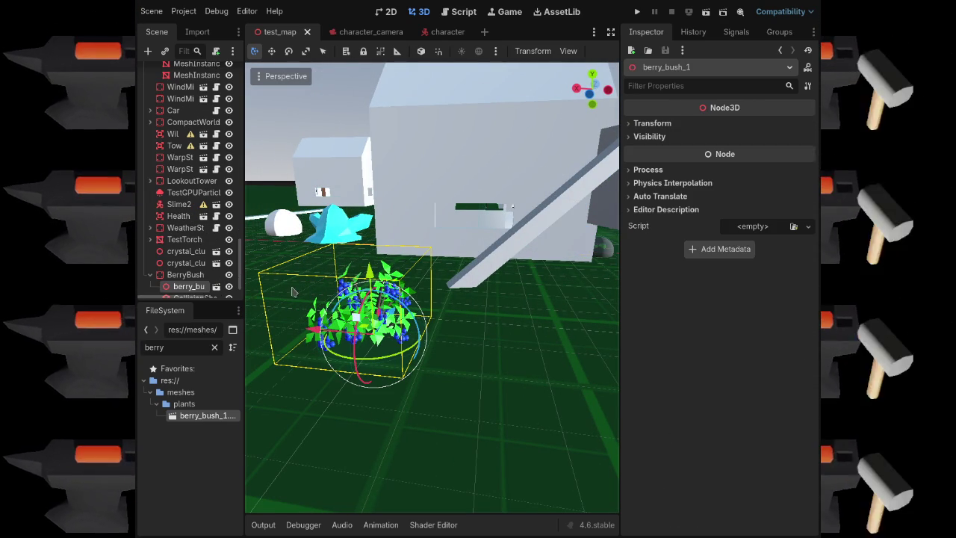
click(187, 275)
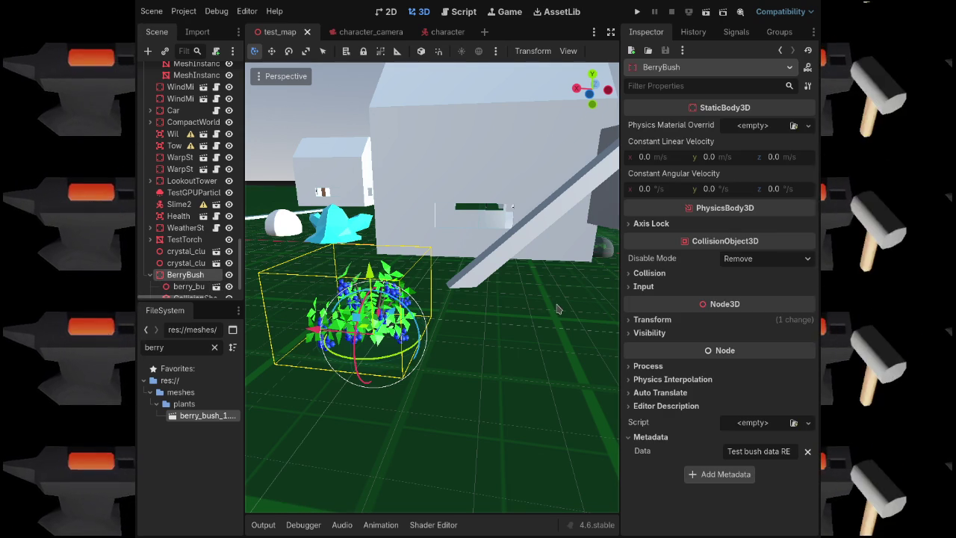
click(603, 253)
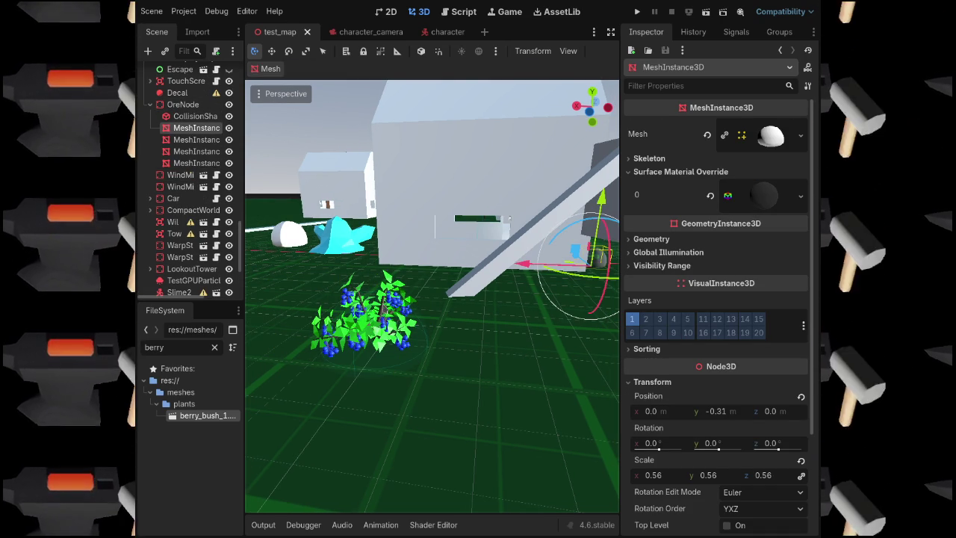
click(363, 314)
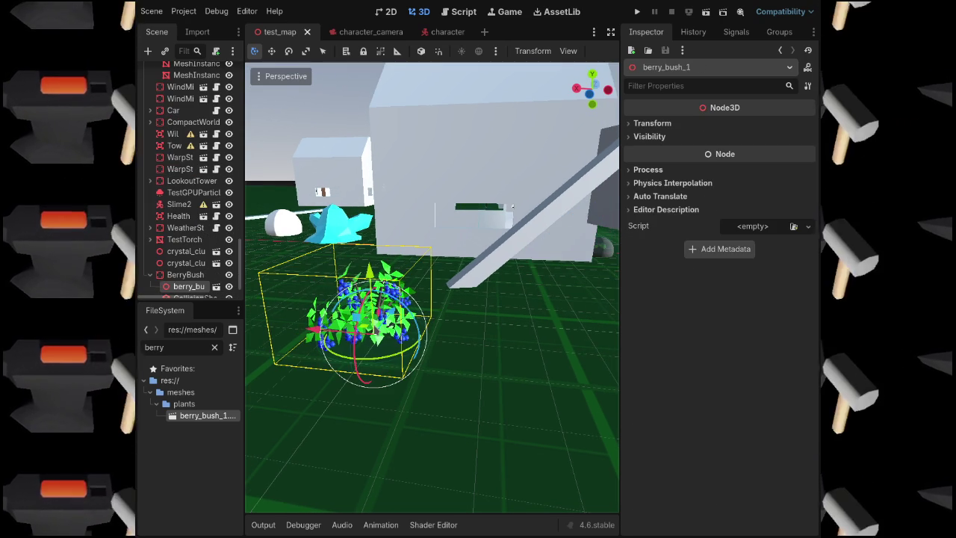
click(188, 277)
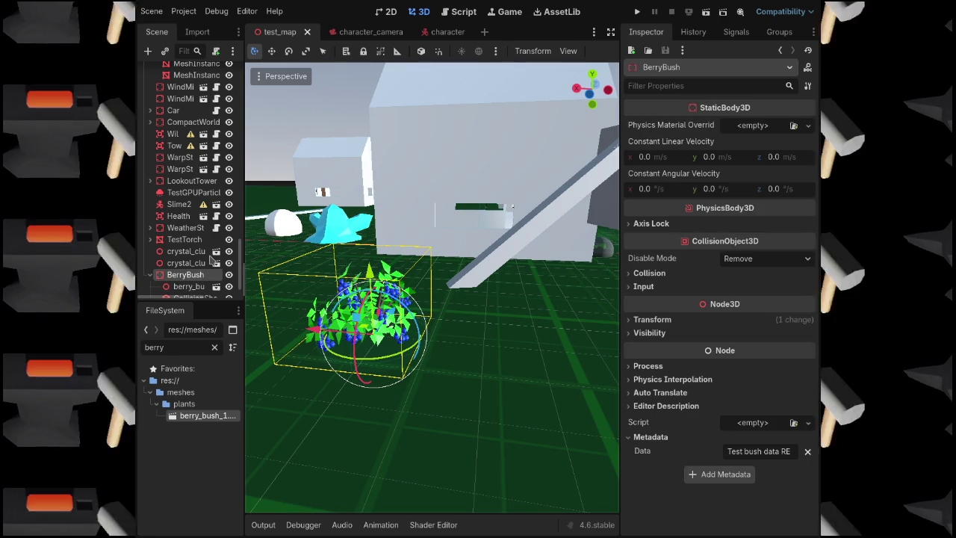
scroll(198, 275, down, 1)
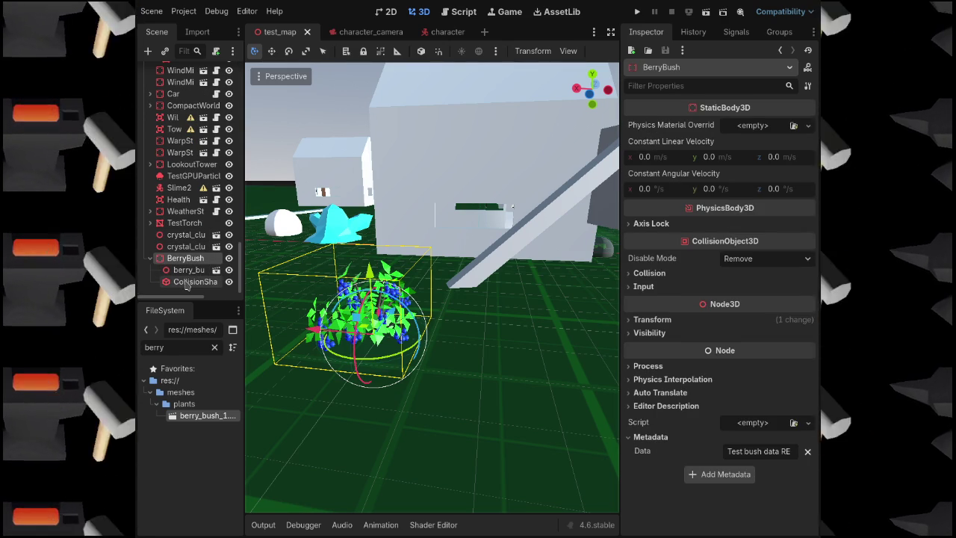
click(188, 283)
click(189, 260)
click(647, 274)
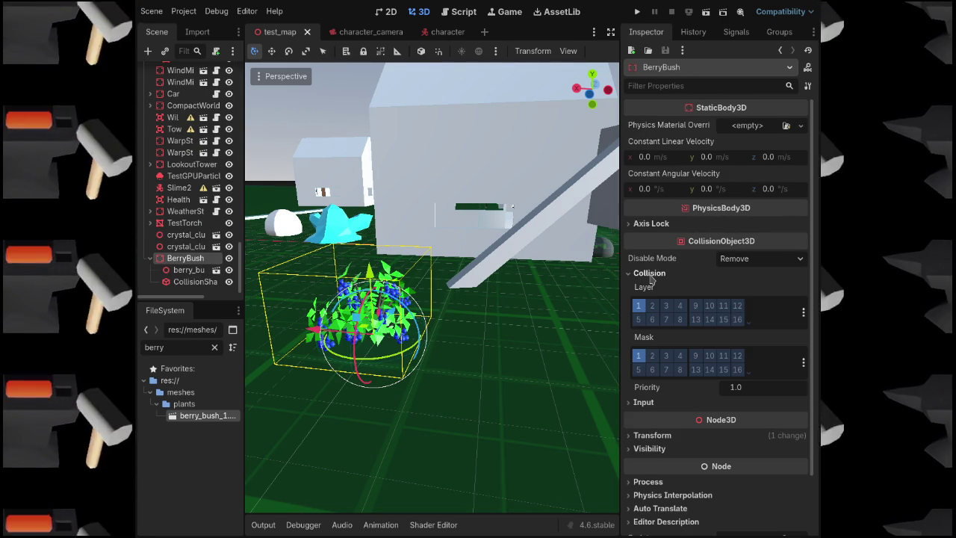
click(649, 274)
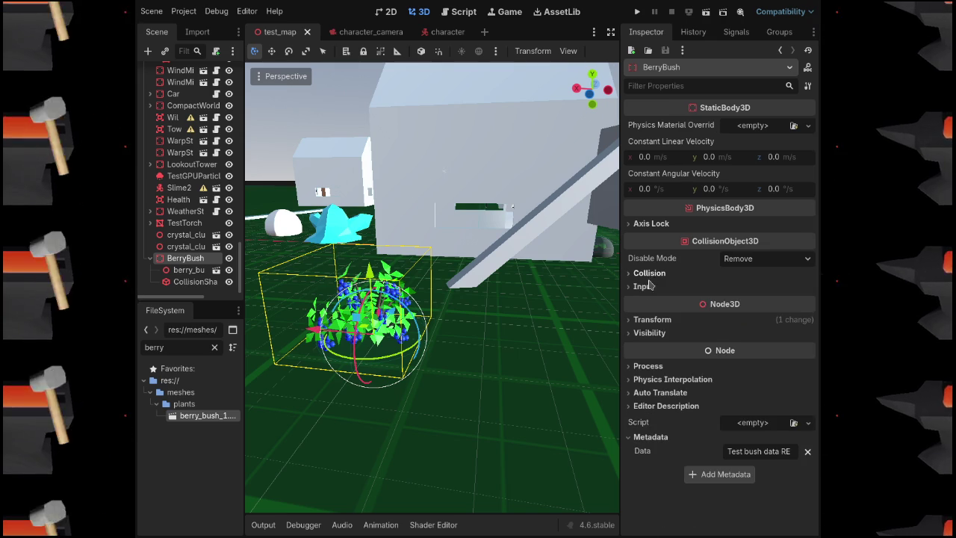
click(647, 288)
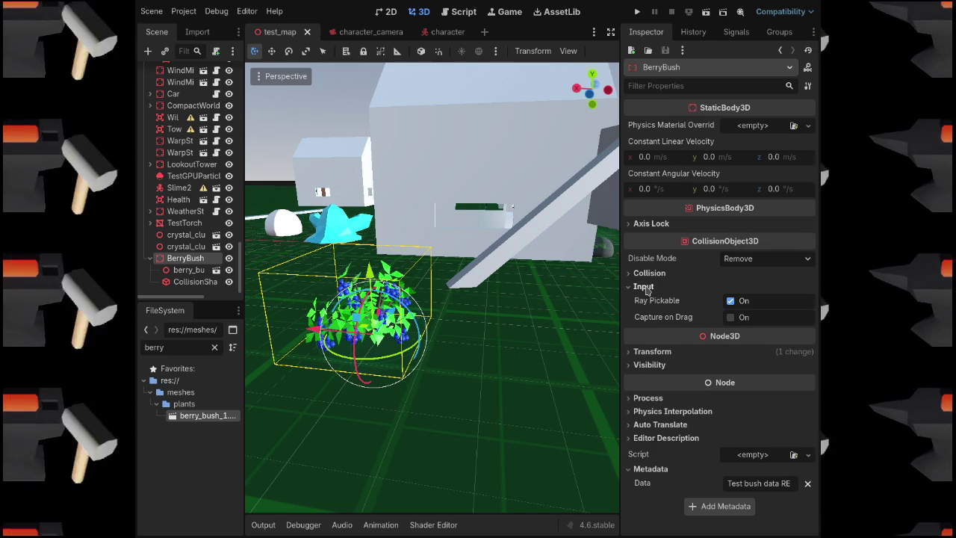
click(647, 288)
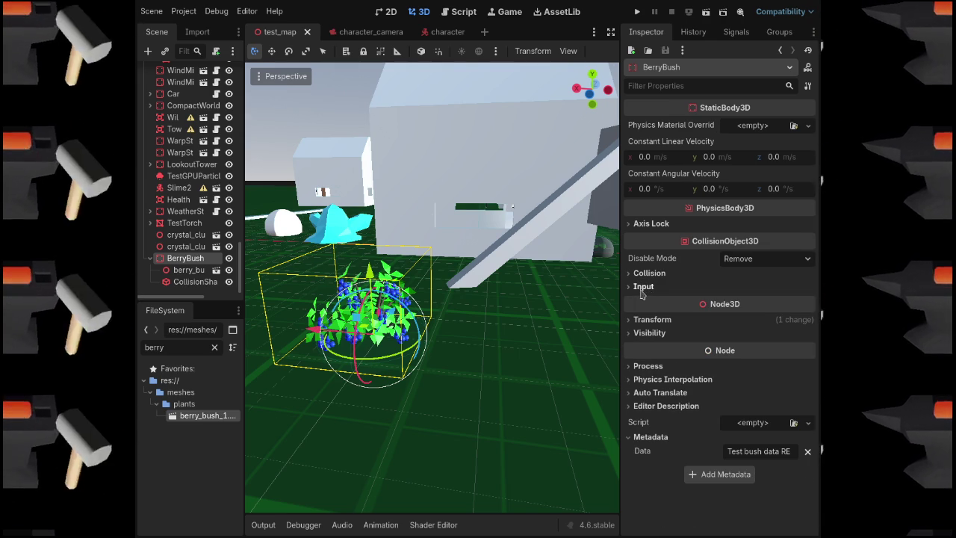
drag(536, 318, 521, 322)
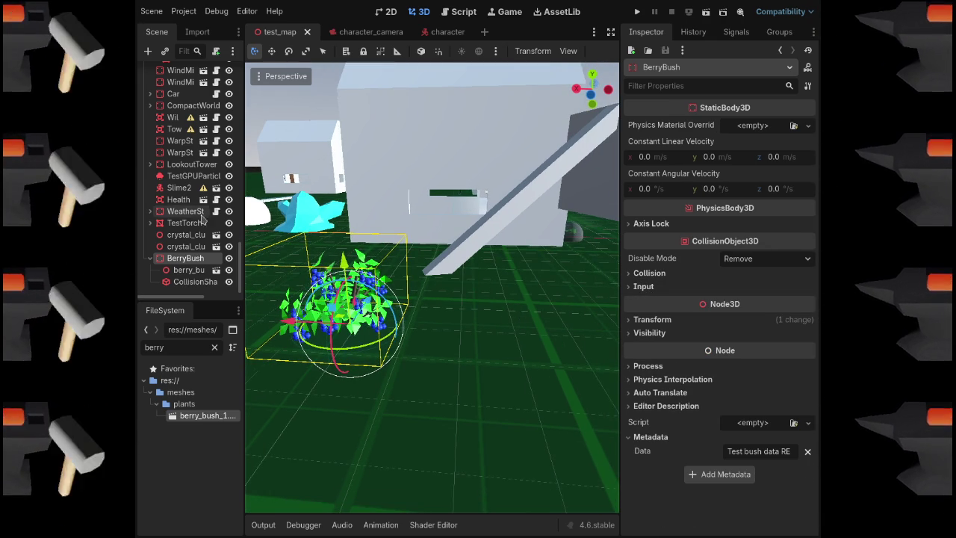
Raise the BerryBush collision sphere about 0.158 upward and save test_map
click(192, 283)
double_click(193, 282)
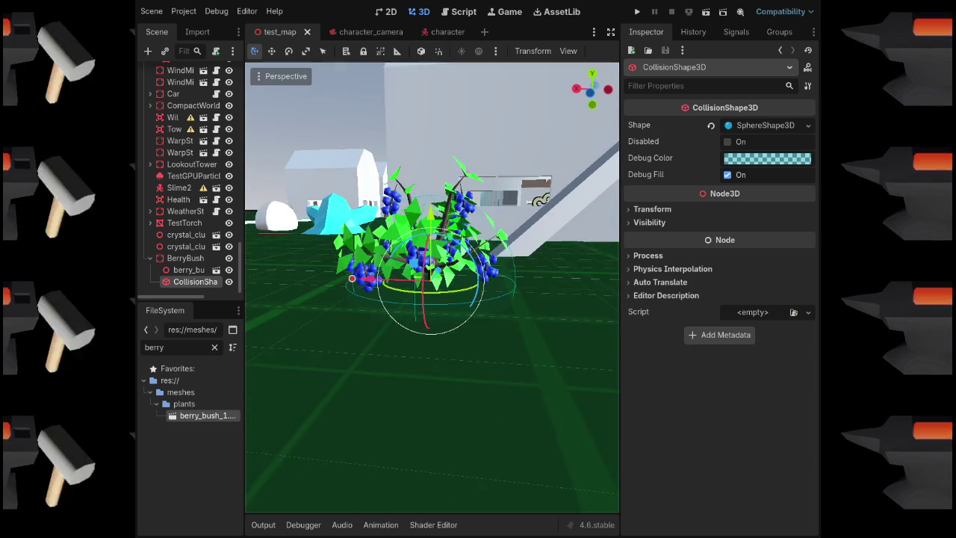
drag(461, 224, 461, 200)
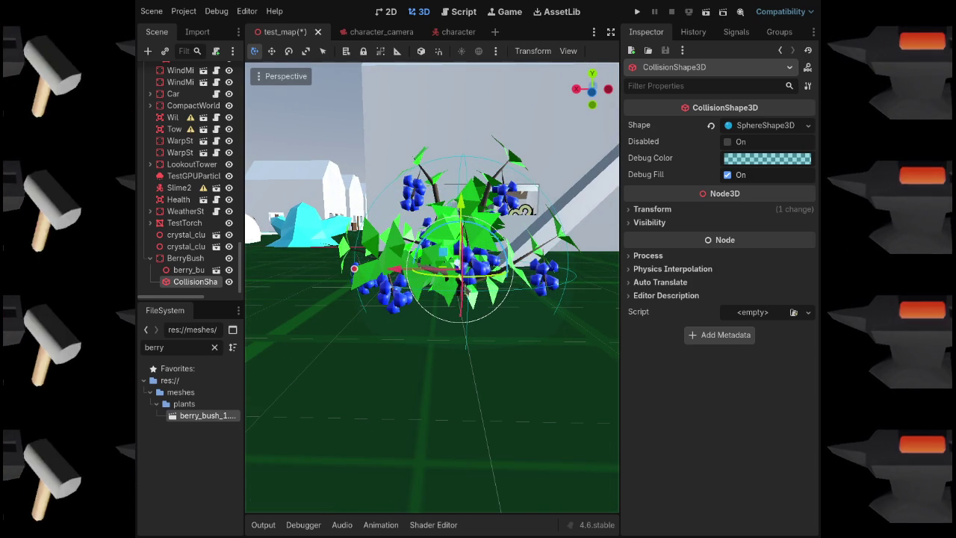
key(ctrl+s)
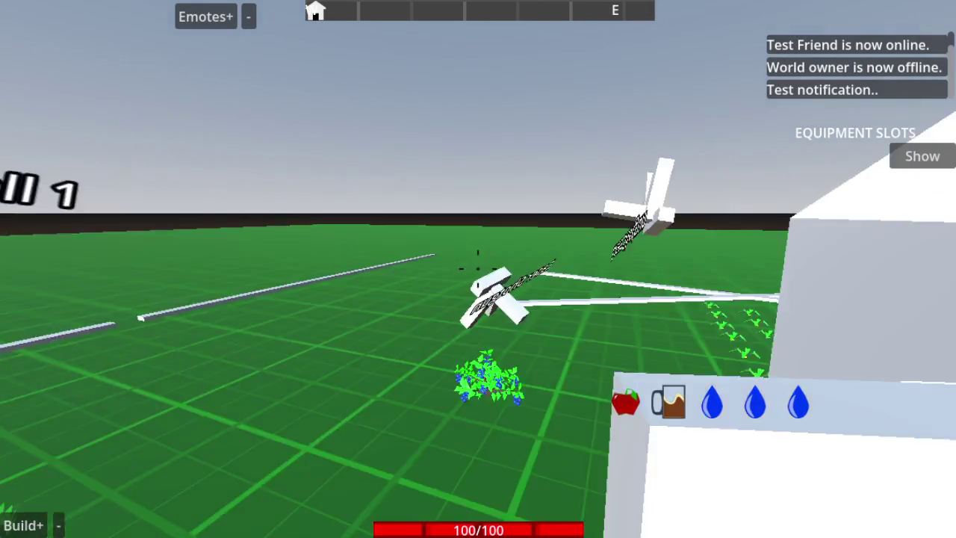
Walk the player forward into the berry bush, backing off once along the way
key(w)
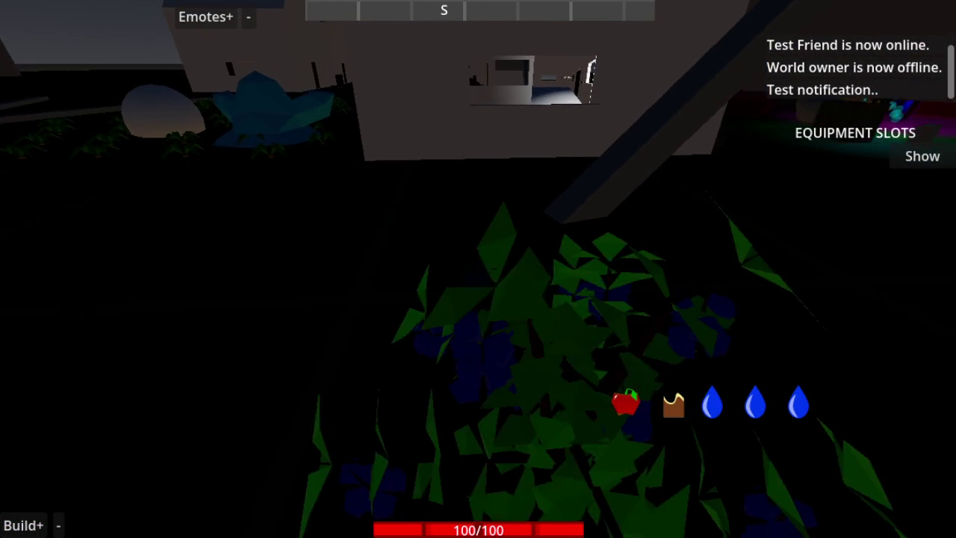
key(w)
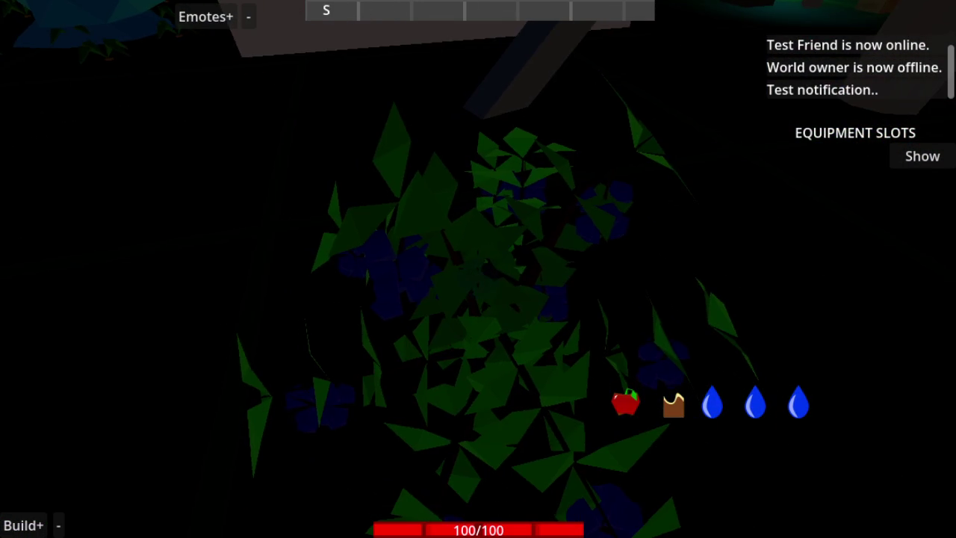
key(s)
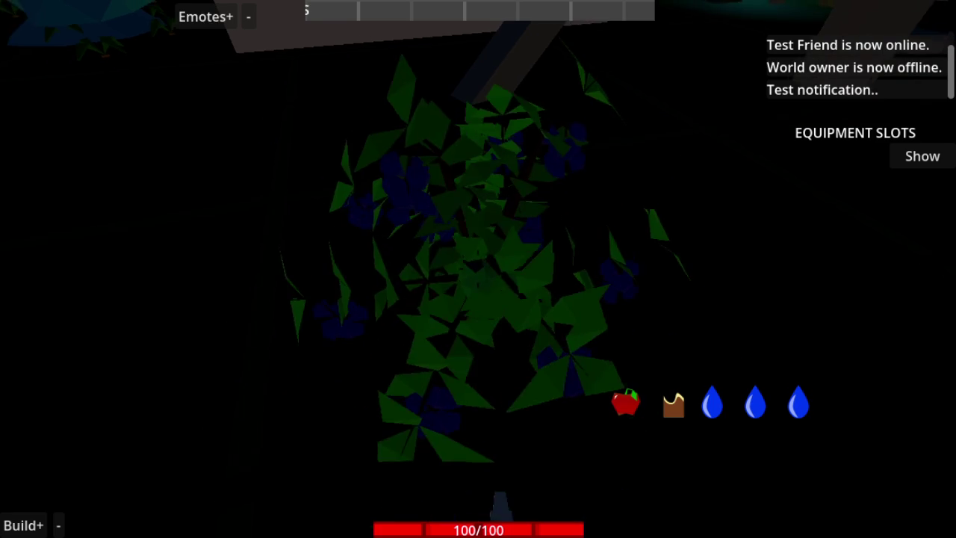
key(w)
Play the point emote from the Emotes+ list, then close the list and look around
click(206, 15)
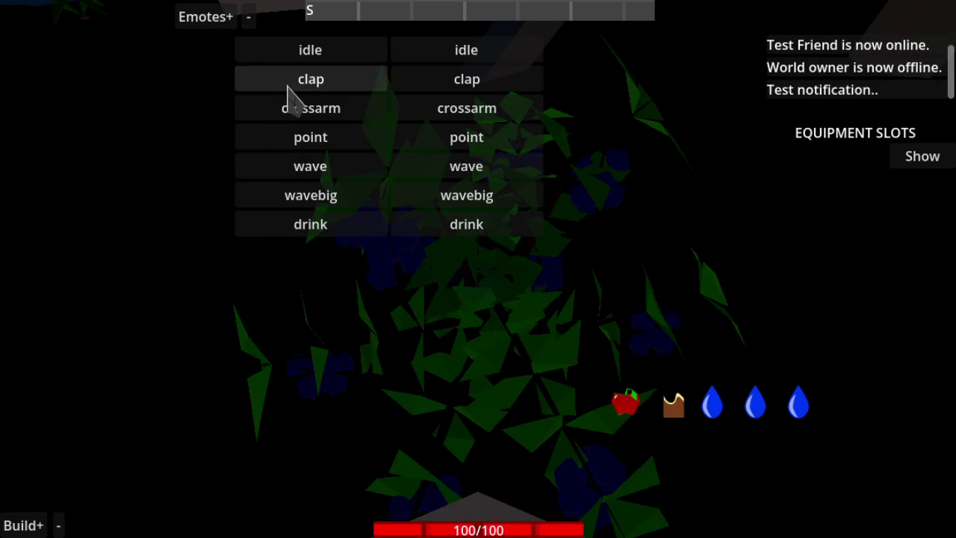
click(463, 139)
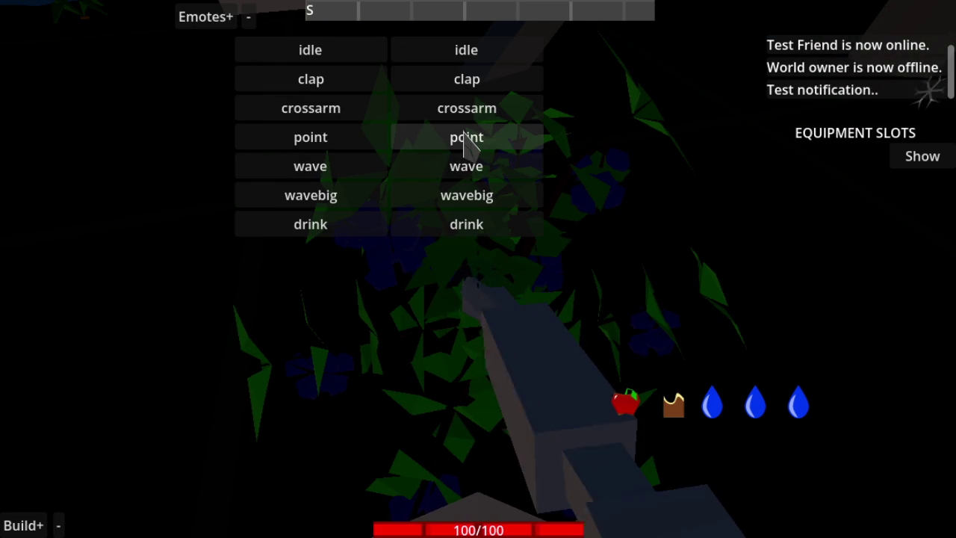
click(248, 17)
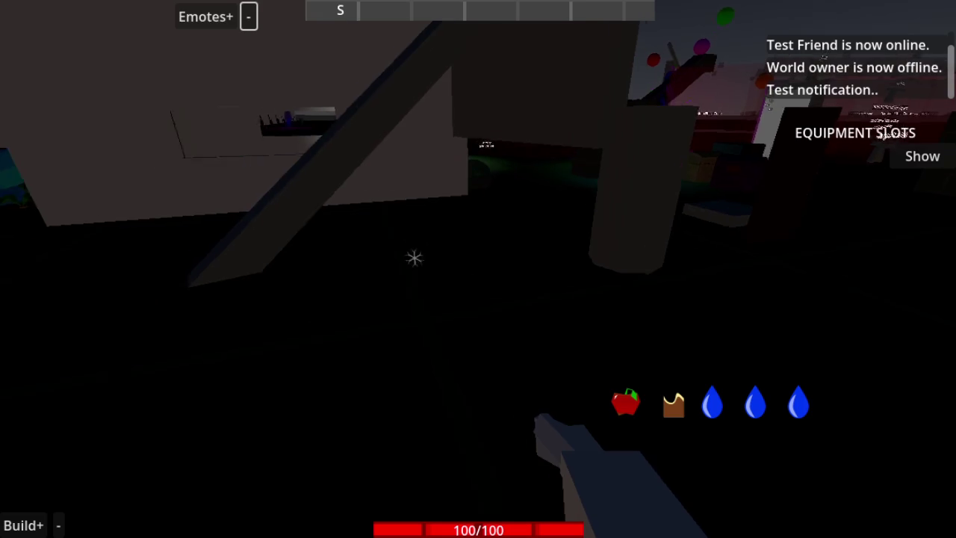
scroll(478, 268, down, 4)
scroll(478, 269, down, 1)
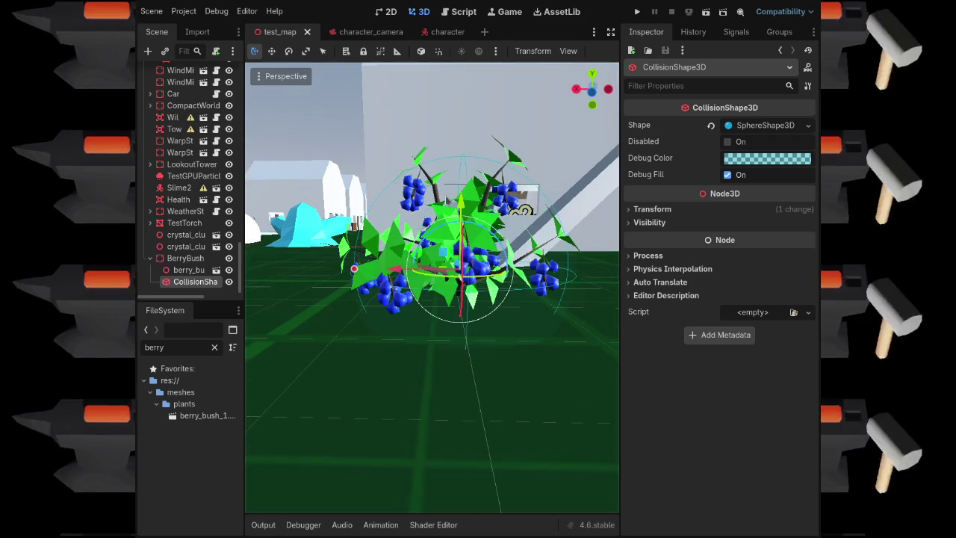
Select the grey ore's OreNode and inspect its Data metadata, TEST REMOVE ME
scroll(536, 248, down, 5)
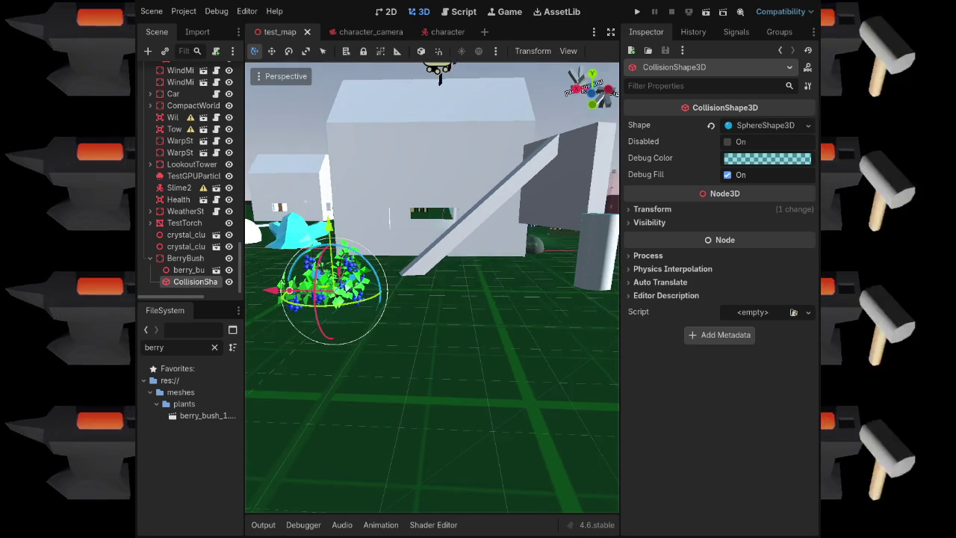
click(537, 248)
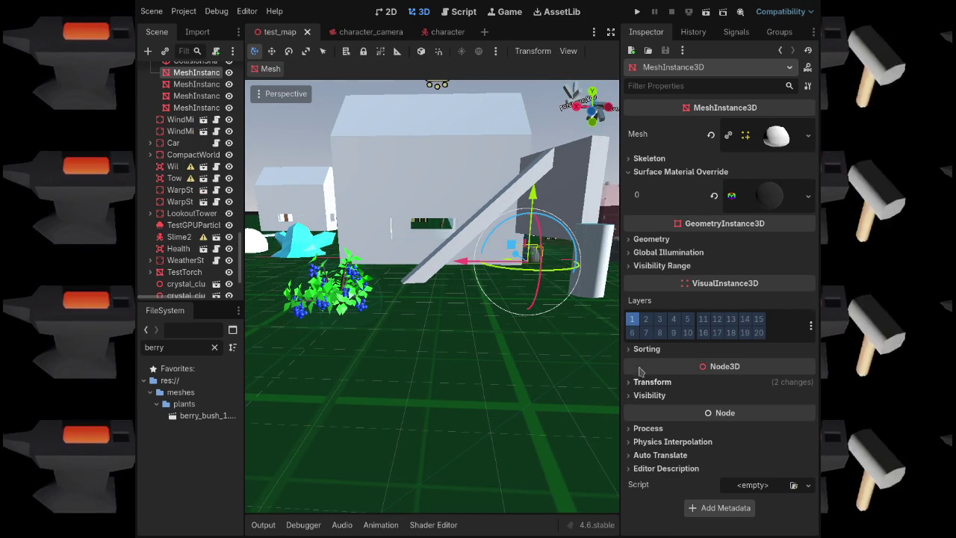
scroll(195, 124, up, 2)
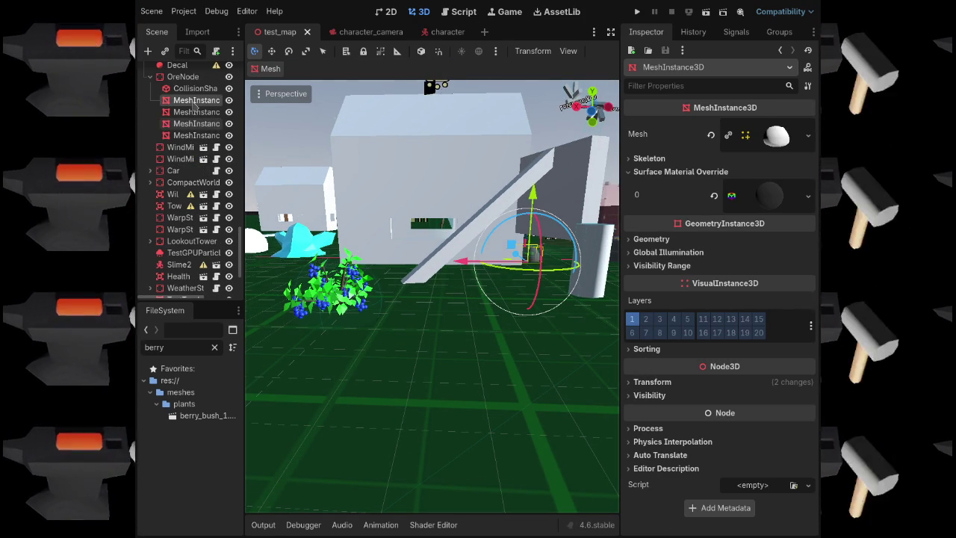
click(186, 78)
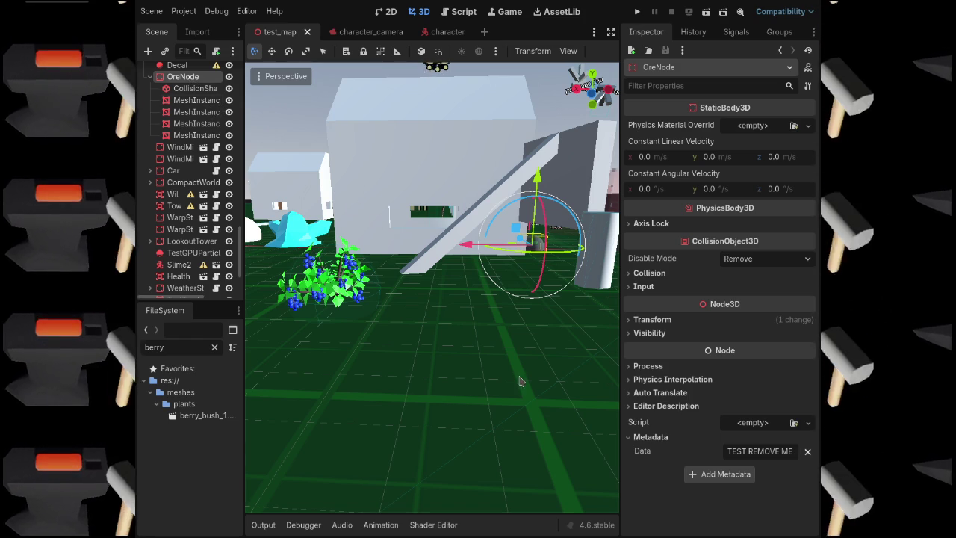
click(629, 437)
click(629, 437)
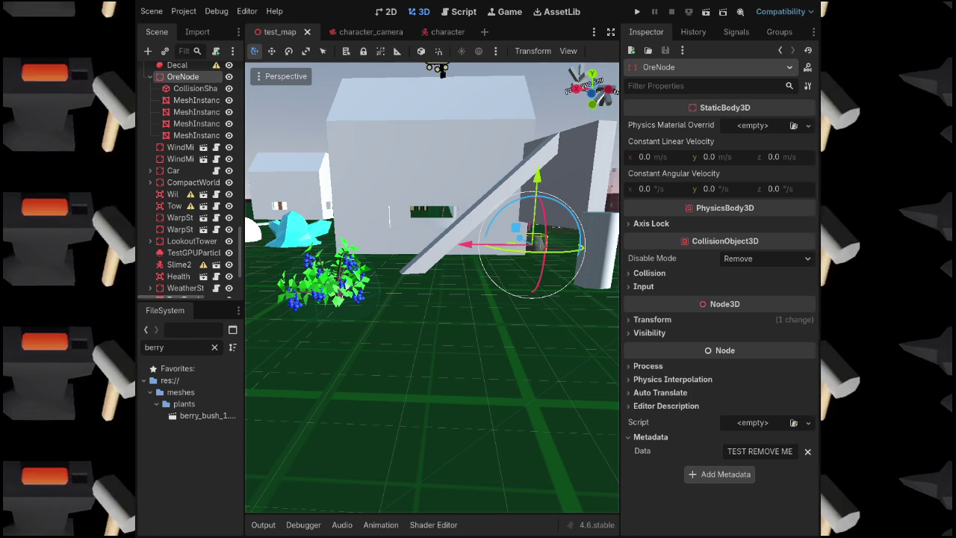
Select the BerryBush node in the Scene tree
scroll(192, 240, down, 2)
click(187, 286)
click(186, 274)
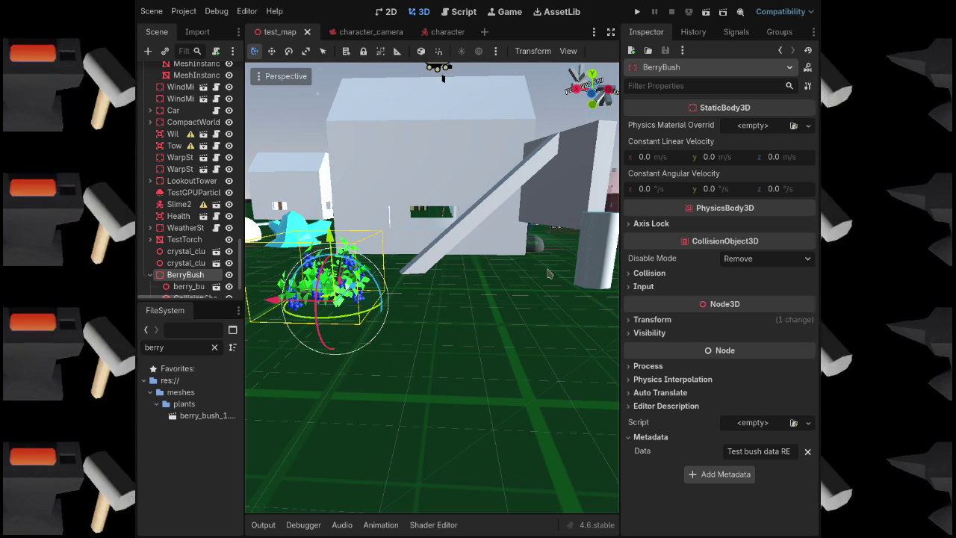
Select the ore's collision sphere in the viewport
click(535, 246)
scroll(189, 94, up, 1)
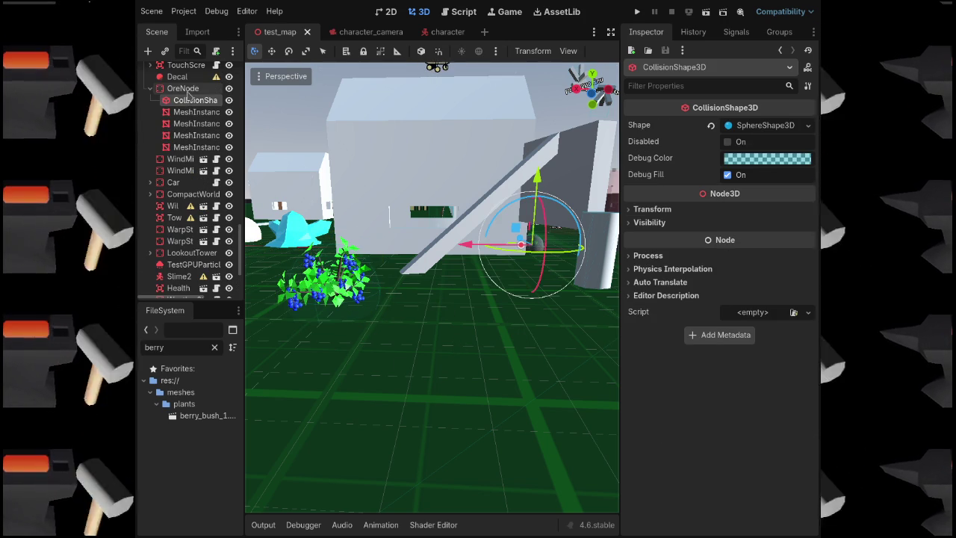
click(185, 89)
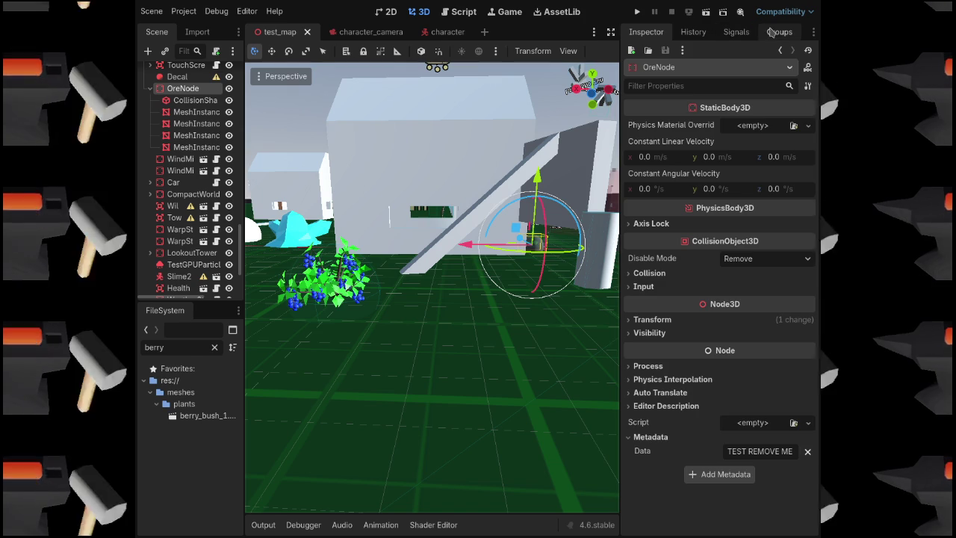
click(776, 32)
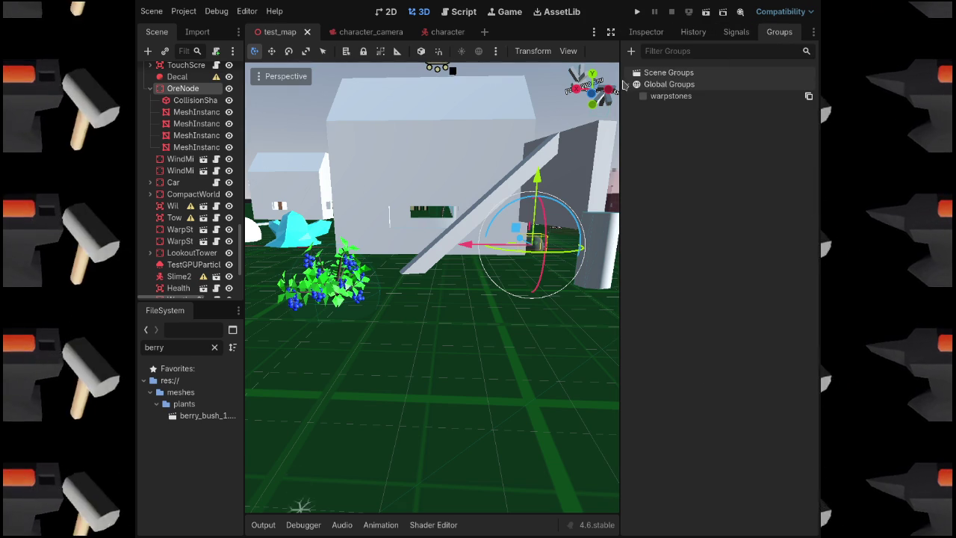
click(721, 33)
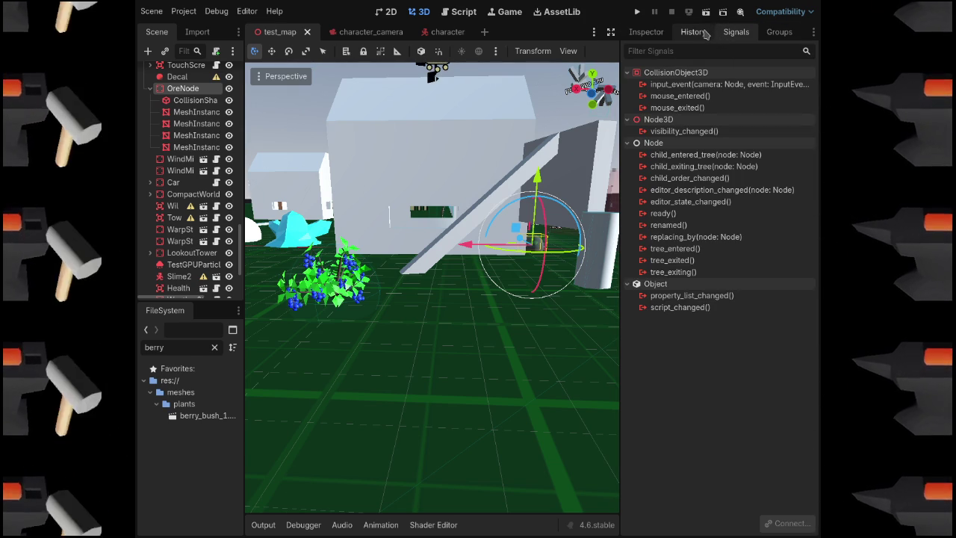
click(702, 34)
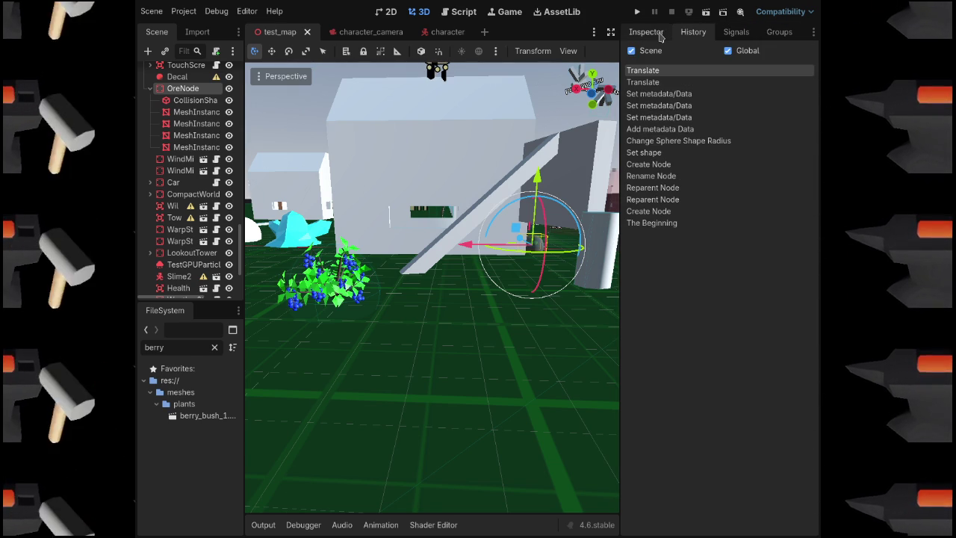
click(660, 33)
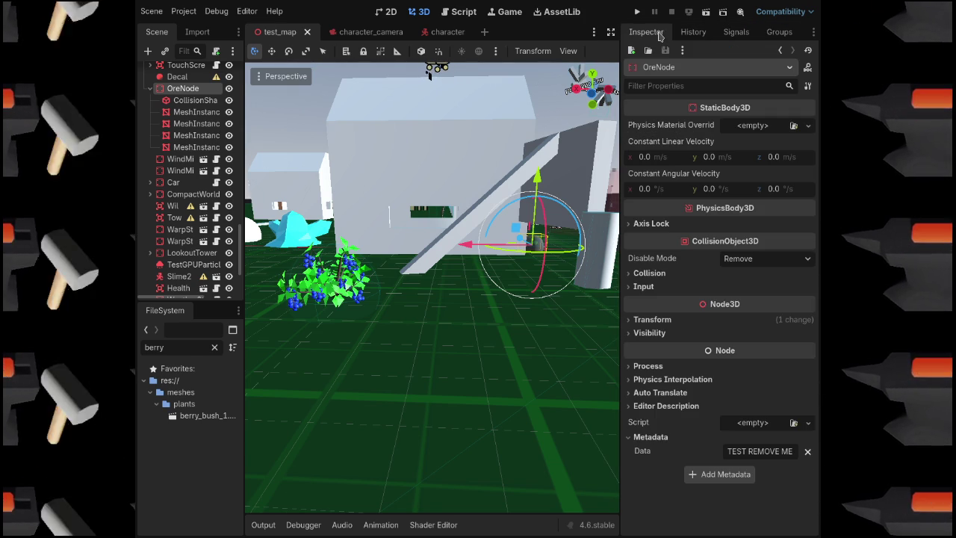
click(644, 273)
click(643, 274)
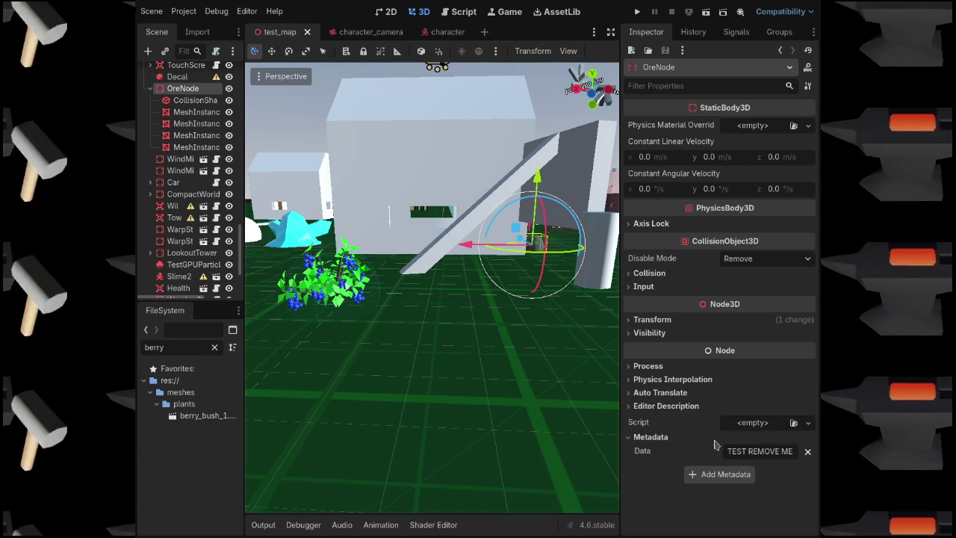
mouse_move(730, 450)
mouse_down()
mouse_move(807, 450)
mouse_move(728, 452)
mouse_up()
click(771, 451)
click(737, 451)
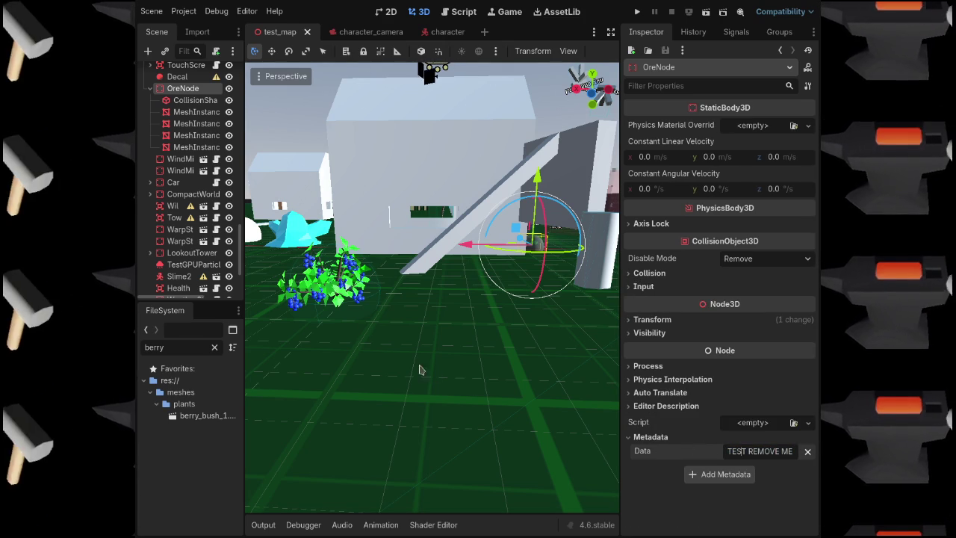
click(333, 295)
click(183, 275)
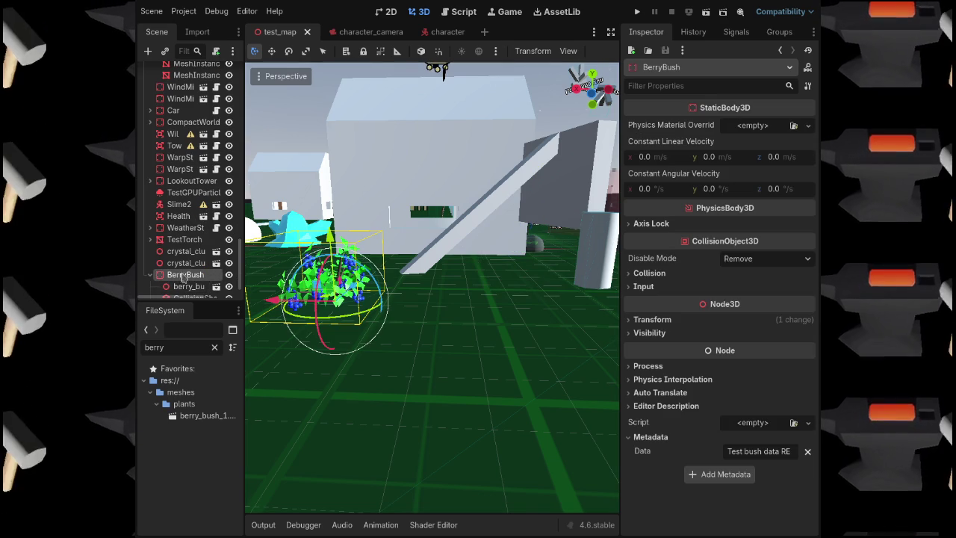
Change BerryBush's Data metadata to 'TEST BUSH DATA', save test_map and run the game
mouse_move(727, 451)
mouse_down()
mouse_move(818, 450)
mouse_move(759, 450)
mouse_up()
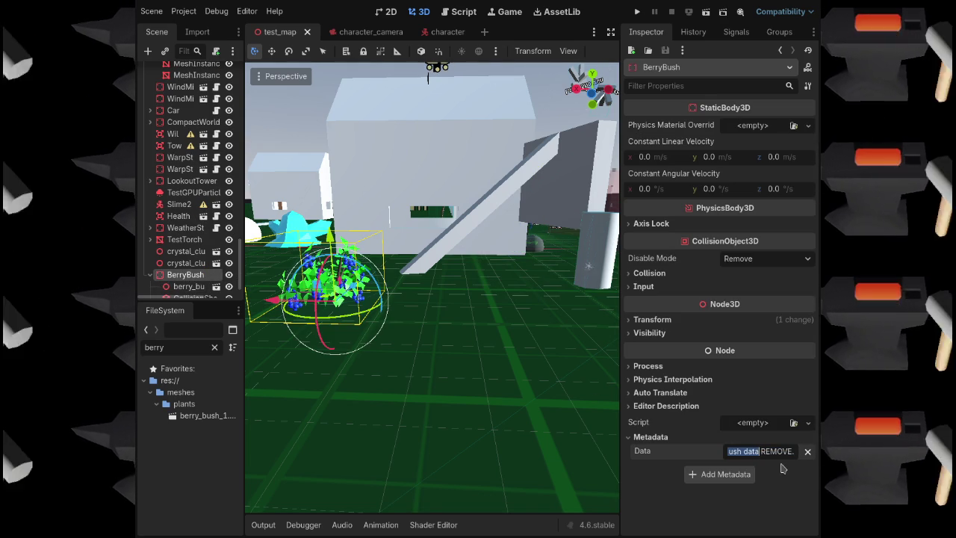
text(TEST BUSH DATA)
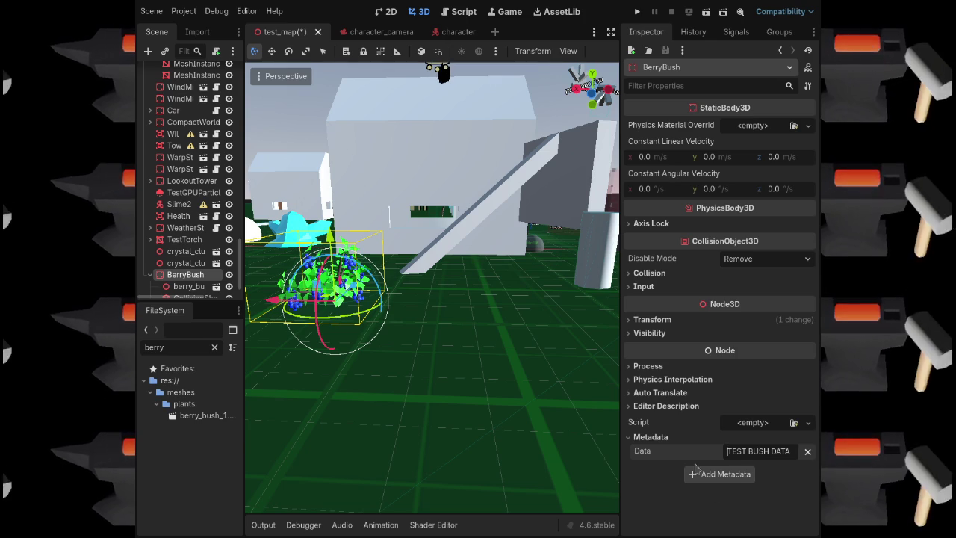
key(ctrl+s)
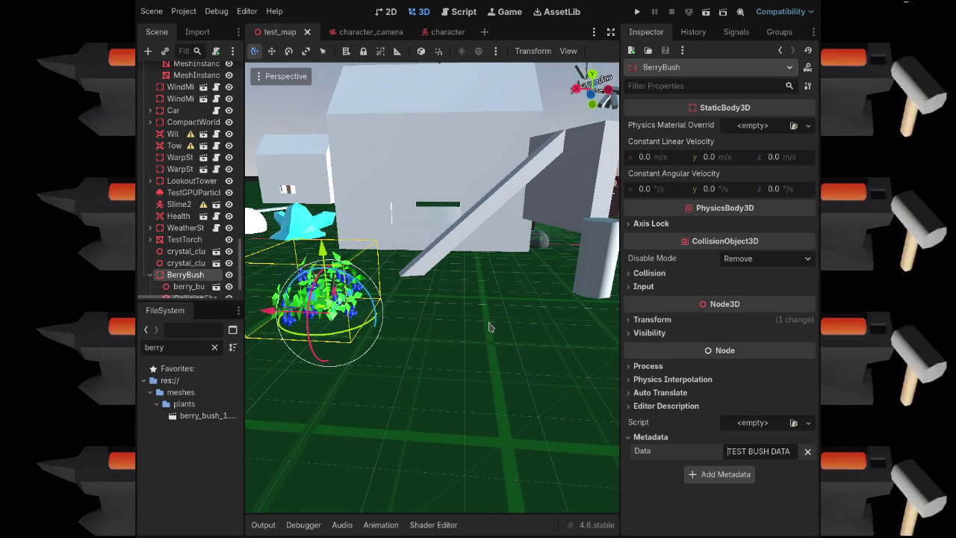
key(F5)
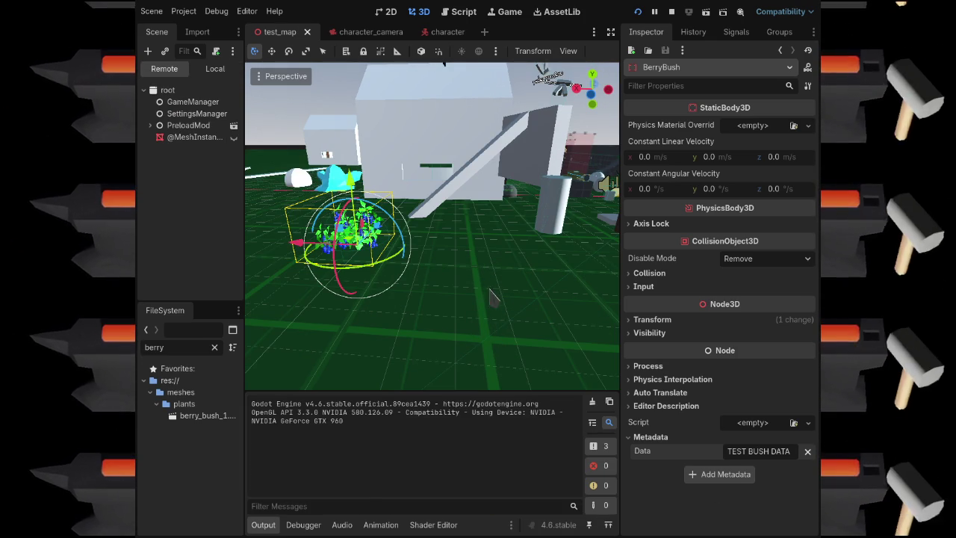
Walk up to the berry bush, step back, turn toward the buildings, then exit the game
key(w)
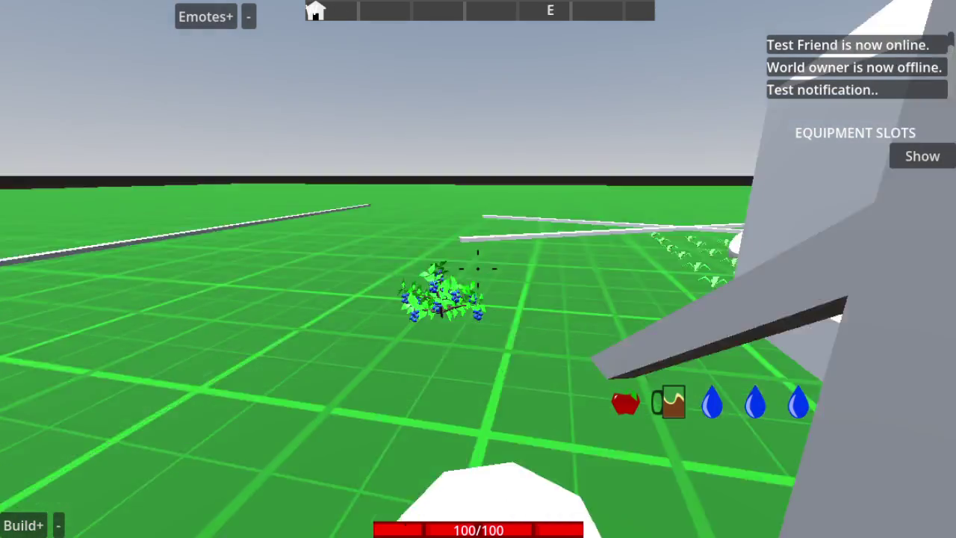
key(s)
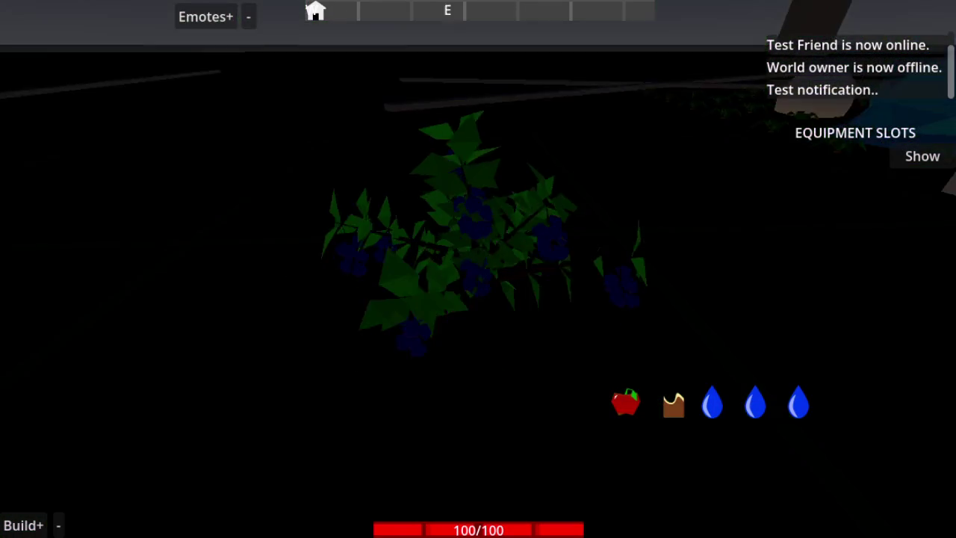
key(d)
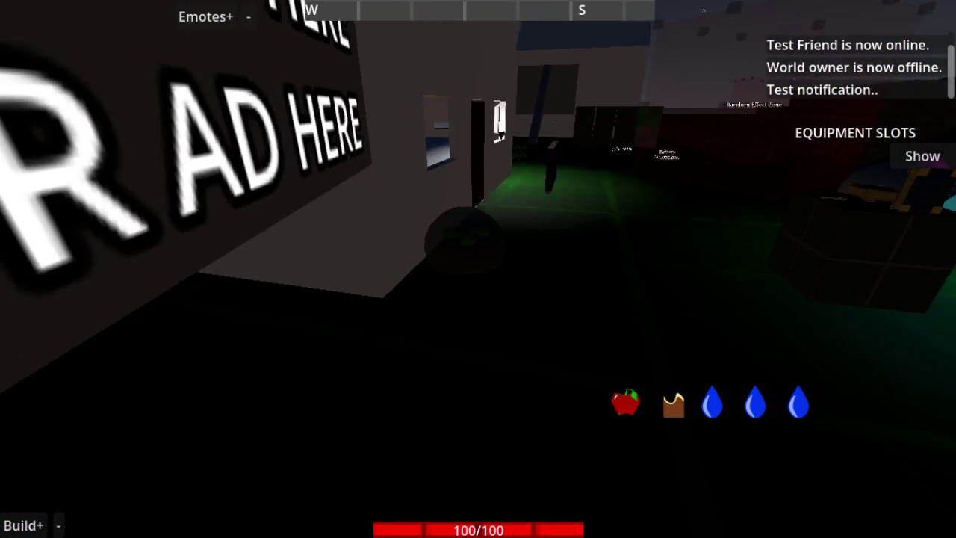
key(Escape)
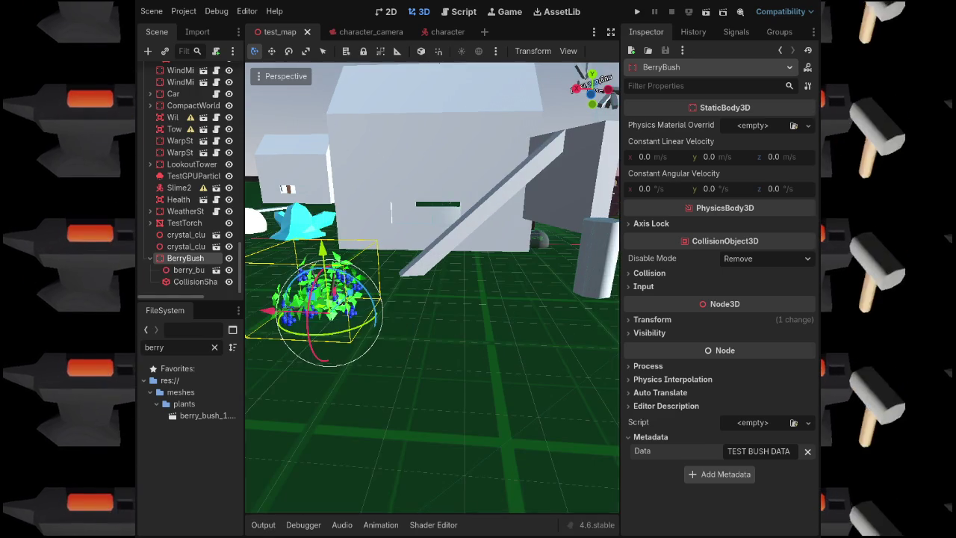
Reset the BerryBush collision shape's Transform position to 0, 0, 0
click(478, 273)
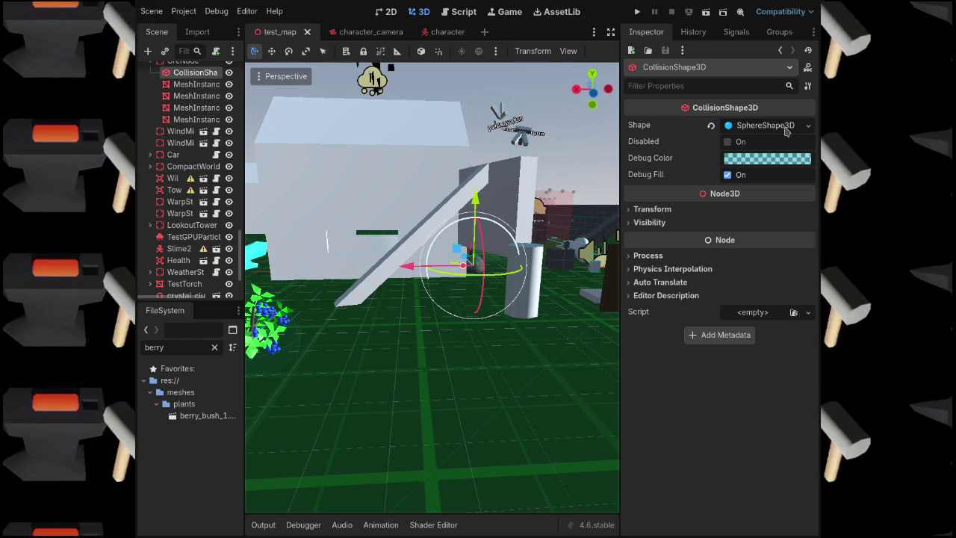
click(281, 346)
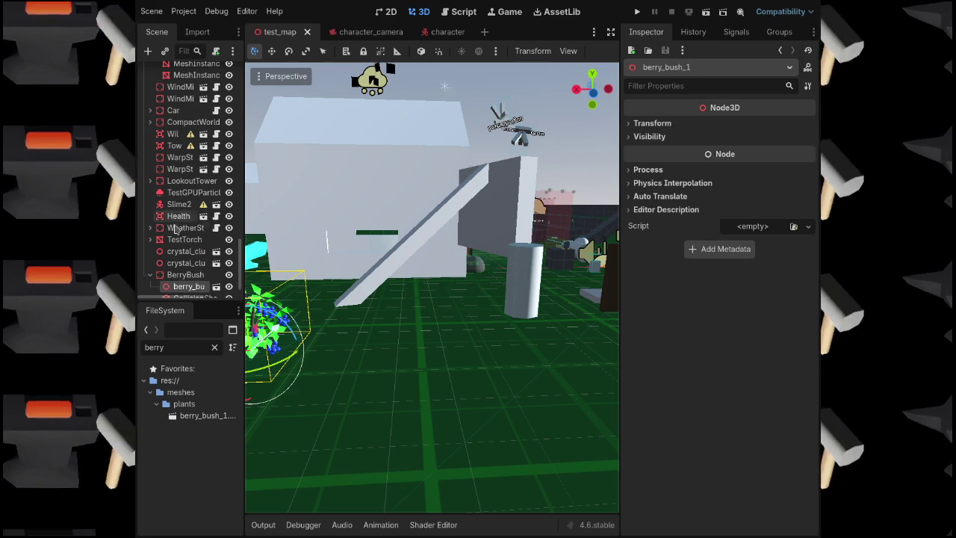
scroll(191, 288, down, 1)
click(191, 283)
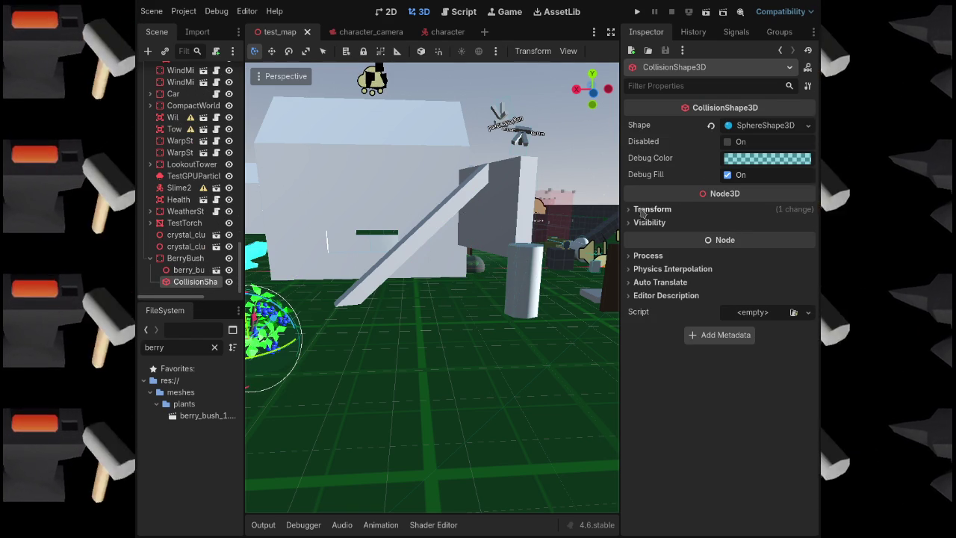
click(737, 212)
click(737, 212)
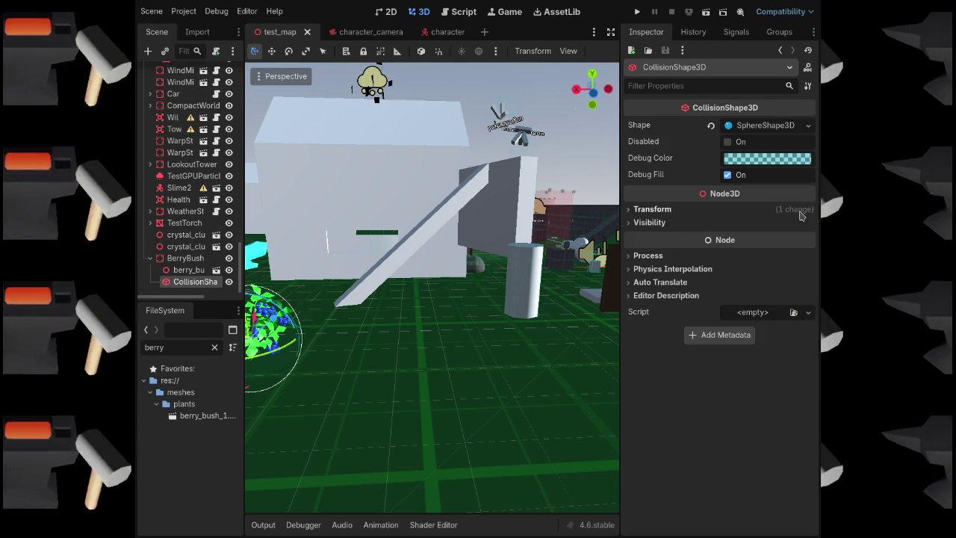
click(803, 210)
click(808, 223)
click(634, 213)
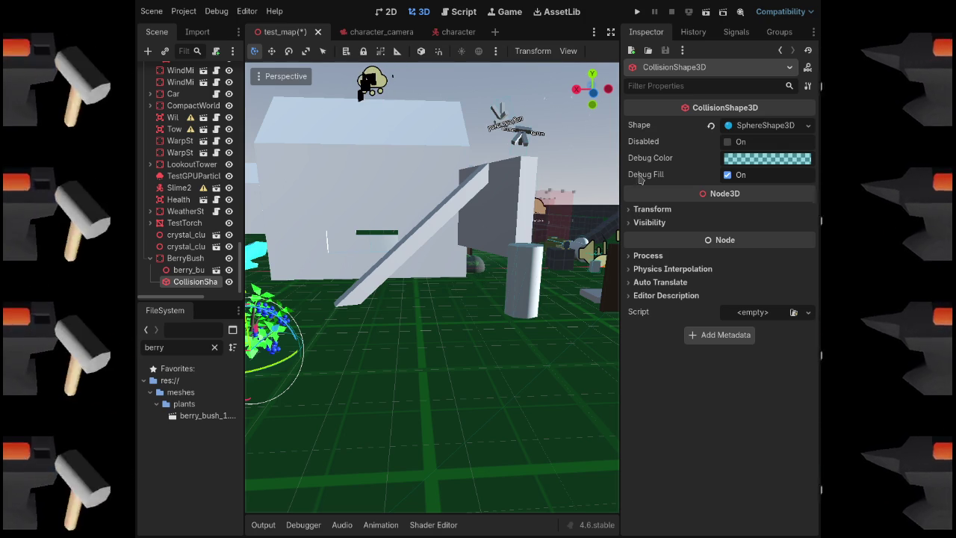
Compare the BerryBush SphereShape3D settings with the ore's collision sphere settings
click(770, 131)
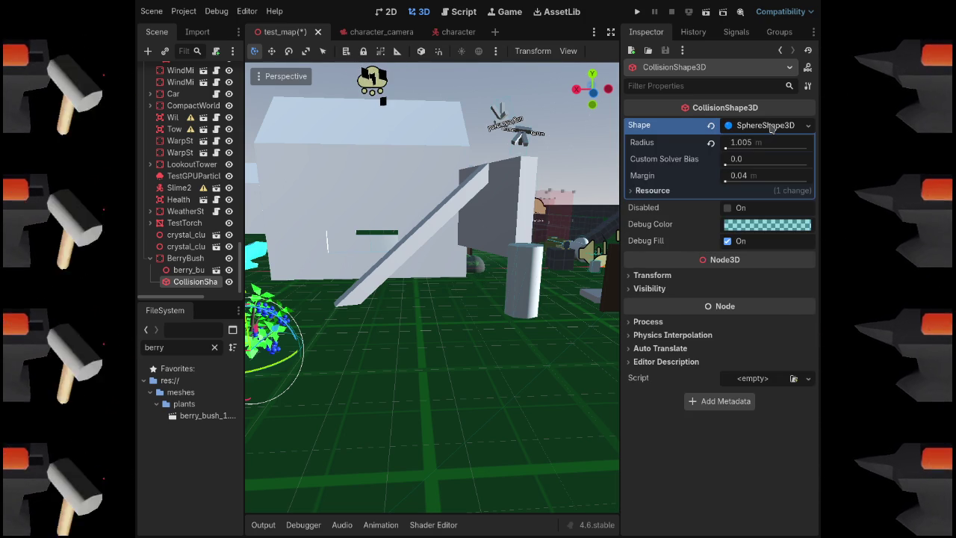
click(771, 127)
click(474, 267)
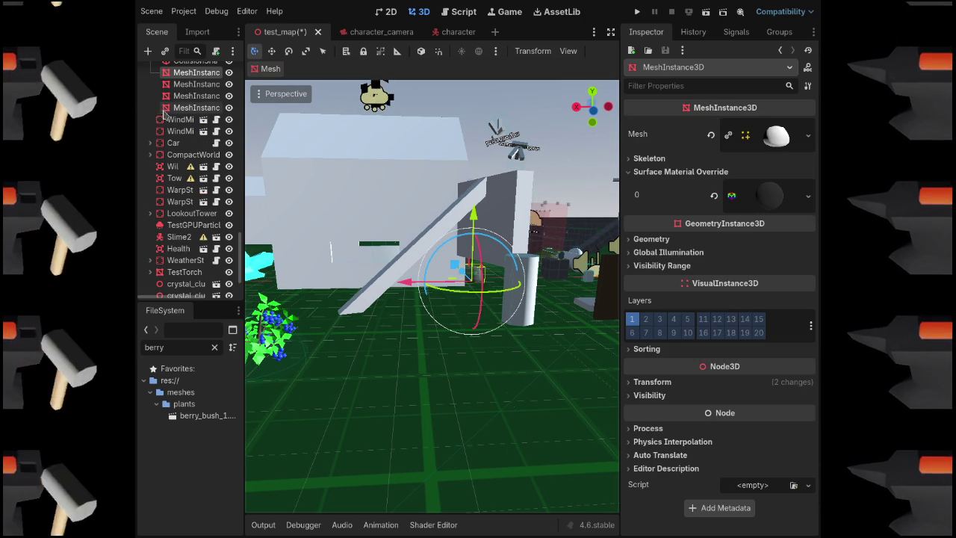
scroll(191, 112, up, 1)
click(190, 89)
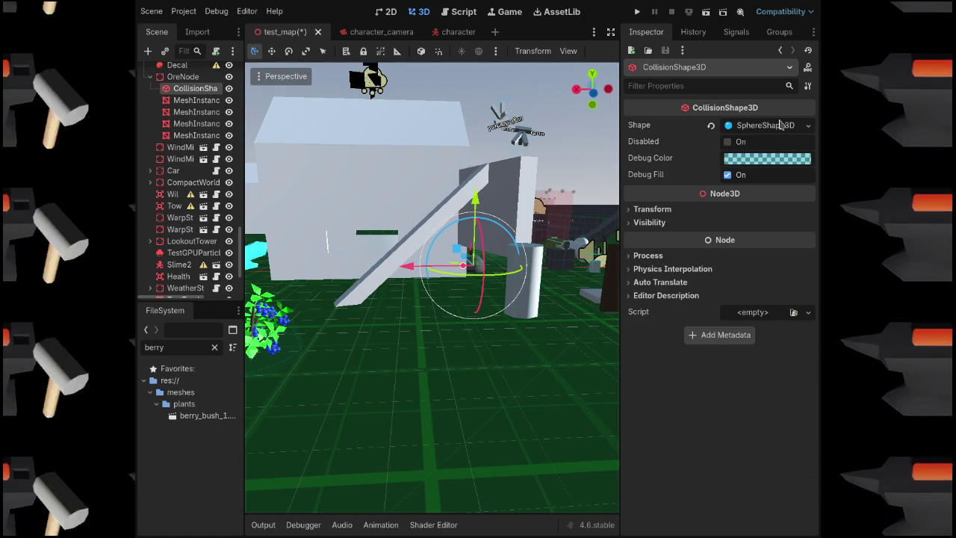
click(777, 126)
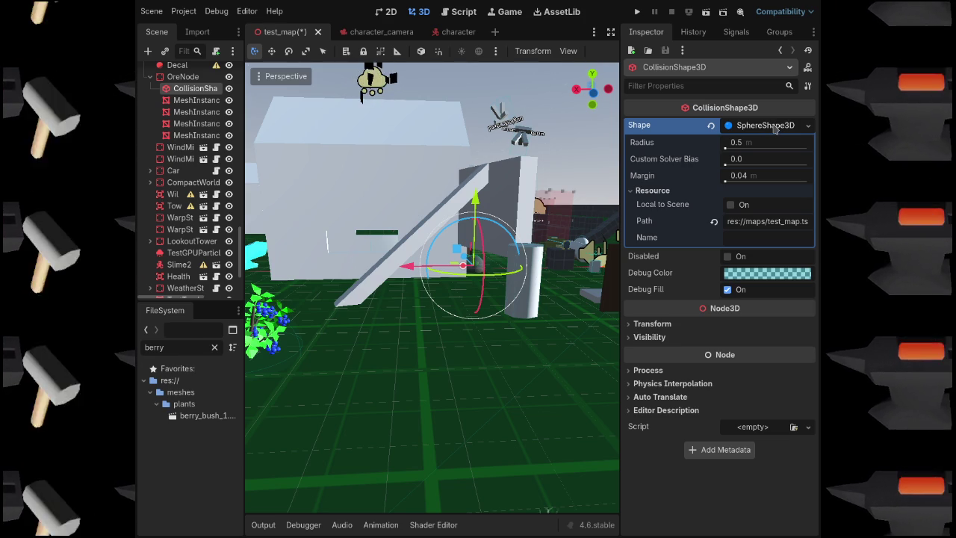
click(775, 127)
Read the ore SphereShape3D's resource path, then reselect the berry bush's collision shape
click(775, 127)
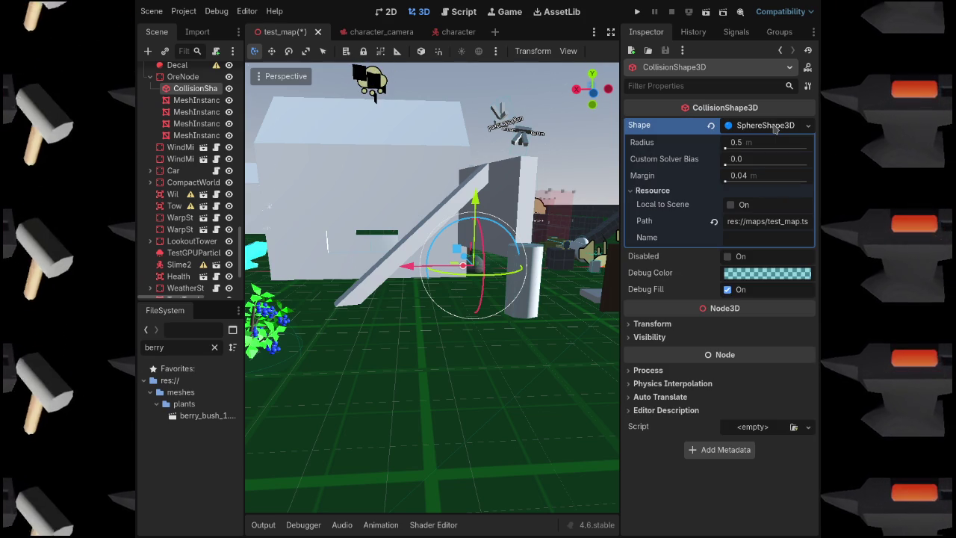
drag(747, 221, 809, 226)
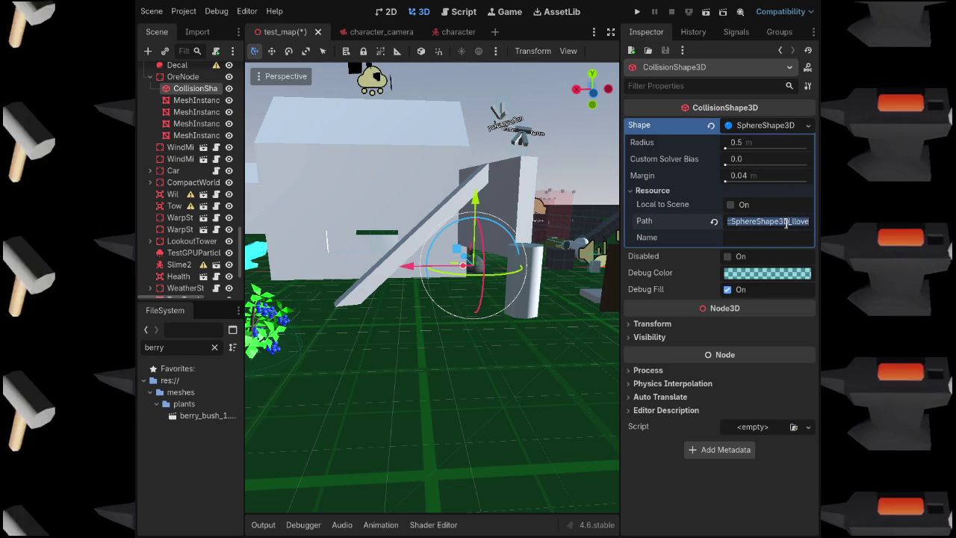
click(786, 223)
click(779, 259)
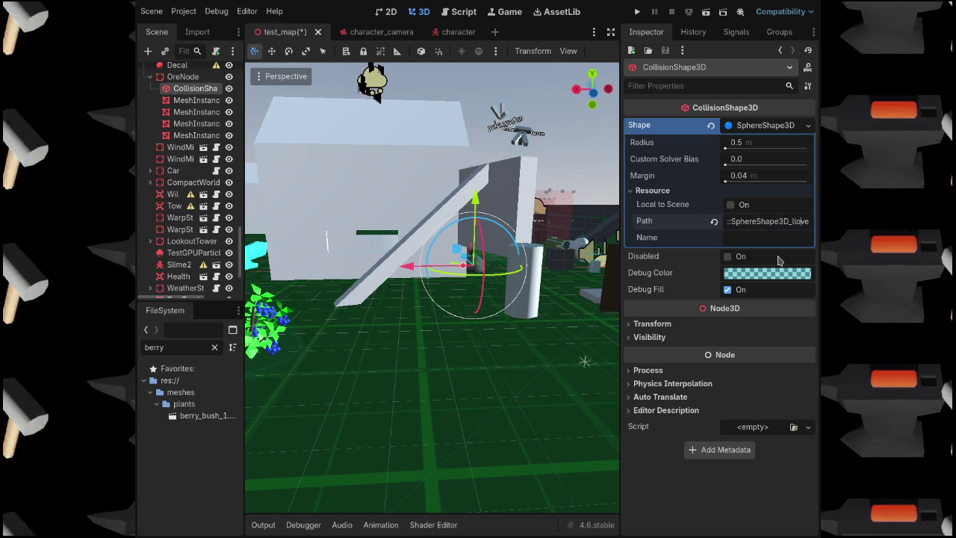
click(769, 126)
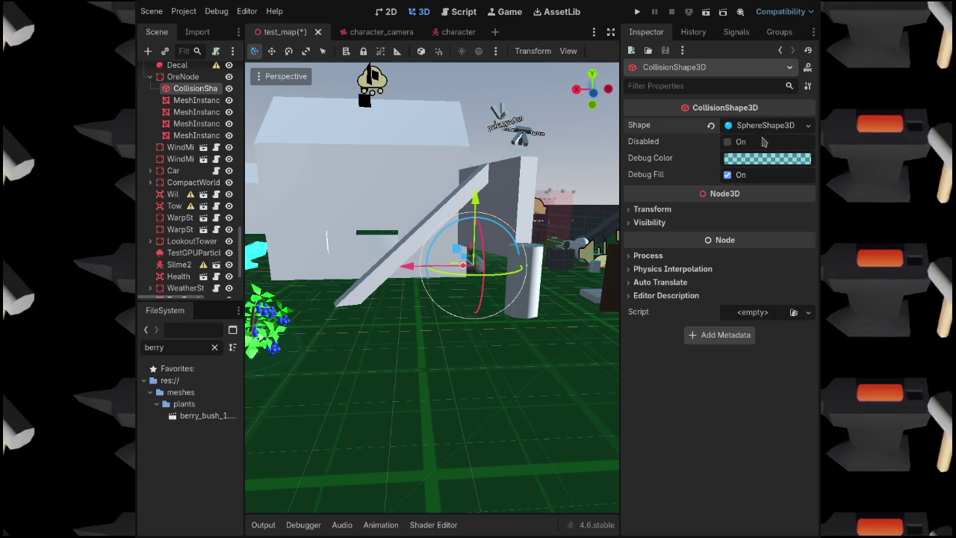
click(298, 356)
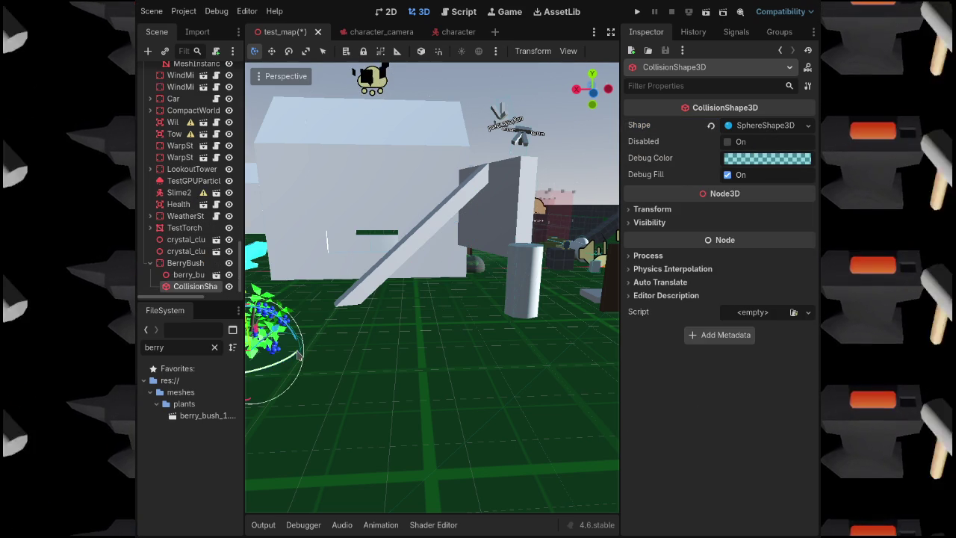
scroll(199, 235, down, 1)
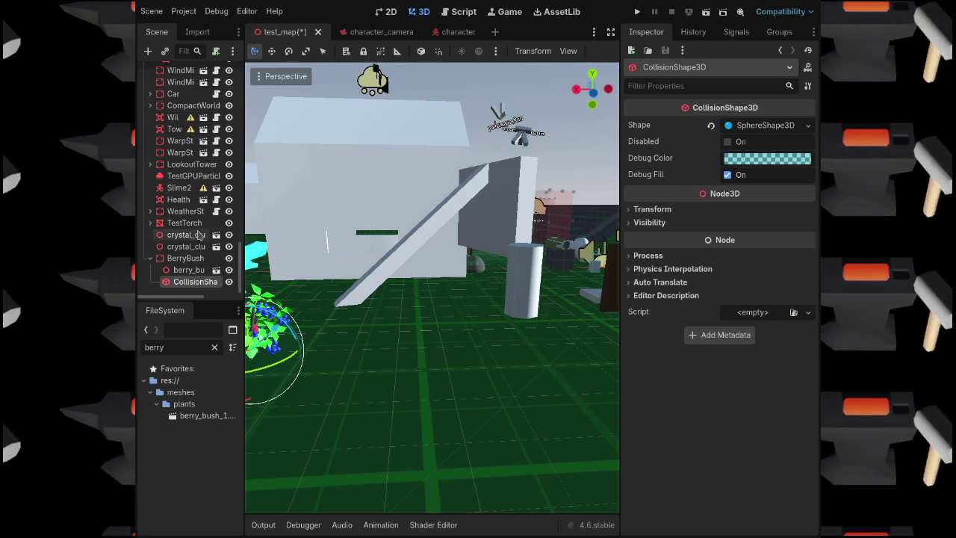
click(480, 275)
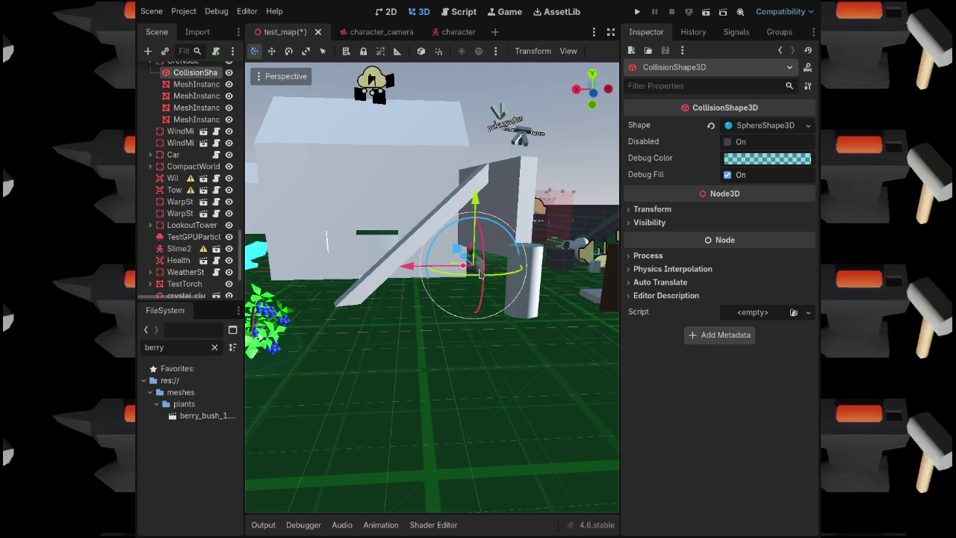
scroll(188, 140, up, 1)
click(196, 112)
click(197, 124)
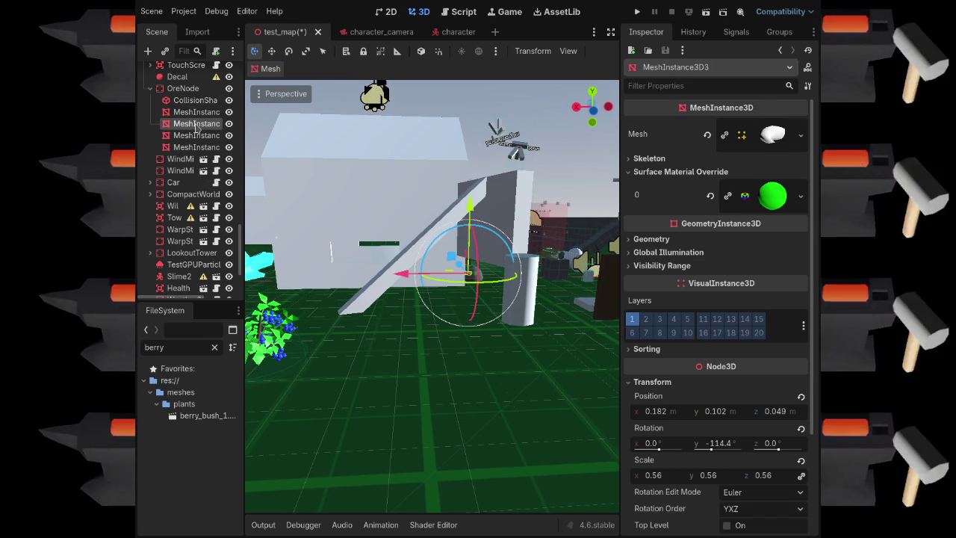
scroll(650, 340, down, 4)
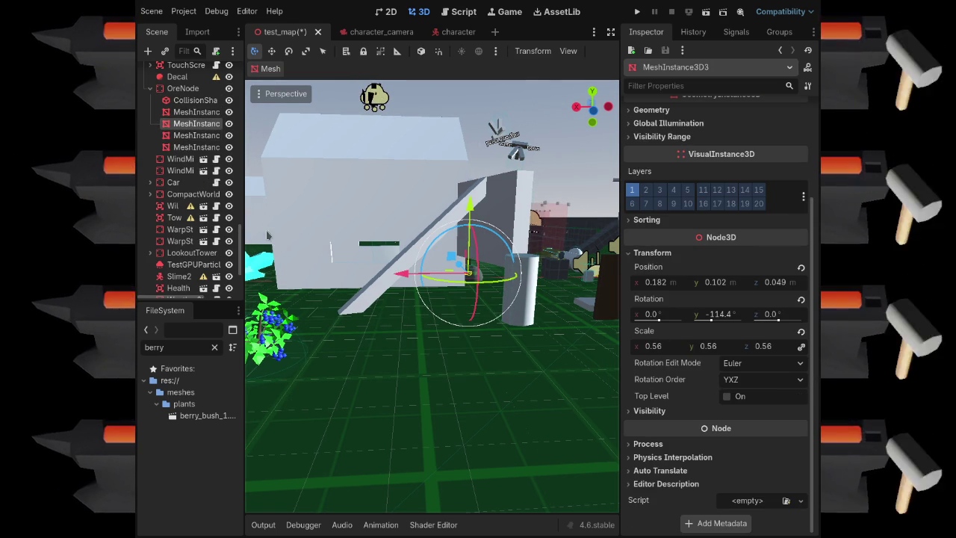
click(196, 135)
scroll(700, 402, down, 4)
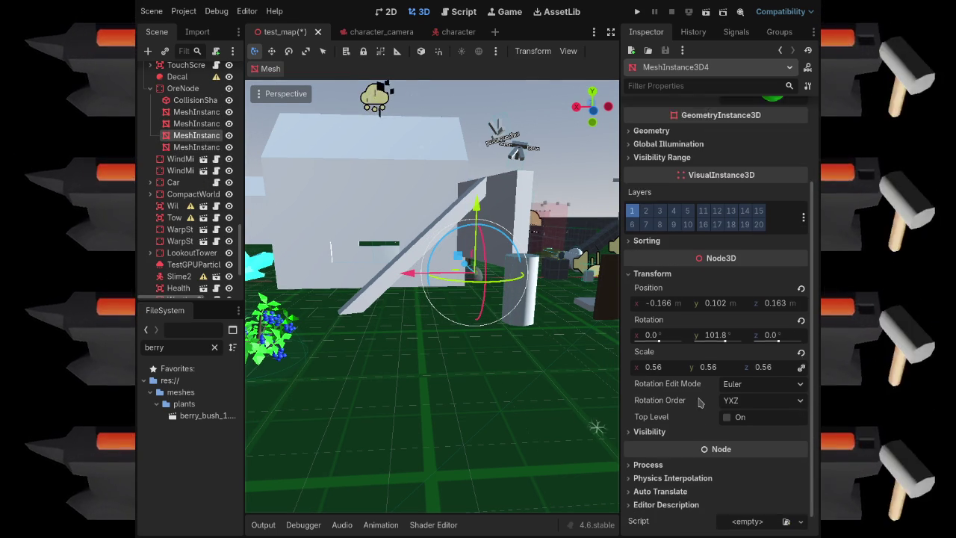
scroll(699, 401, down, 2)
click(196, 147)
scroll(684, 381, down, 5)
click(183, 88)
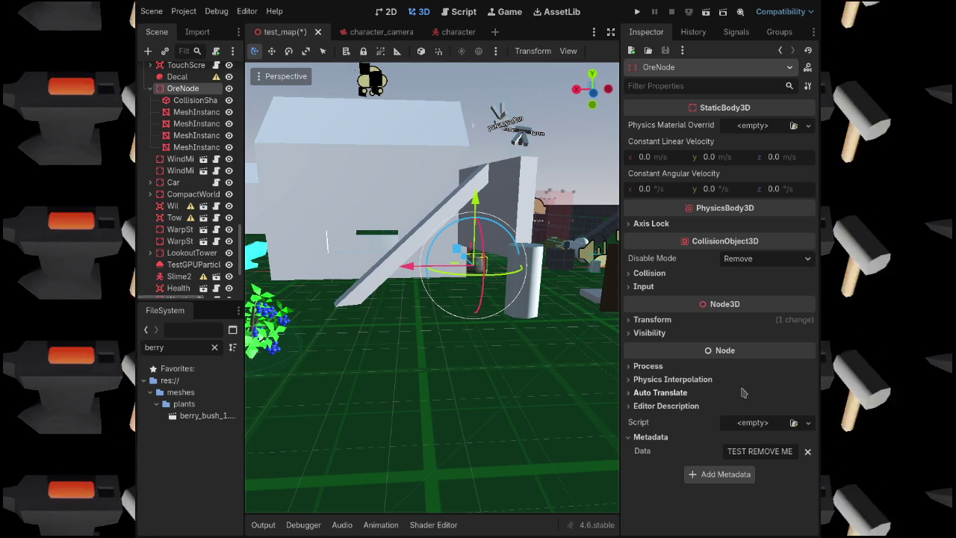
scroll(198, 207, down, 3)
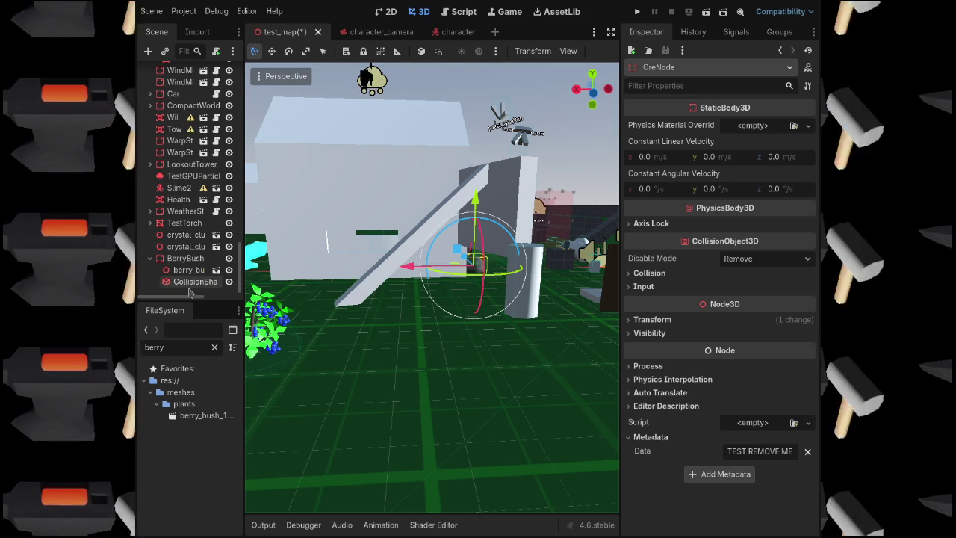
click(182, 259)
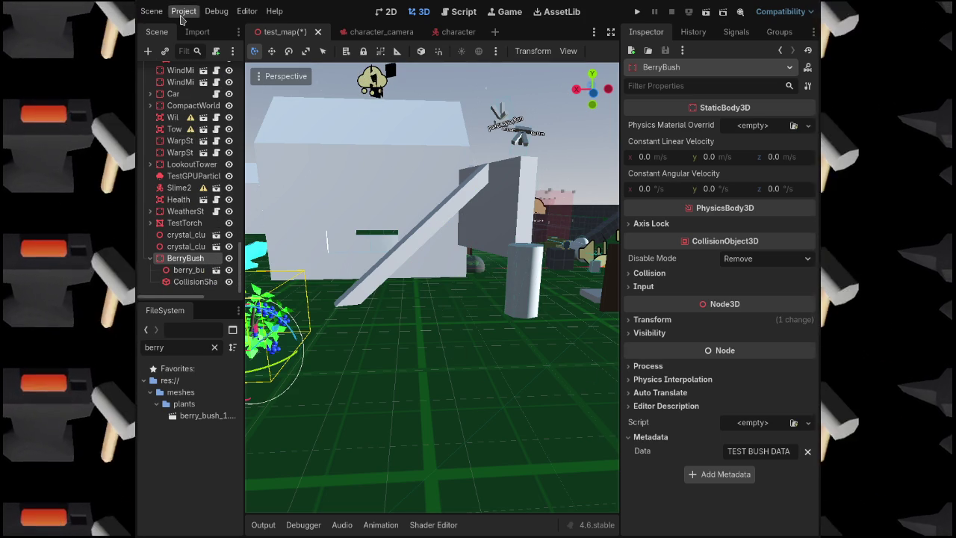
Save test_map and widen the 3D viewport to see more of the map
key(ctrl+s)
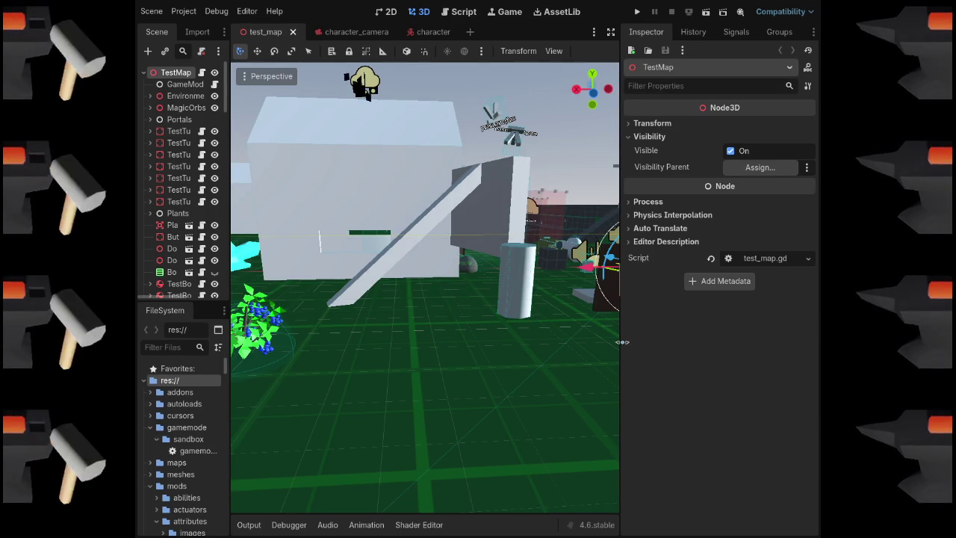
drag(620, 340, 672, 340)
key(s)
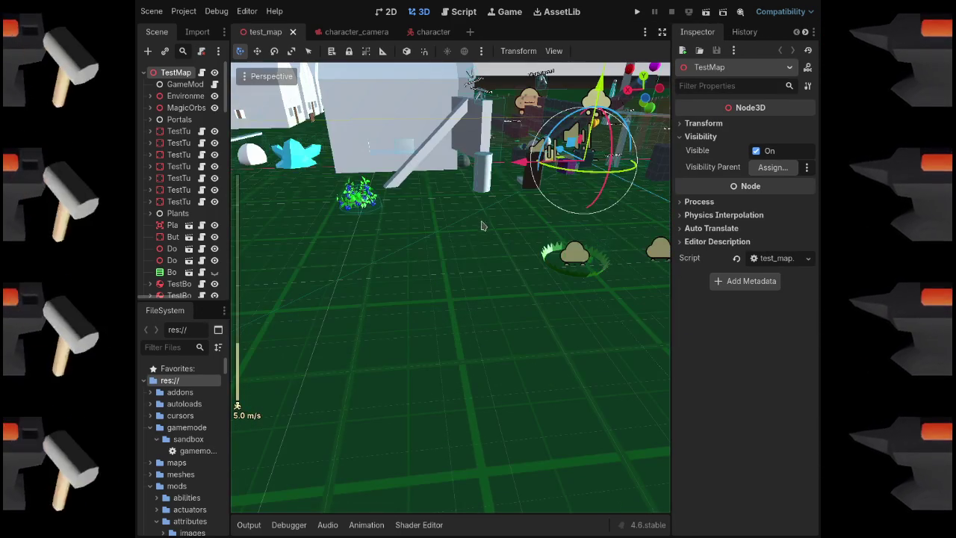
Move the BerryBush beside the row of cloud markers
click(360, 196)
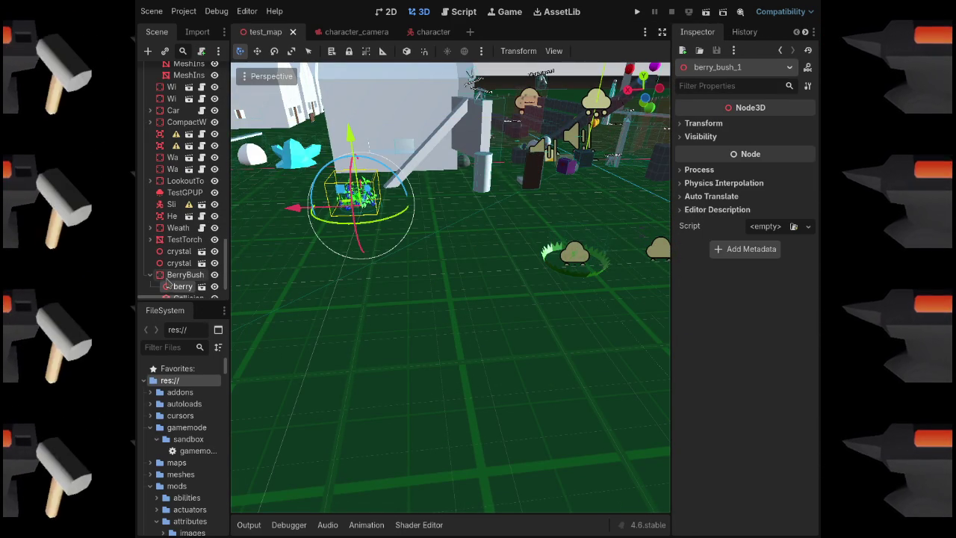
click(183, 275)
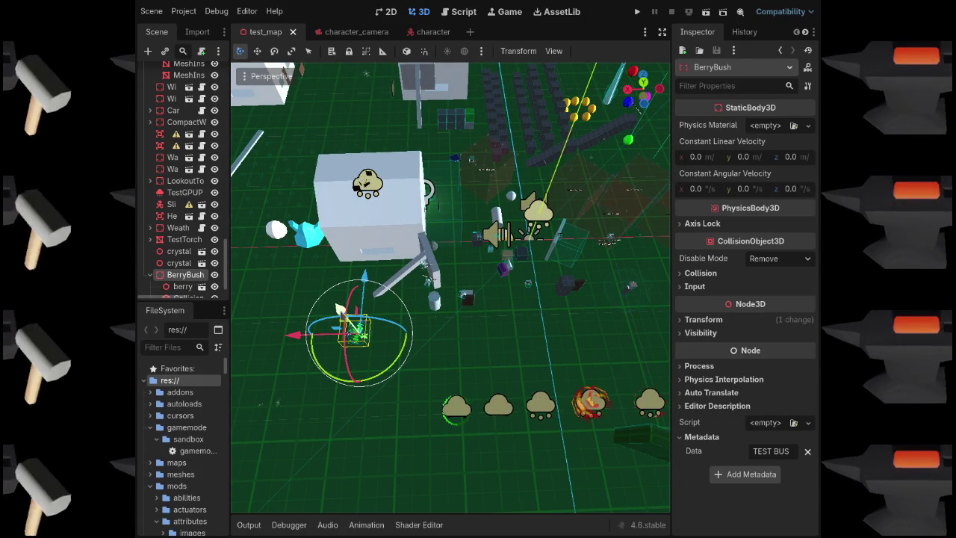
mouse_move(299, 339)
mouse_down()
mouse_move(512, 346)
mouse_move(553, 305)
mouse_move(548, 283)
mouse_up()
scroll(447, 292, up, 5)
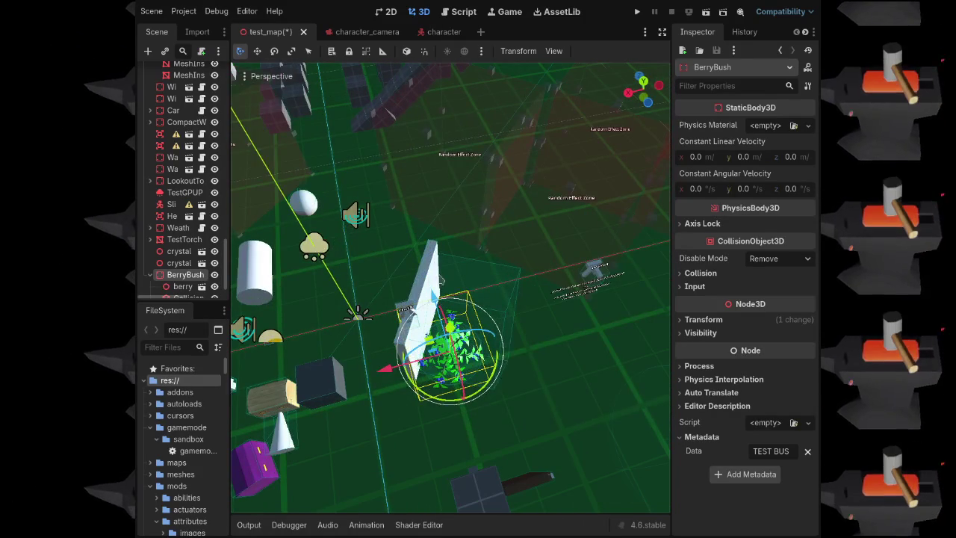
Slide the TouchScreenArea to x 18.0 and rotate it to about -88° around y
click(440, 277)
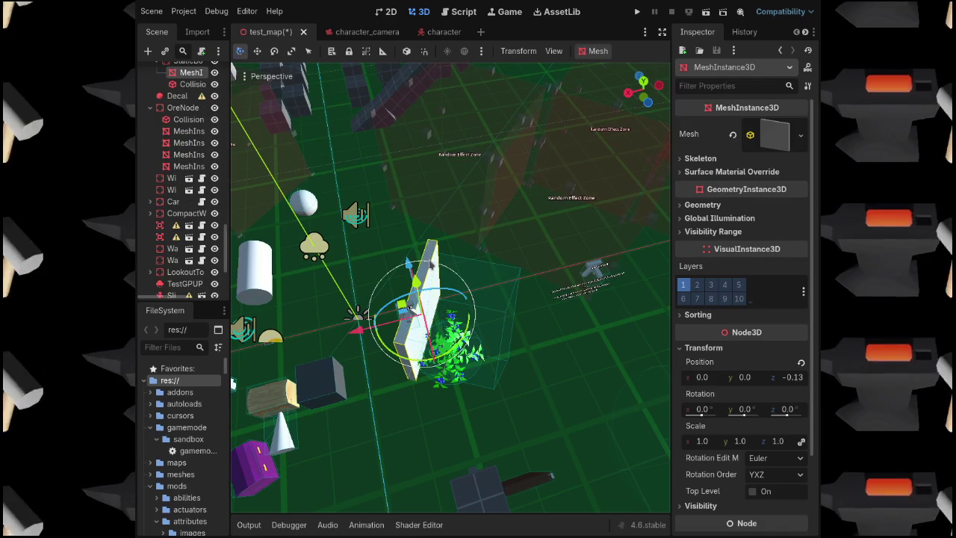
scroll(183, 186, up, 3)
scroll(182, 164, up, 2)
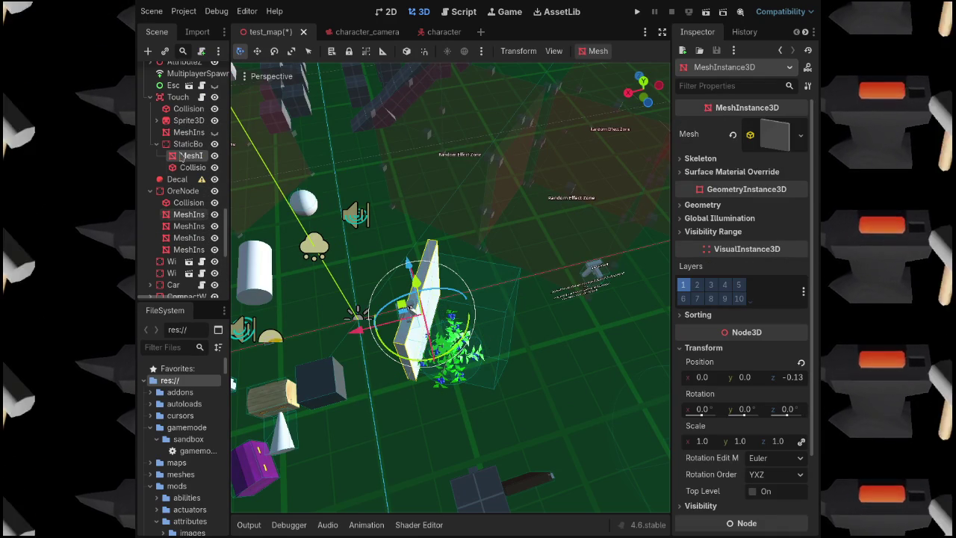
double_click(176, 98)
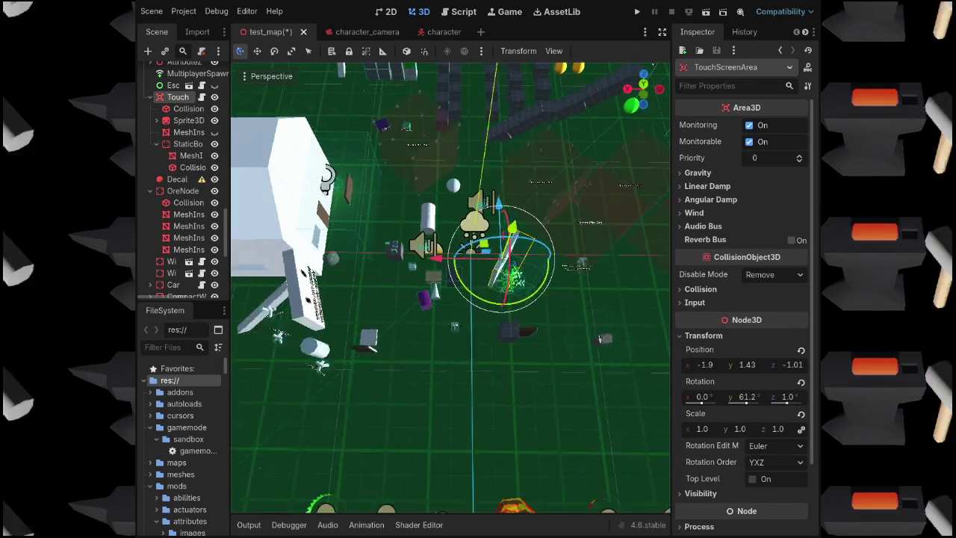
drag(451, 261, 265, 275)
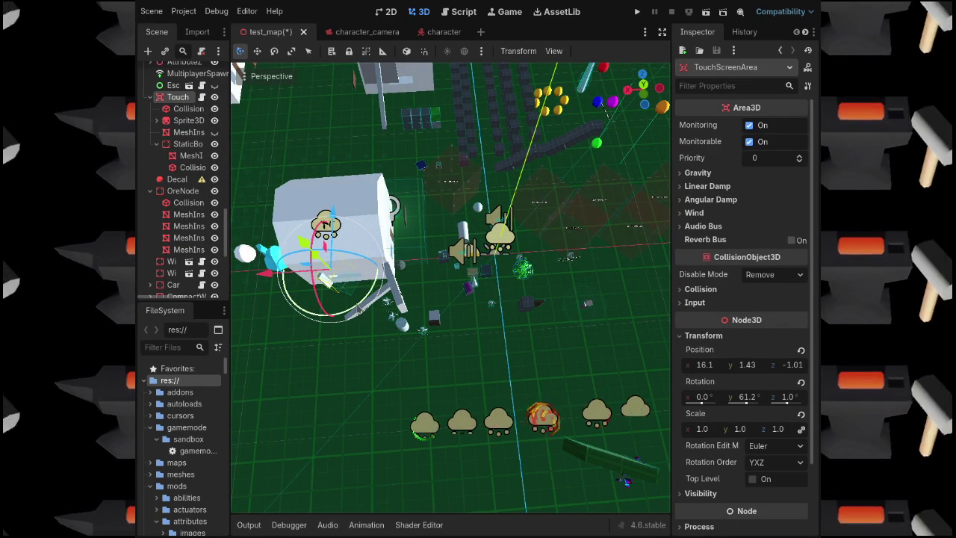
drag(357, 310, 343, 310)
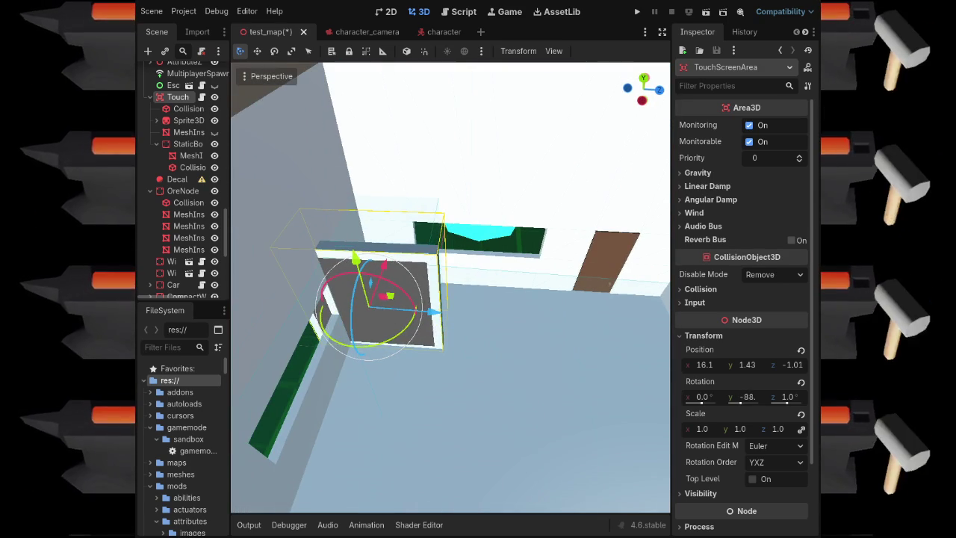
Nudge the TouchScreenArea along z to -0.15, then along x, and frame it
key(g)
key(z)
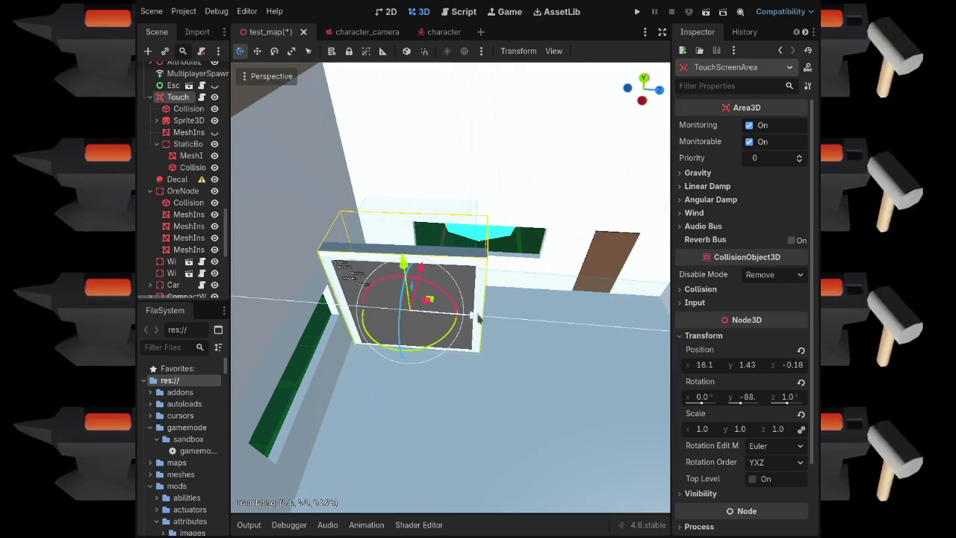
click(477, 317)
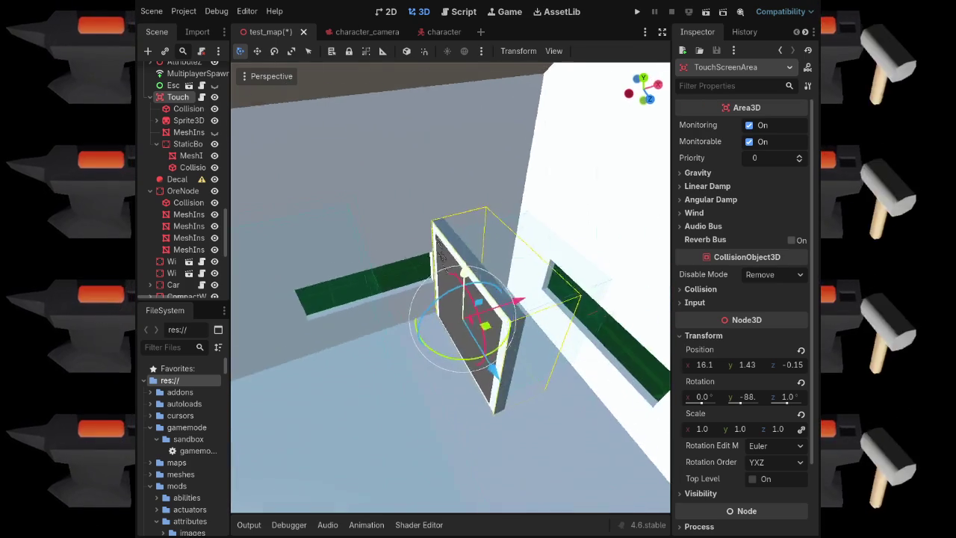
key(g)
key(x)
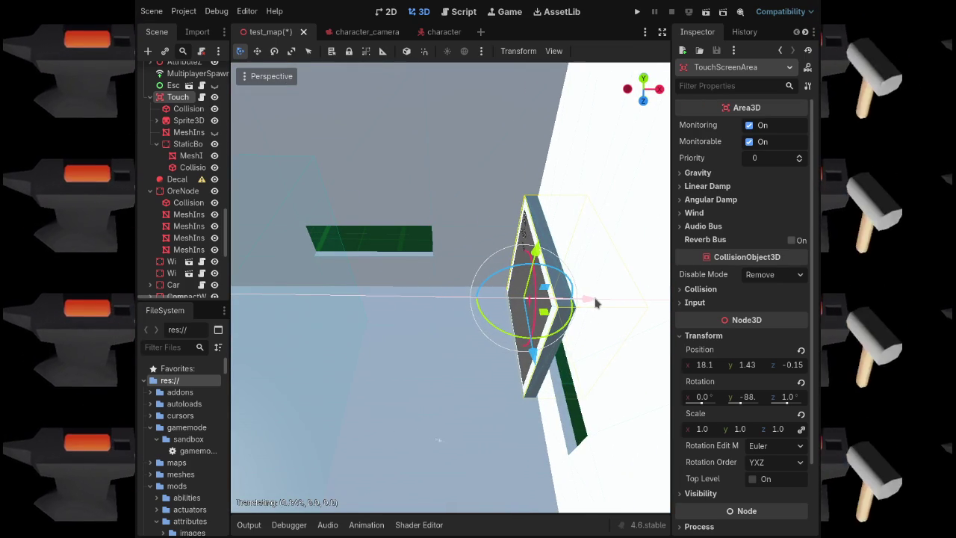
key(f)
scroll(437, 374, down, 10)
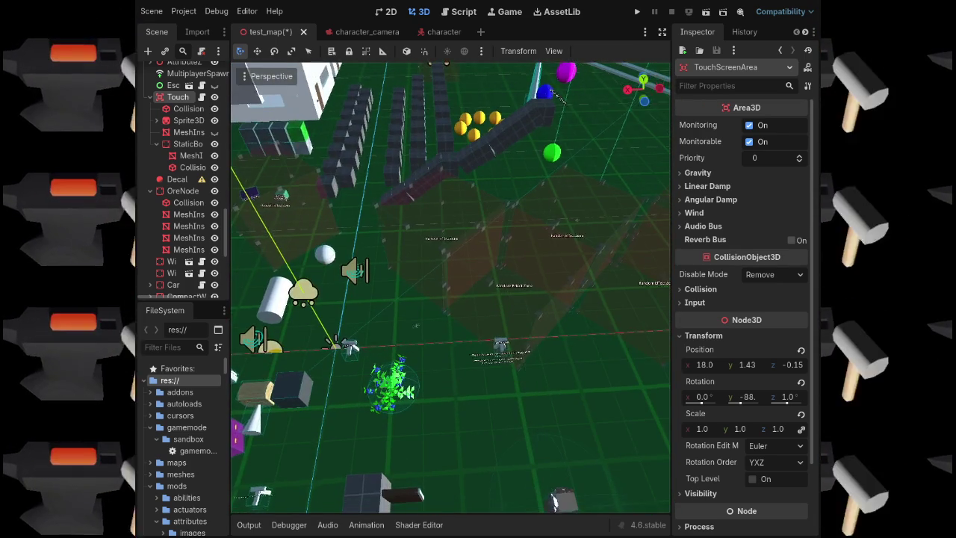
Move the whole AttributeZones group along x to -26.2
click(428, 320)
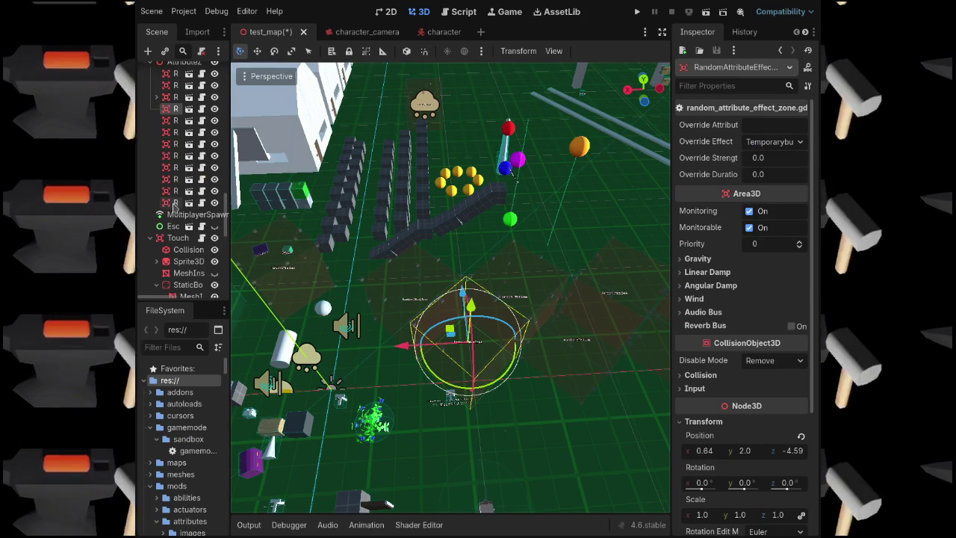
scroll(174, 206, up, 3)
click(179, 172)
scroll(473, 326, down, 5)
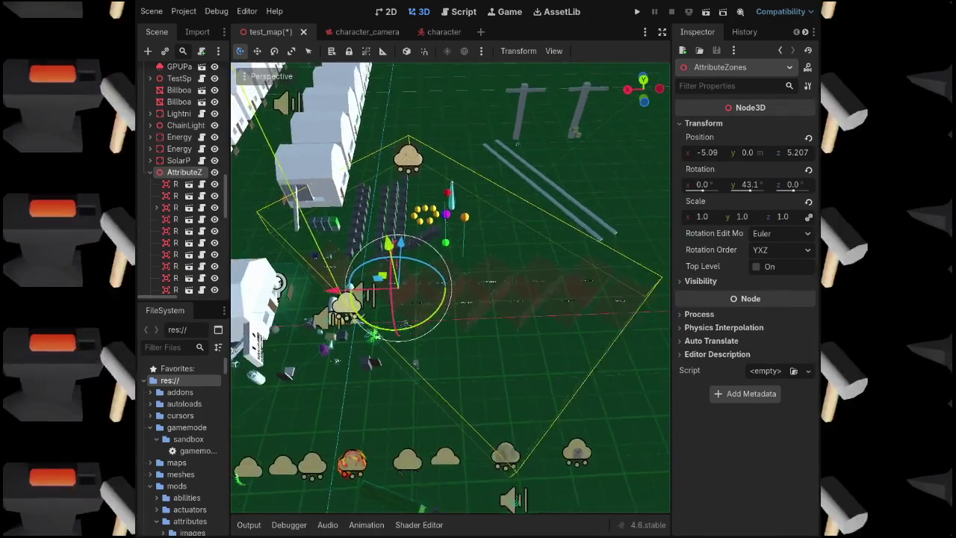
scroll(450, 287, down, 2)
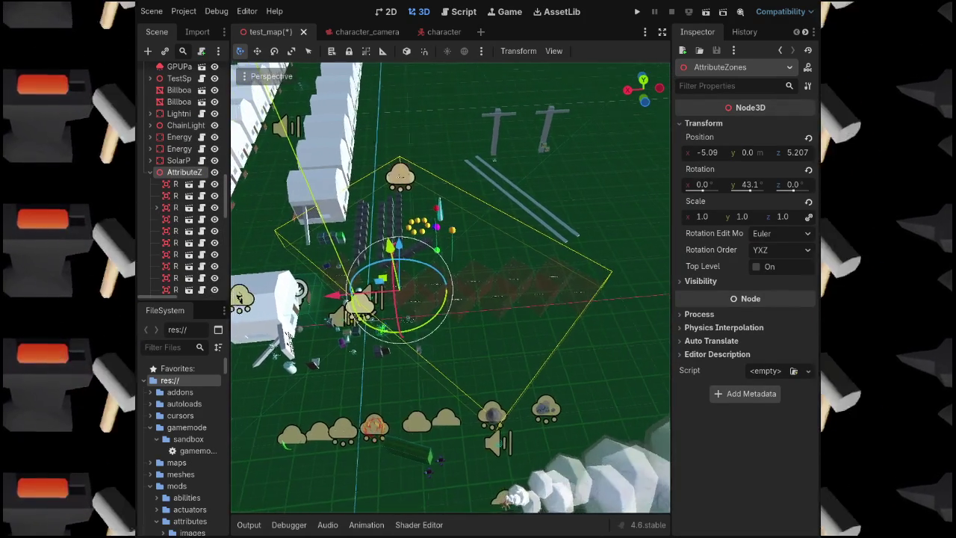
mouse_move(335, 297)
mouse_down()
mouse_move(430, 292)
mouse_move(461, 307)
mouse_up()
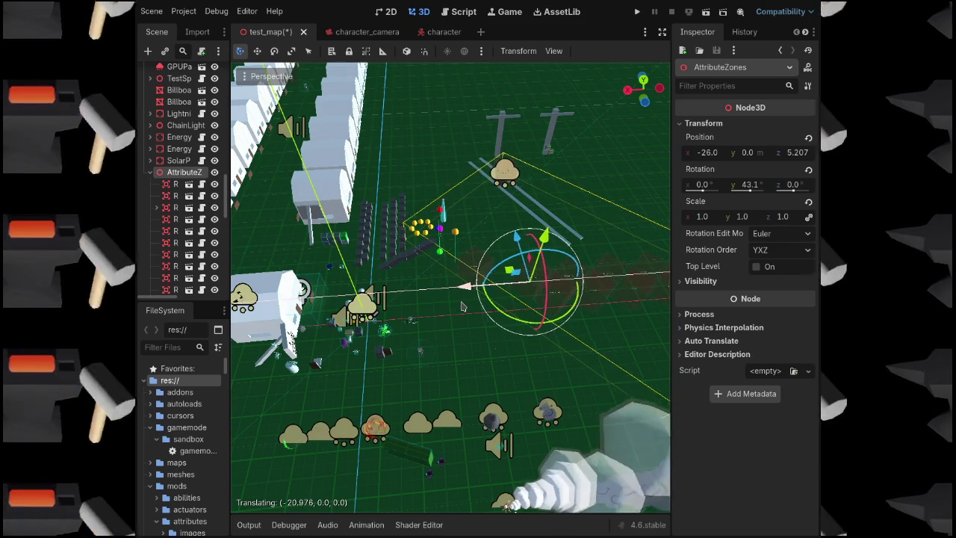
Move the WildernessPortal beside the berry bush, to position -3.6, 1.27, -7.24
key(w)
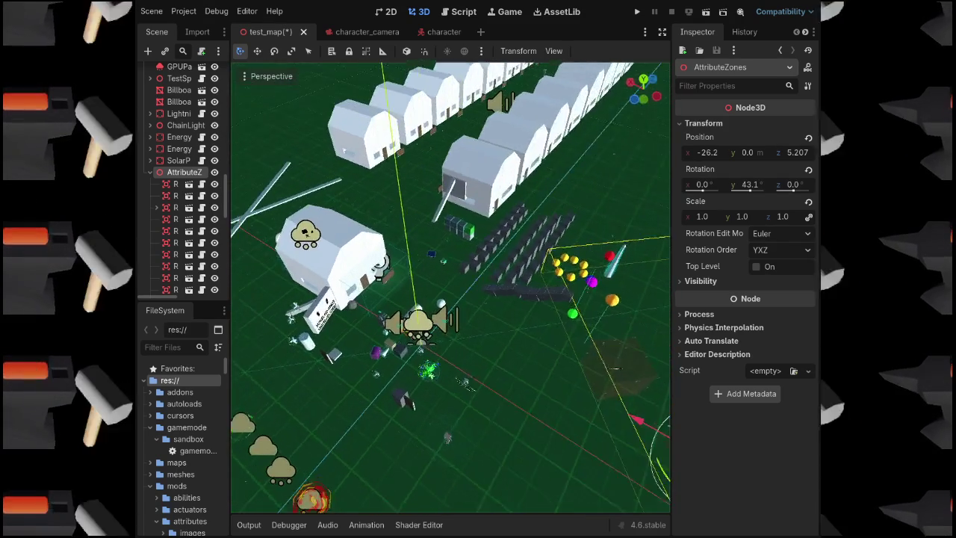
key(w)
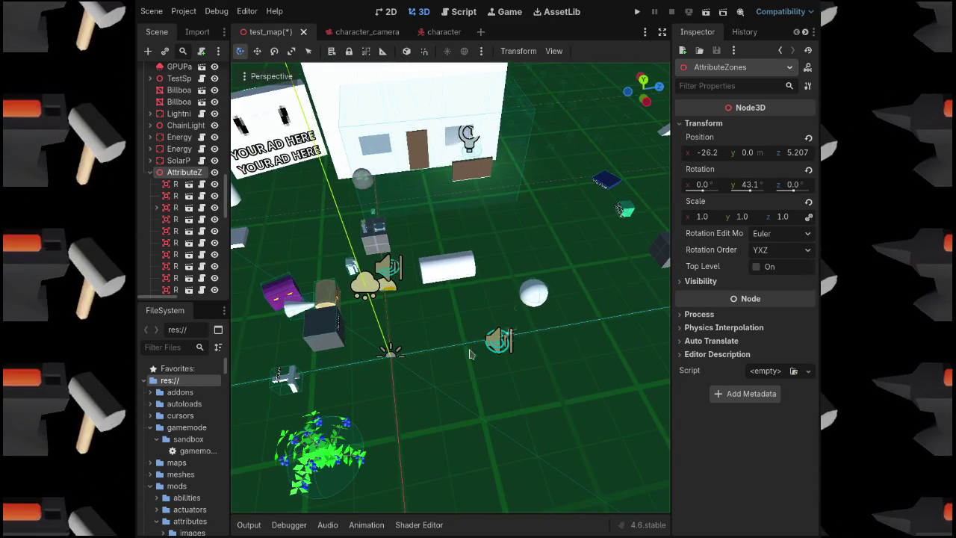
click(499, 340)
scroll(172, 295, down, 3)
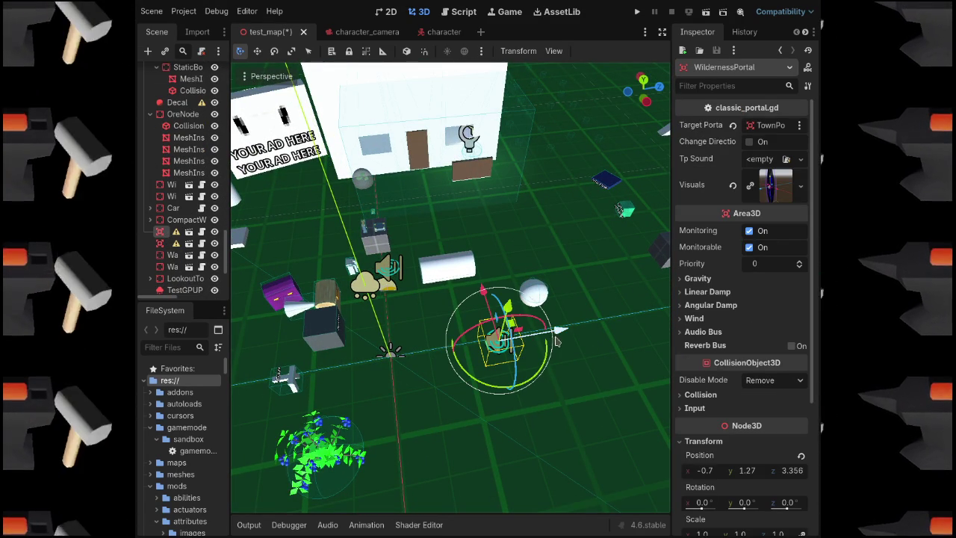
mouse_move(633, 334)
mouse_down()
mouse_move(511, 341)
mouse_move(436, 329)
mouse_move(430, 366)
mouse_move(532, 317)
mouse_up()
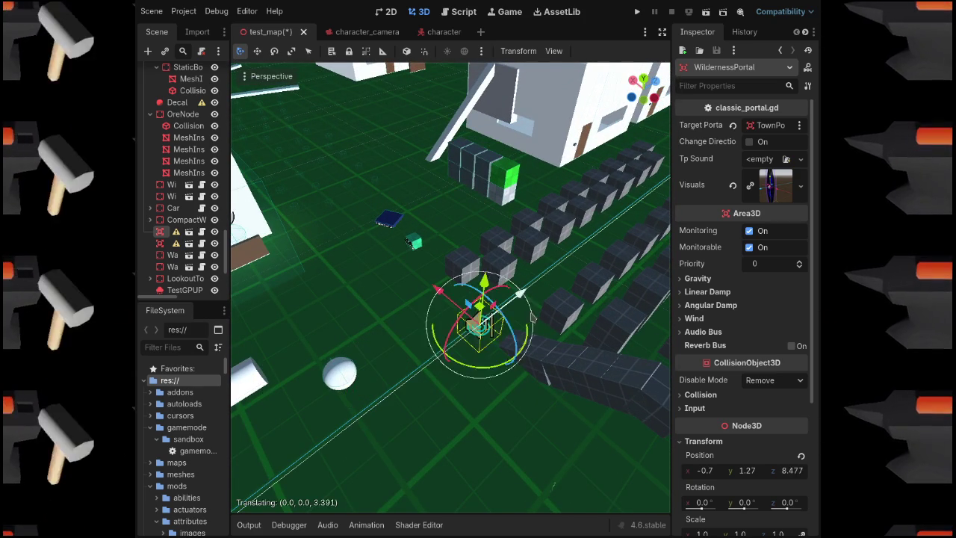
scroll(589, 306, down, 5)
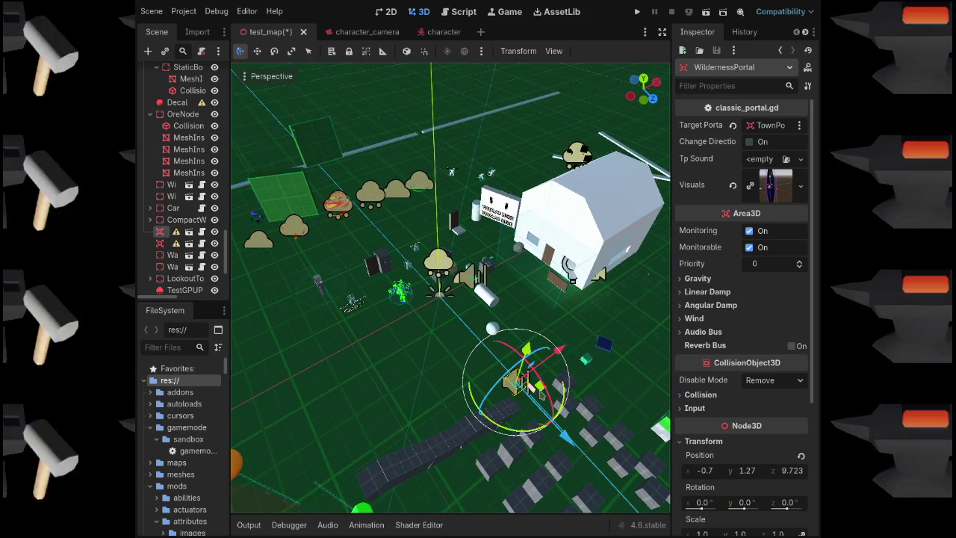
mouse_move(540, 388)
mouse_down()
mouse_move(395, 321)
mouse_move(363, 330)
mouse_move(395, 320)
mouse_move(437, 339)
mouse_up()
scroll(426, 343, up, 5)
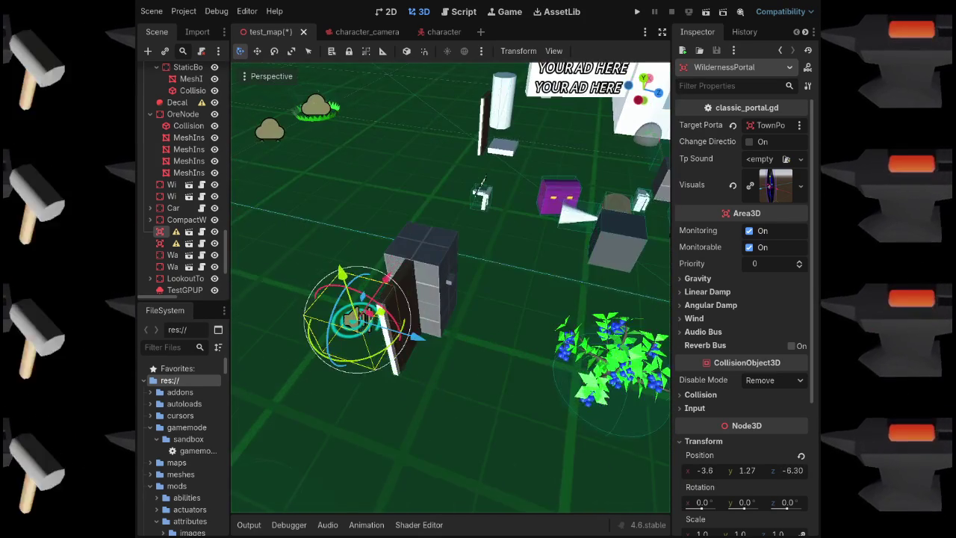
drag(426, 343, 368, 361)
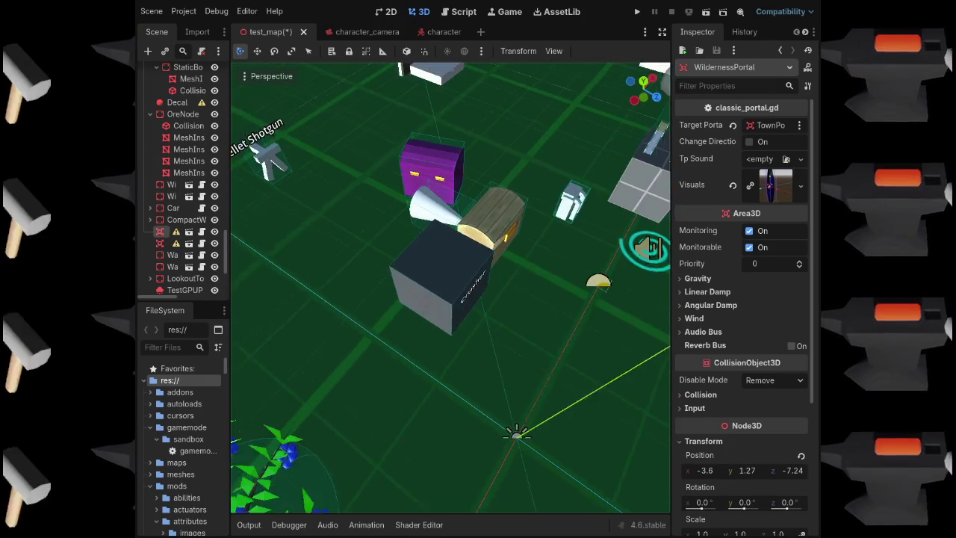
click(422, 318)
Move CrusherMachine beside the house to x 9.55, z 0.966 and rotate it -90° around y
scroll(180, 119, up, 2)
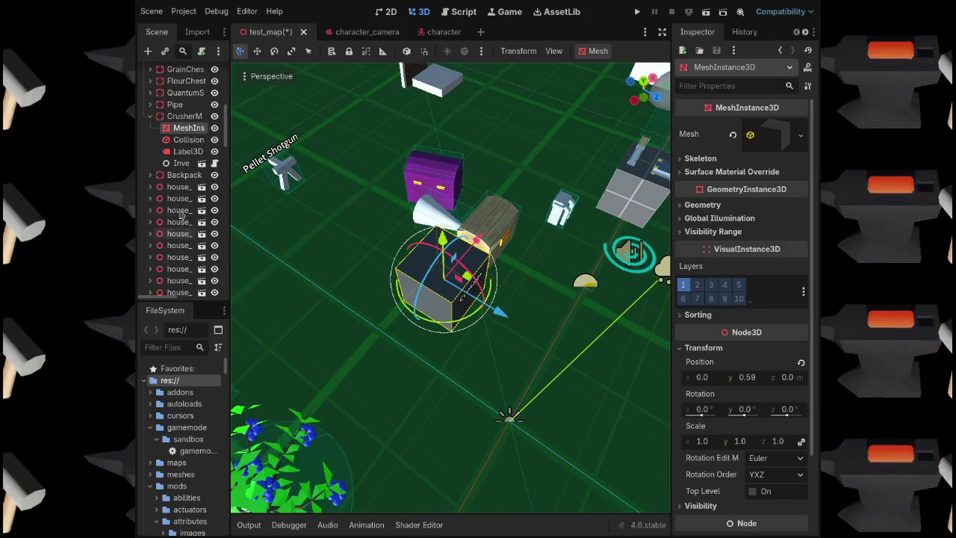
click(180, 117)
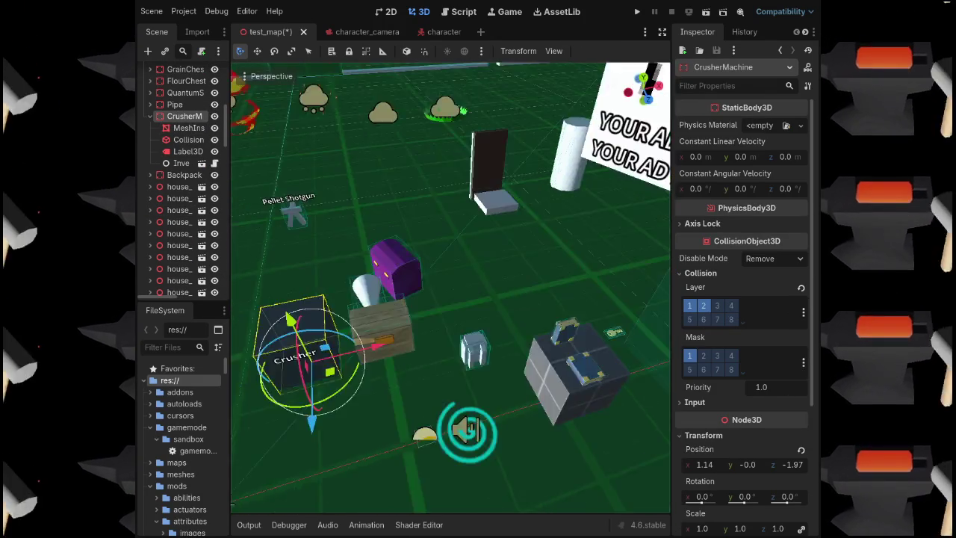
drag(457, 376, 642, 324)
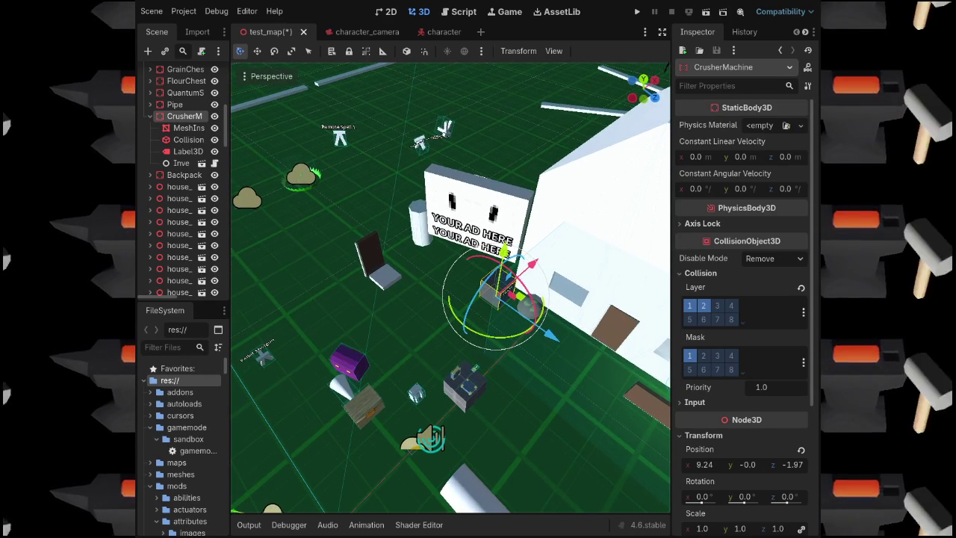
drag(562, 349, 629, 401)
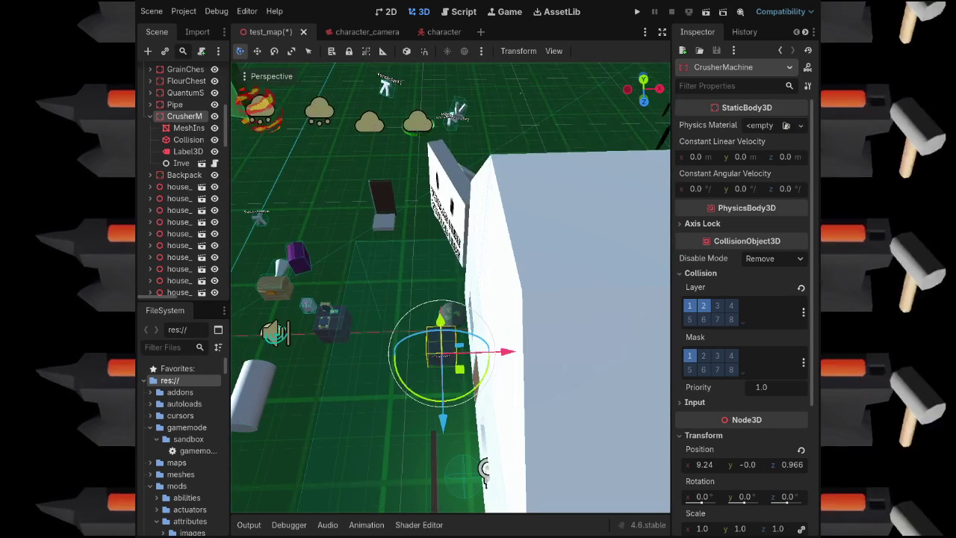
drag(510, 361, 519, 361)
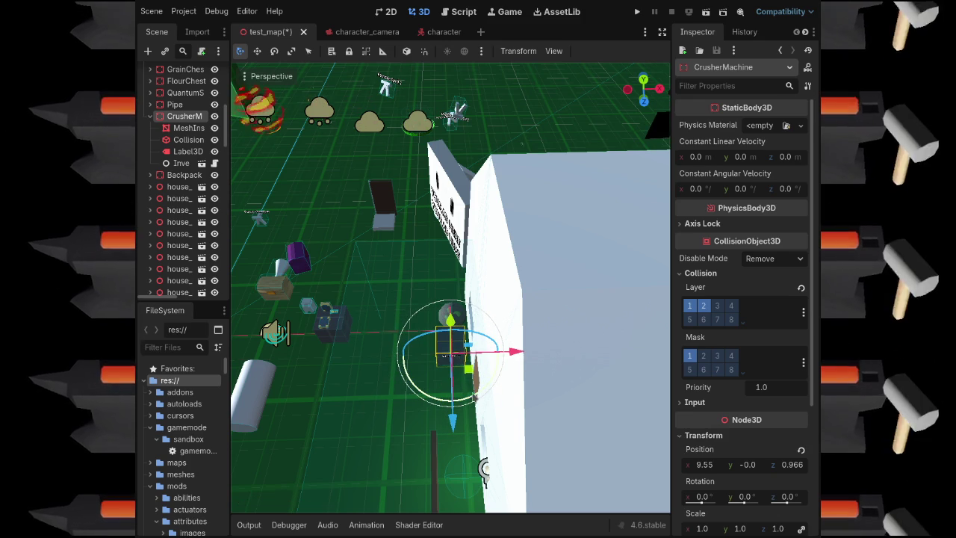
drag(475, 396, 386, 387)
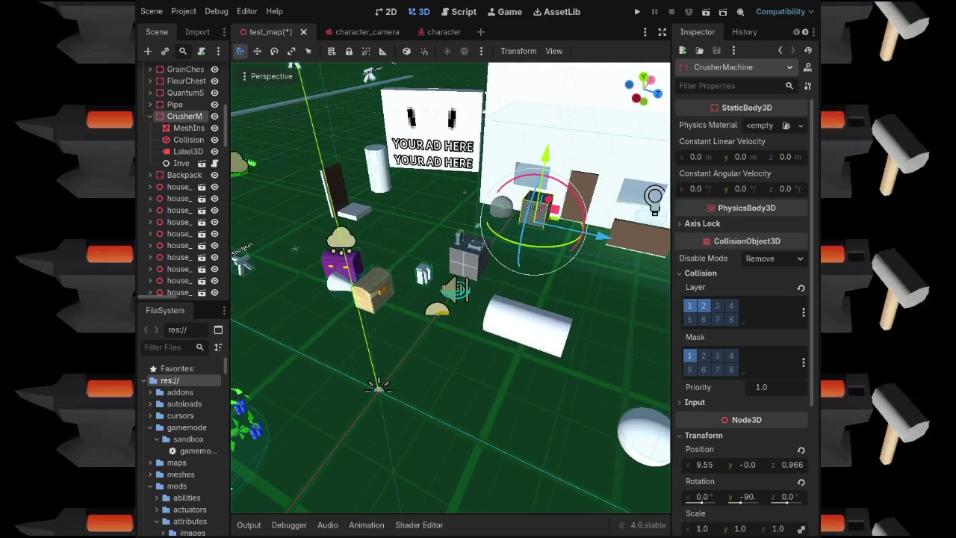
click(502, 330)
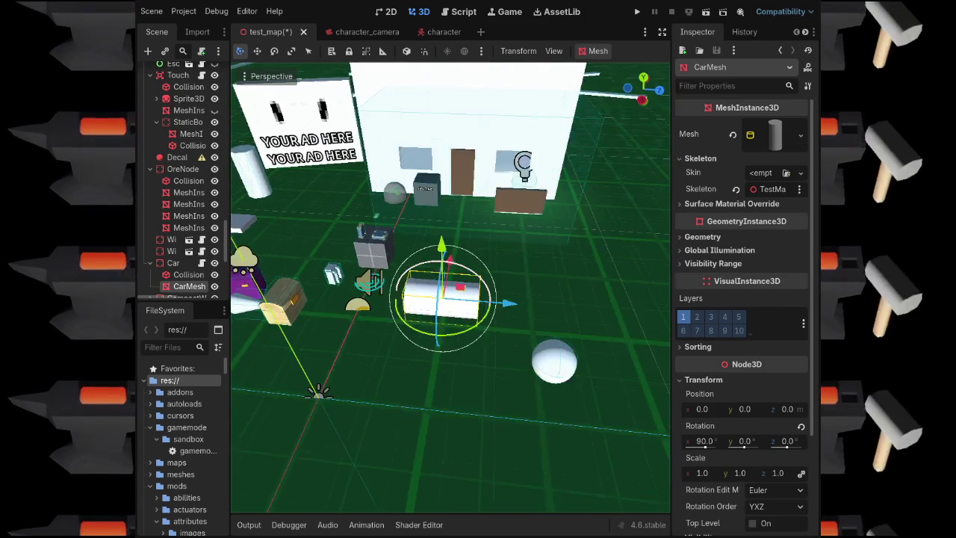
Move the Car up beside the billboard
click(170, 263)
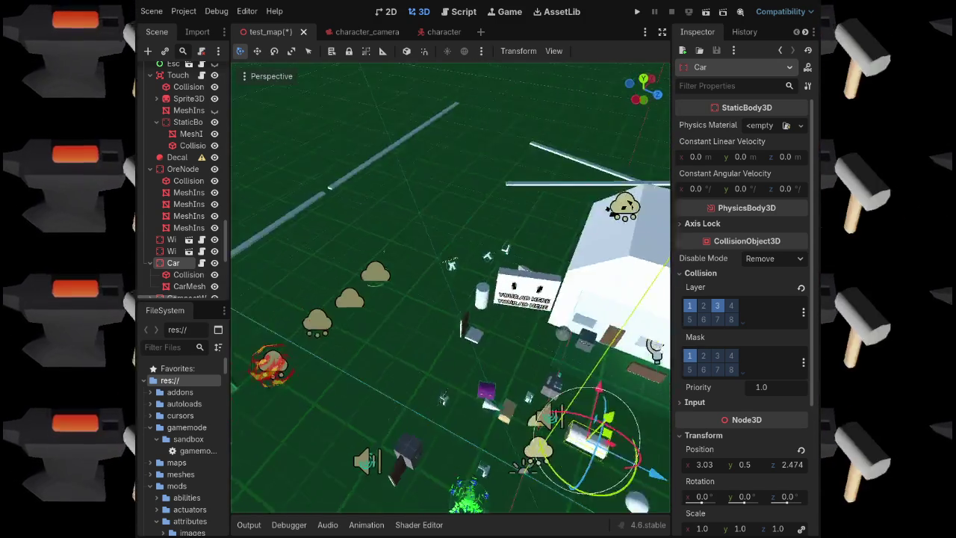
mouse_move(534, 358)
mouse_down()
mouse_move(388, 287)
mouse_move(366, 213)
mouse_up()
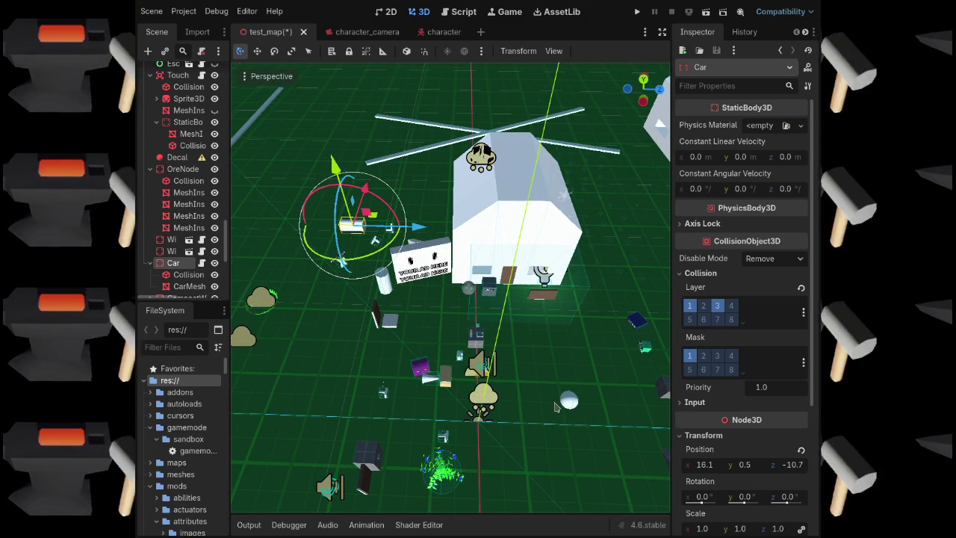
click(571, 405)
Place CompactWorld at 34.9, 0.61, 2.605 where the long crossing bars meet
click(186, 275)
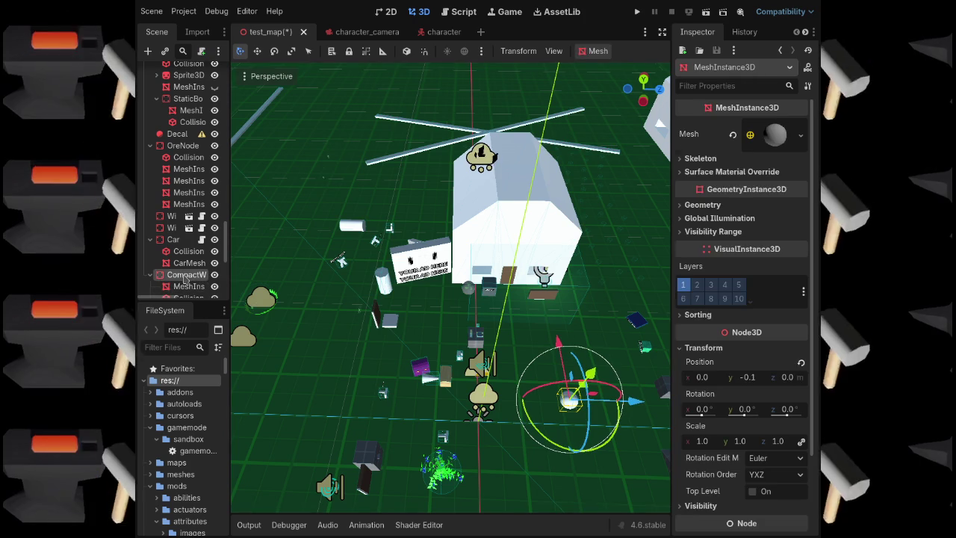
mouse_move(632, 402)
mouse_down()
mouse_move(443, 395)
mouse_move(471, 396)
mouse_up()
mouse_move(425, 347)
mouse_down()
mouse_move(396, 183)
mouse_move(433, 179)
mouse_up()
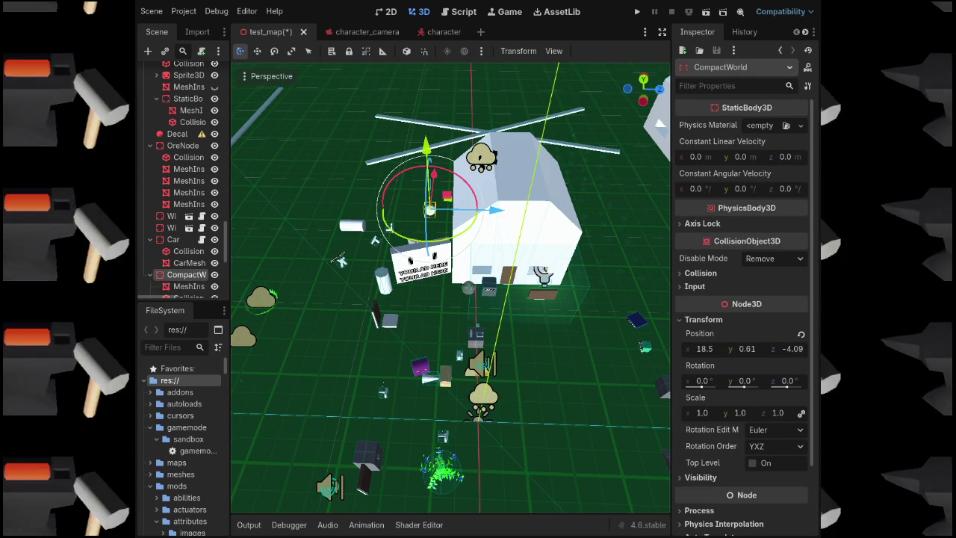
key(w)
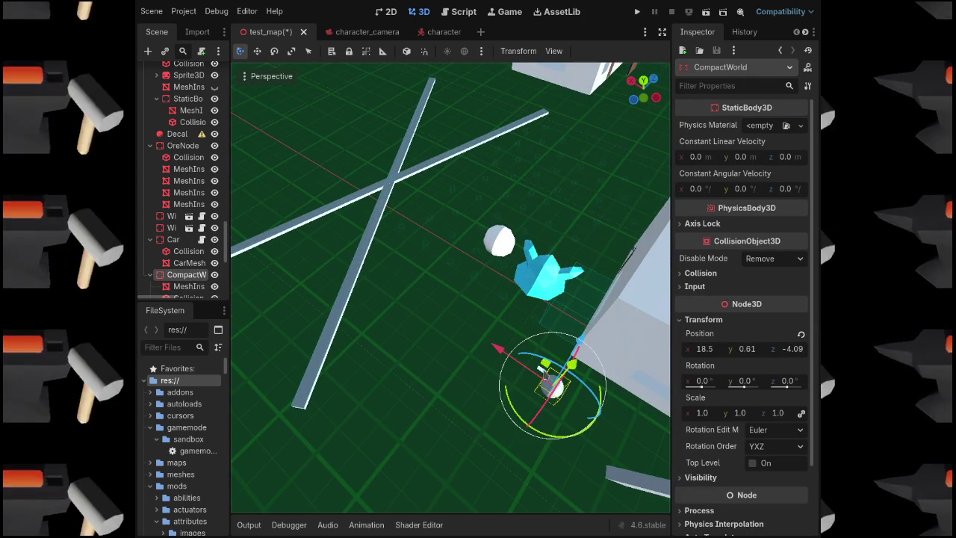
mouse_move(548, 370)
mouse_down()
mouse_move(486, 313)
mouse_move(380, 168)
mouse_move(389, 155)
mouse_up()
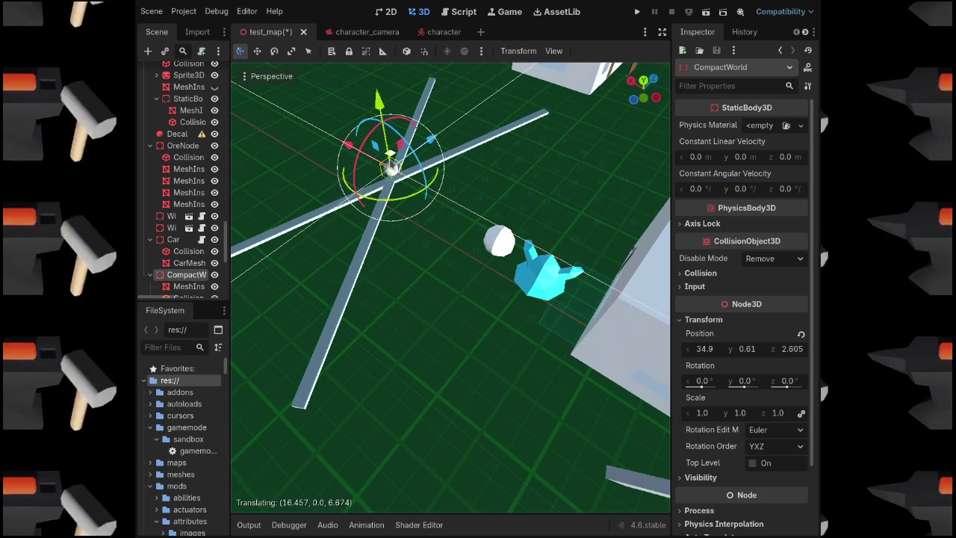
key(s)
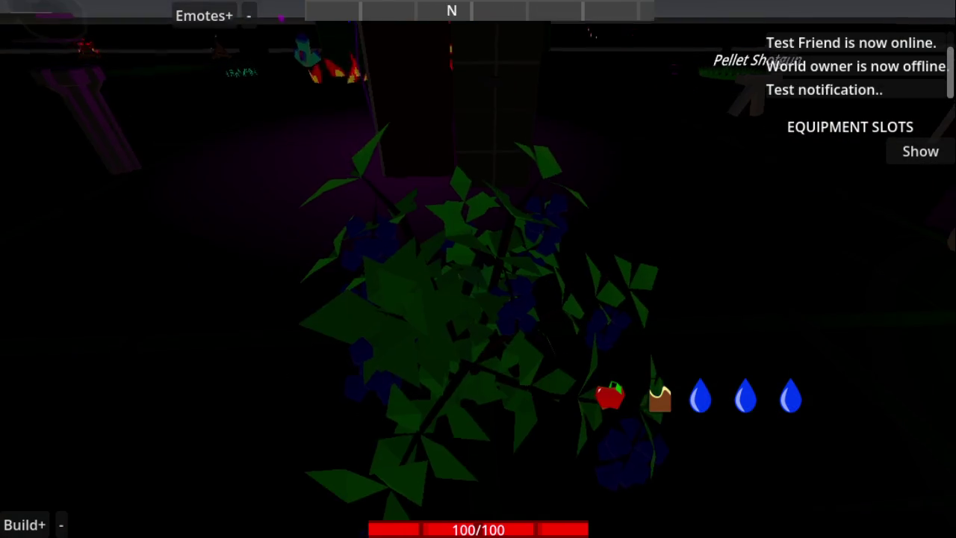
End the play-test through the in-game Escape menu and return to the editor
key(Escape)
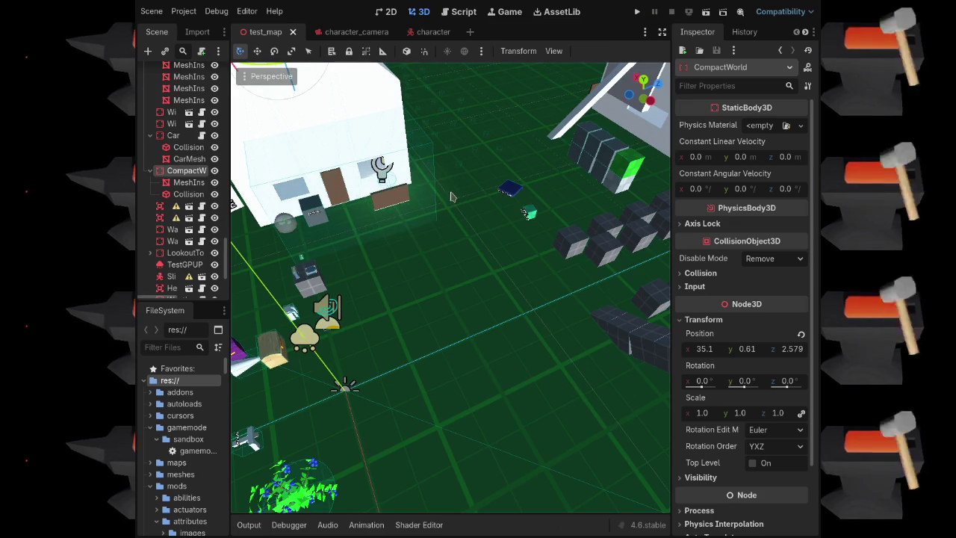
Widen the Scene dock so full node names are visible
click(313, 226)
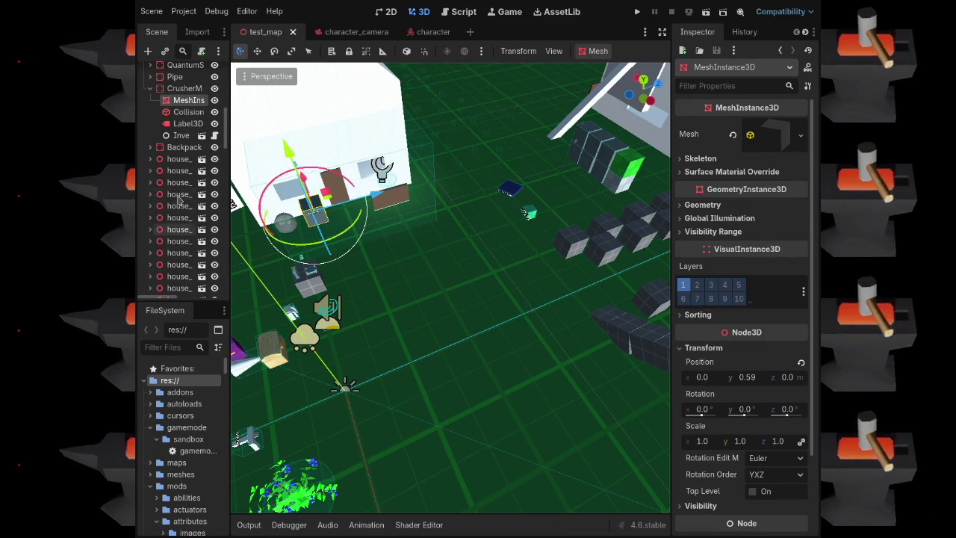
scroll(723, 343, down, 5)
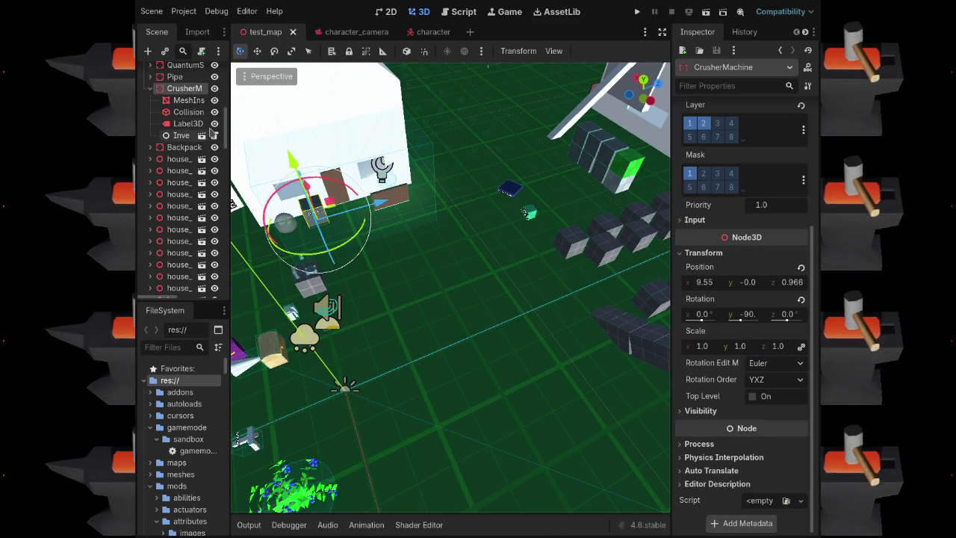
drag(233, 124, 253, 127)
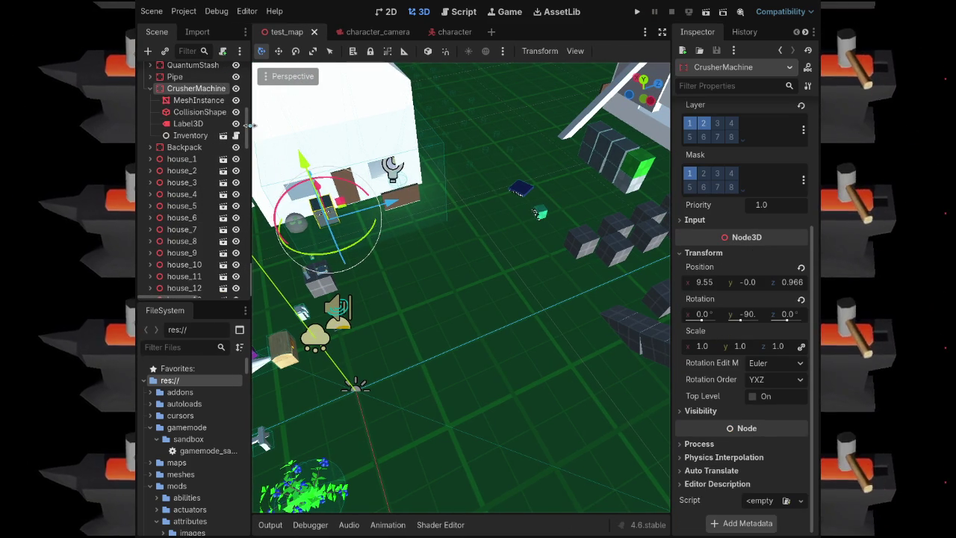
Open the Inventory scene and its script, then return to its 3D view
click(221, 138)
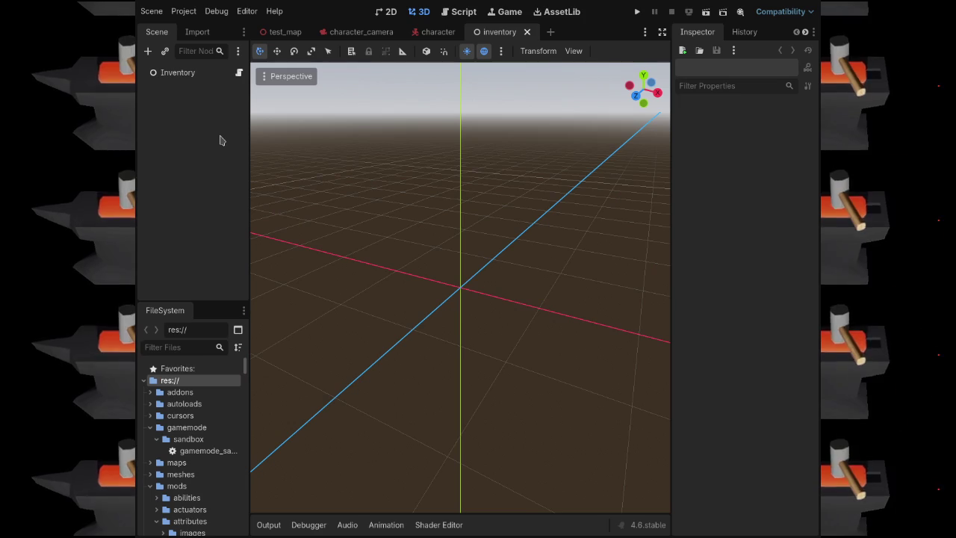
click(239, 74)
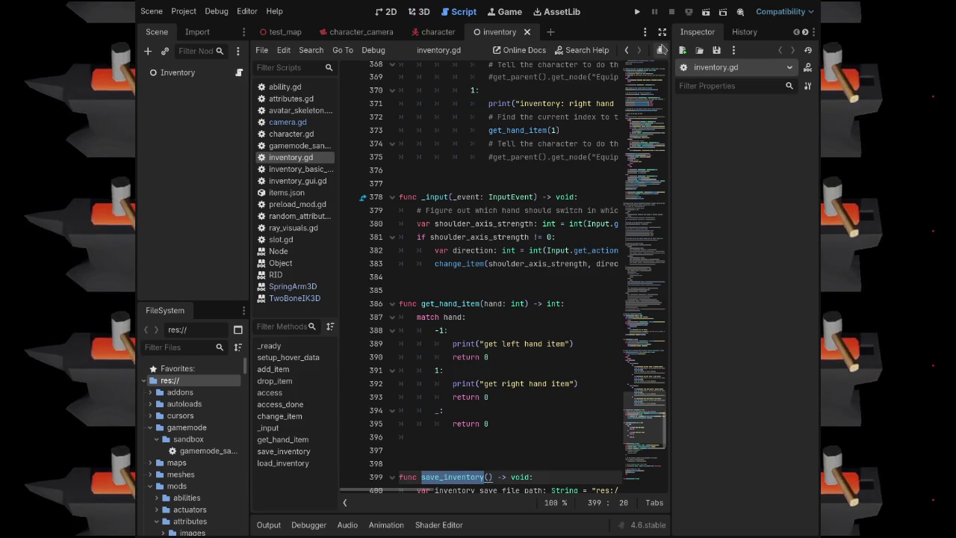
click(662, 50)
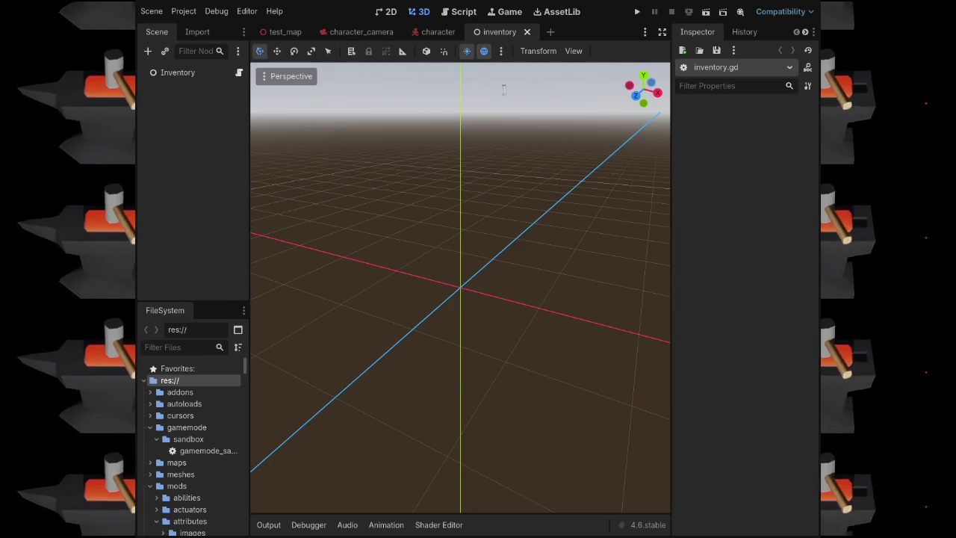
Close the inventory, character and character_camera scene tabs, leaving only test_map
click(526, 32)
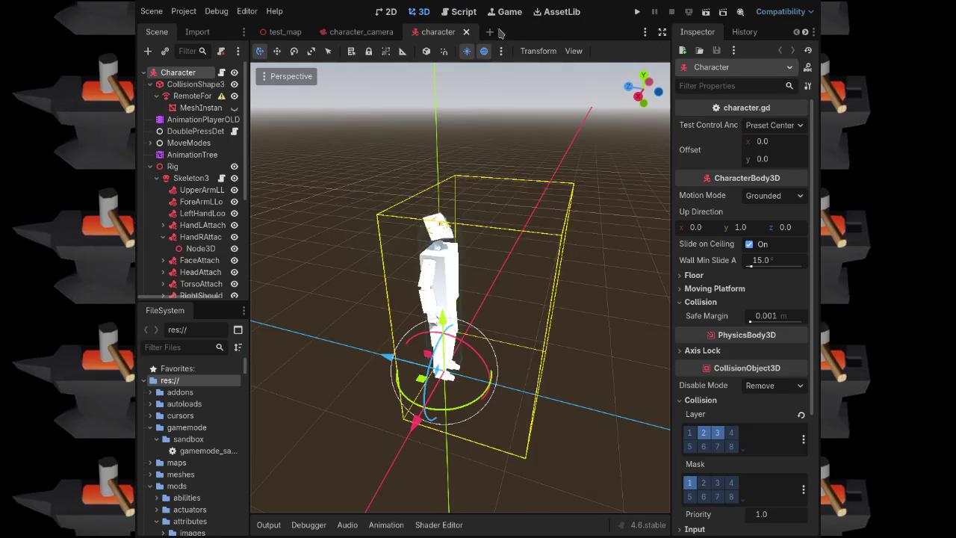
middle_click(442, 33)
middle_click(375, 36)
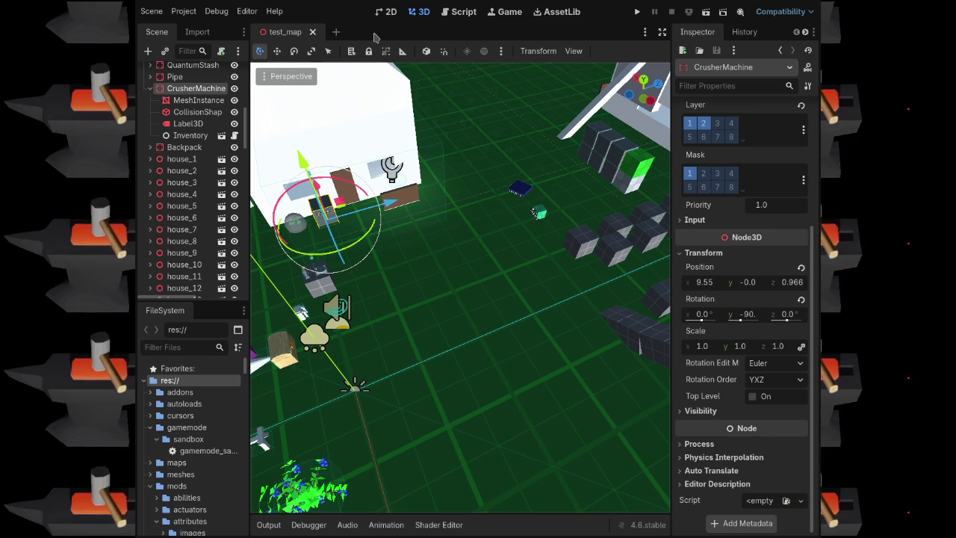
drag(439, 244, 396, 224)
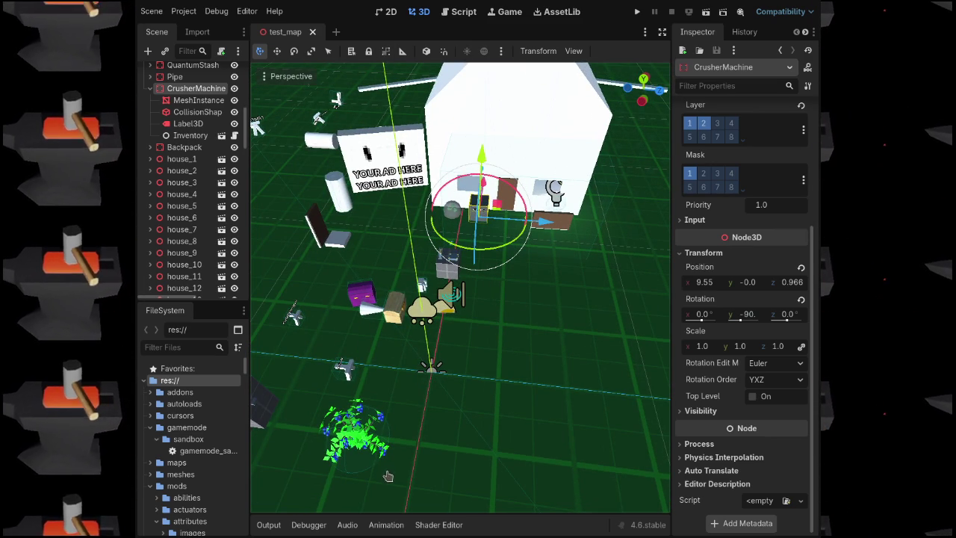
Fly the viewport close to the berry bush and select its model
drag(521, 407, 529, 304)
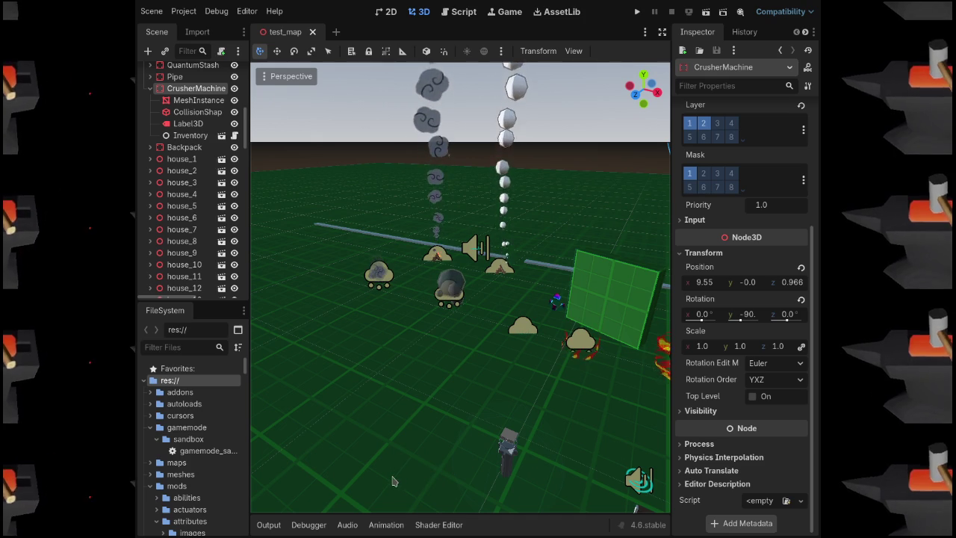
key(w)
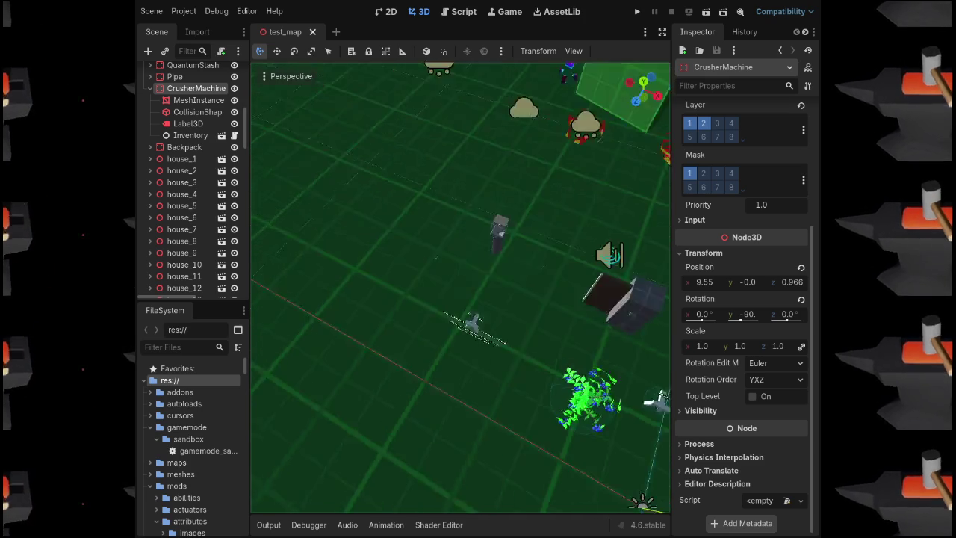
click(433, 283)
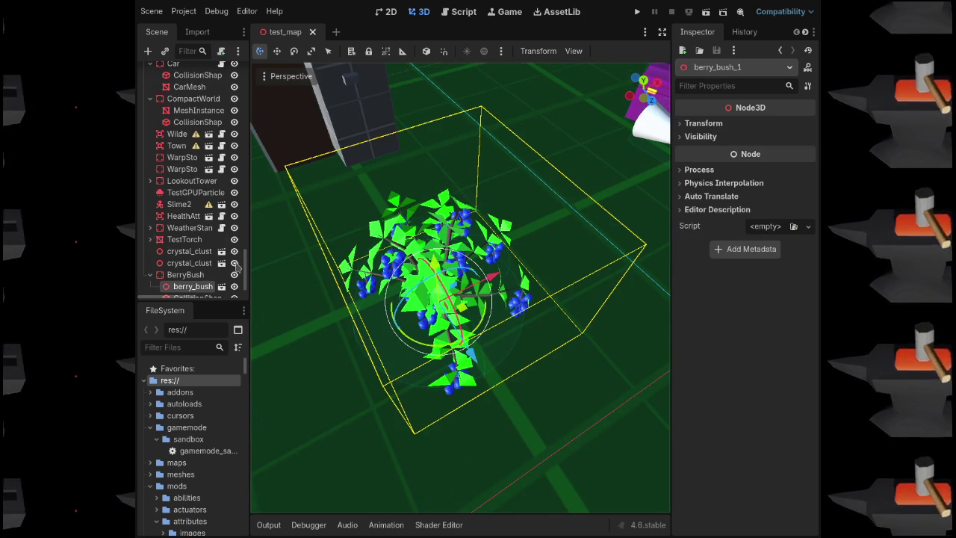
Replace BerryBush's Data metadata entry with new text reading 'test bush data'
click(172, 275)
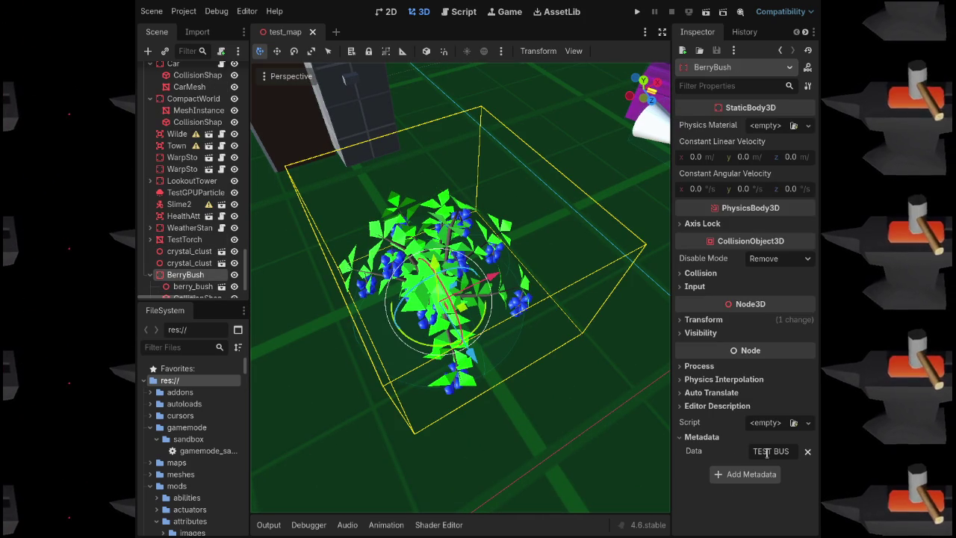
click(808, 452)
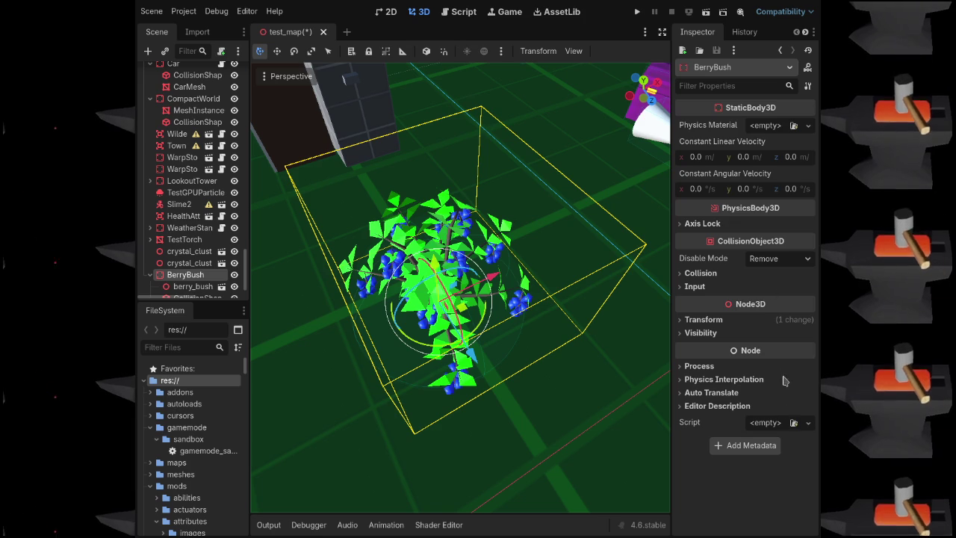
click(753, 451)
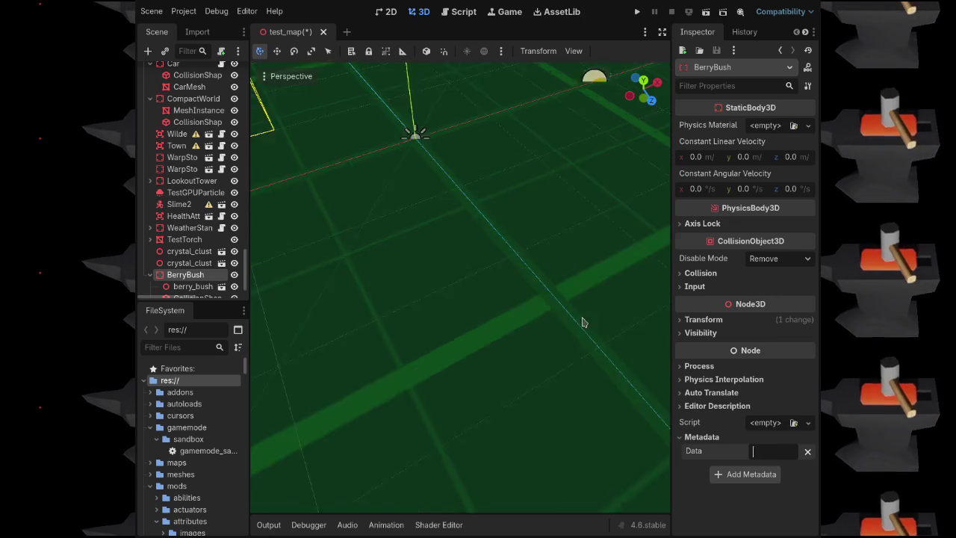
text(Te)
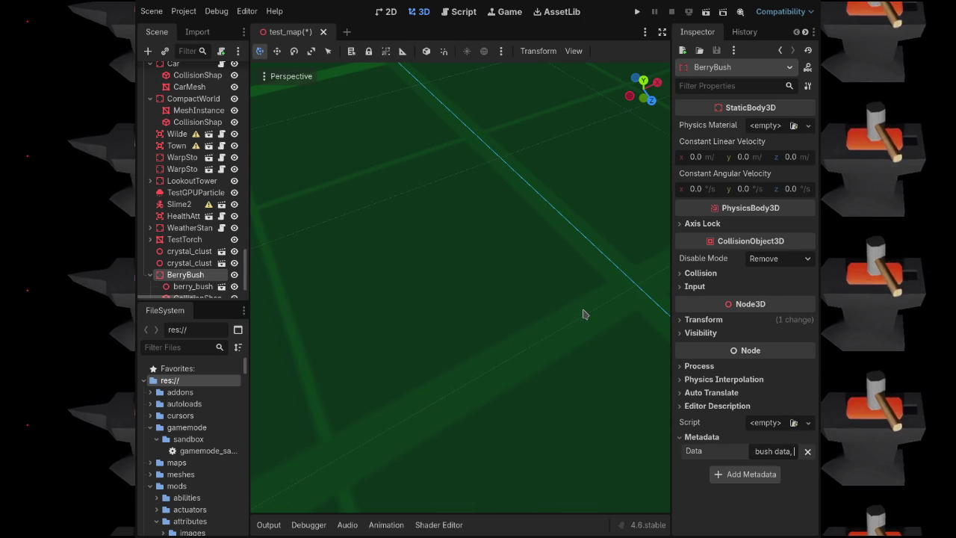
Drag the BerryBush up-right across the ground nearer the central objects
scroll(398, 256, down, 10)
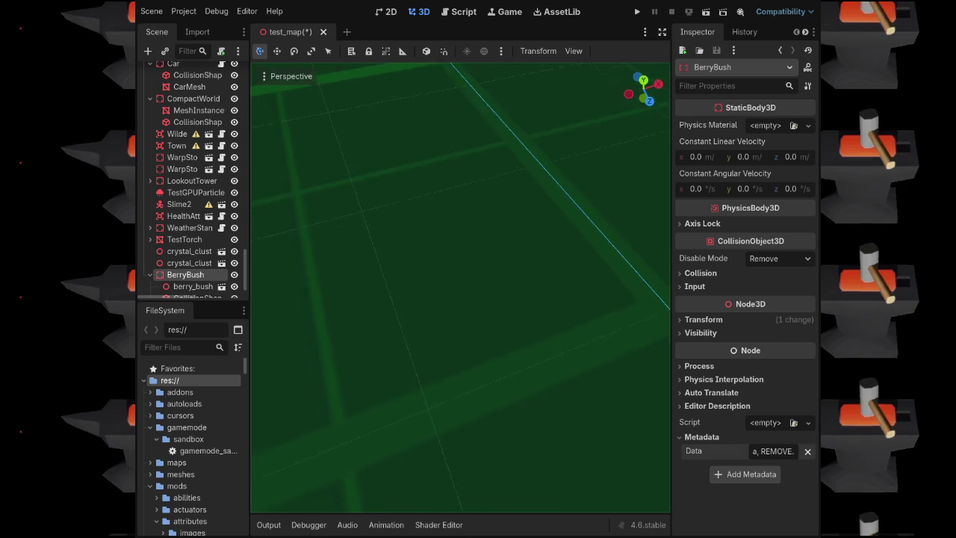
drag(398, 256, 528, 309)
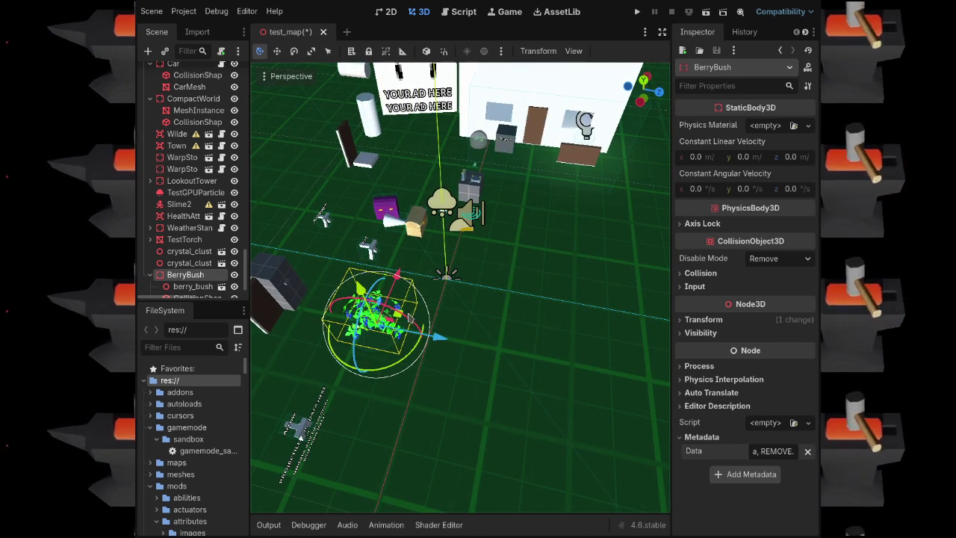
drag(398, 312, 525, 266)
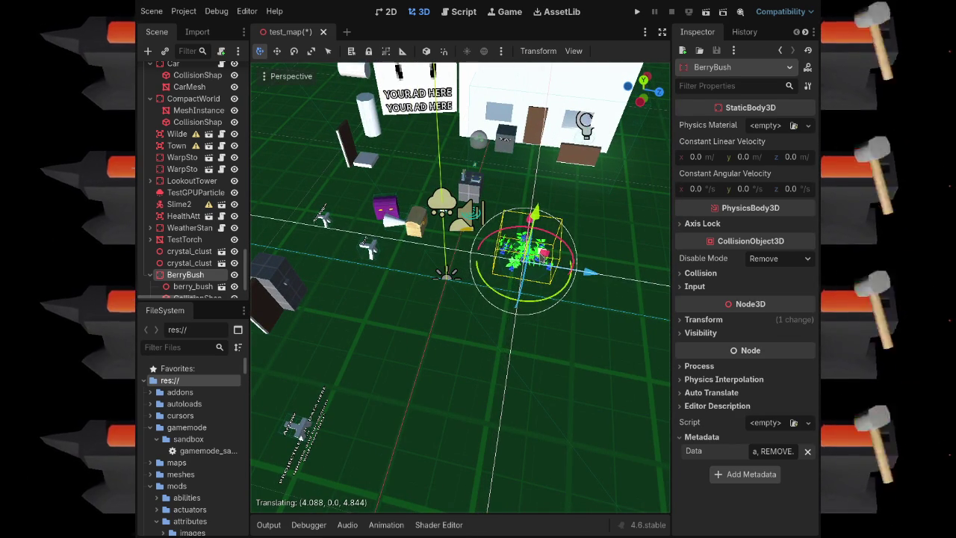
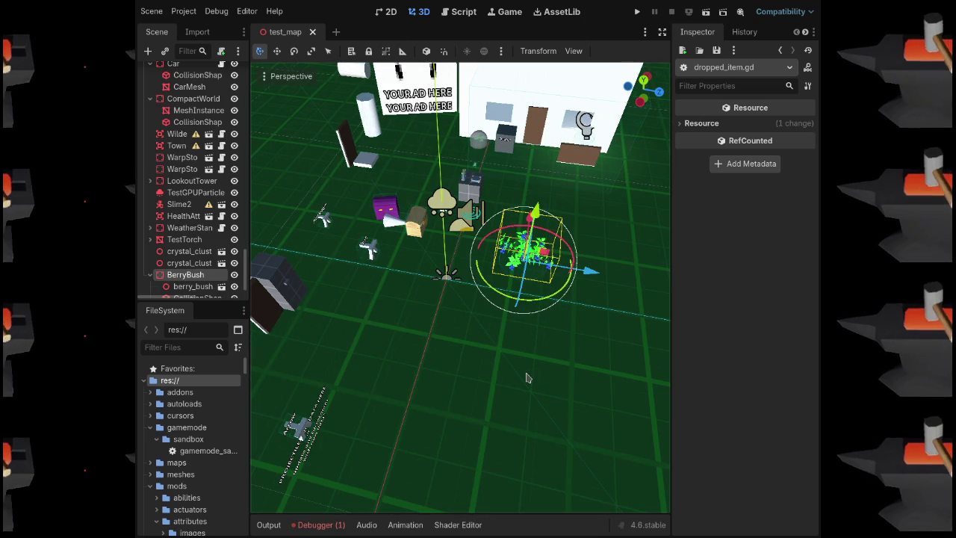
Review the add_item error in the debugger, then playtest and open the in-game inventory
click(317, 524)
click(336, 392)
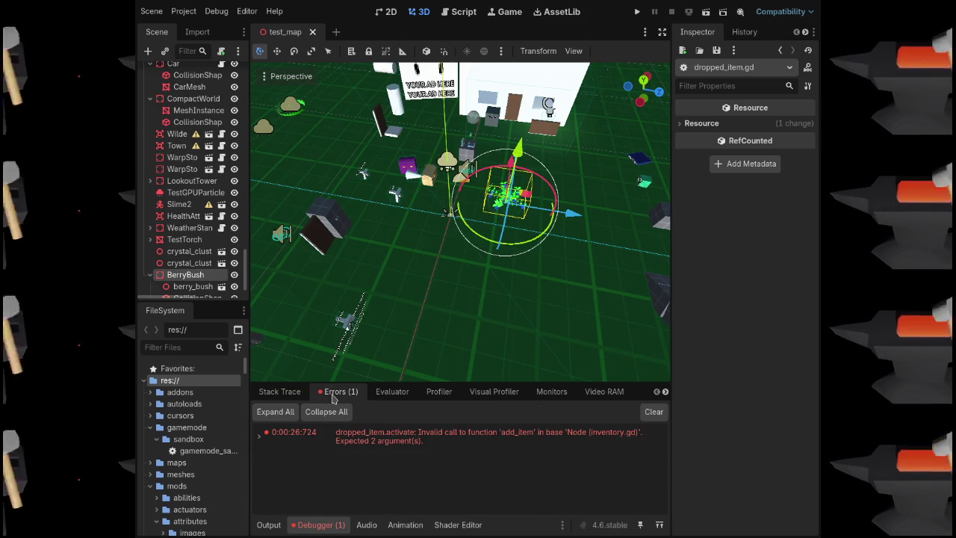
click(410, 436)
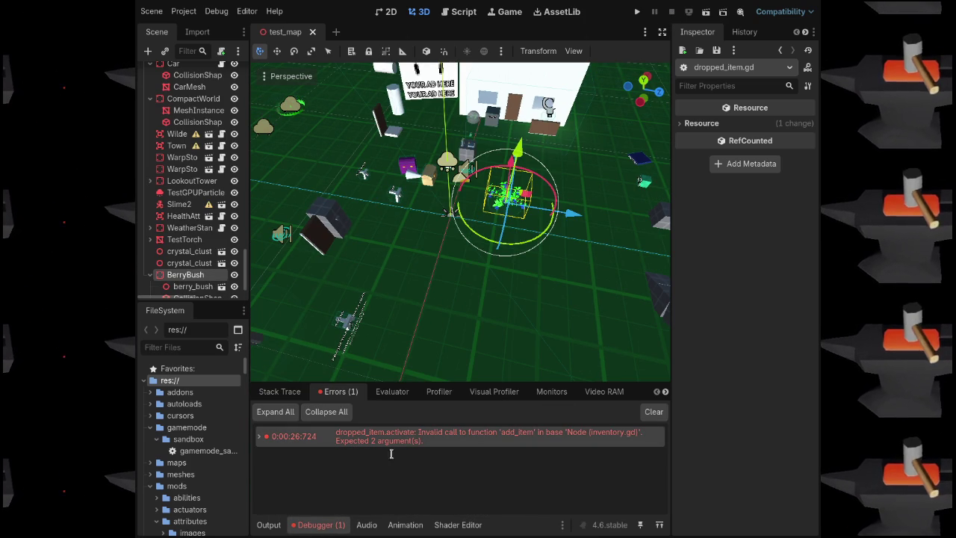
click(316, 526)
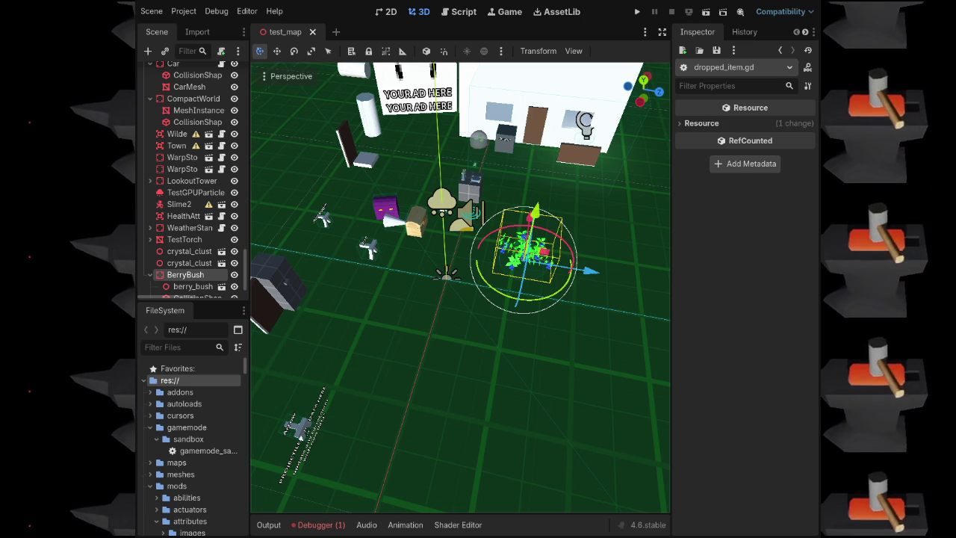
click(319, 525)
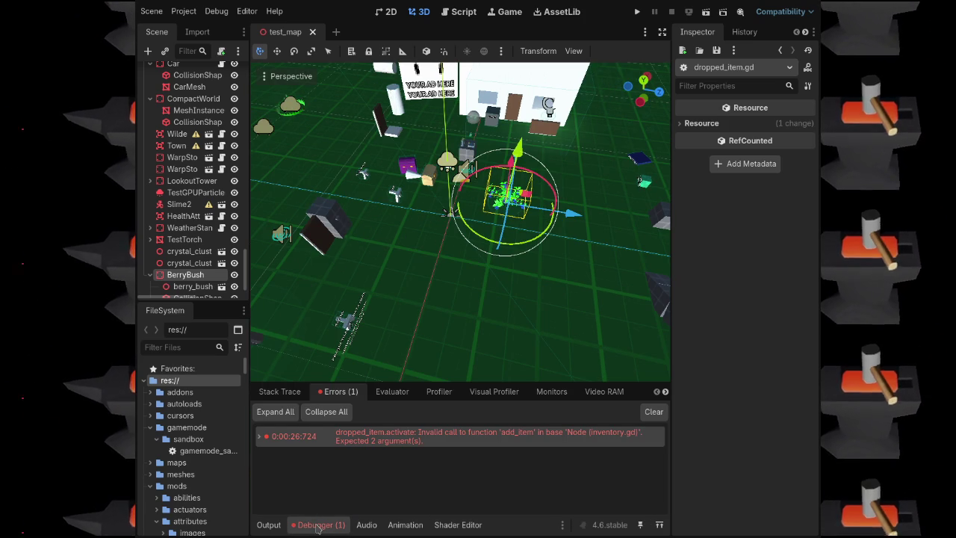
click(319, 525)
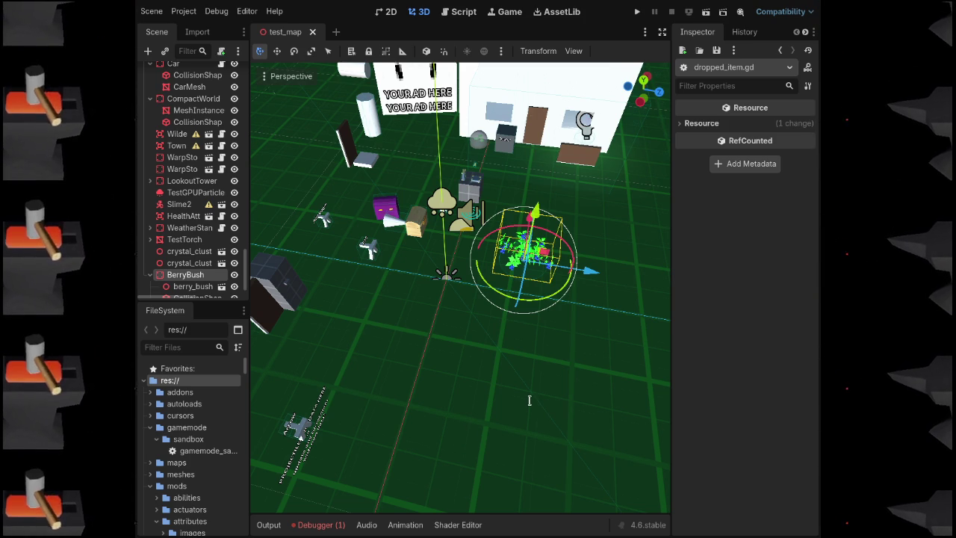
key(F5)
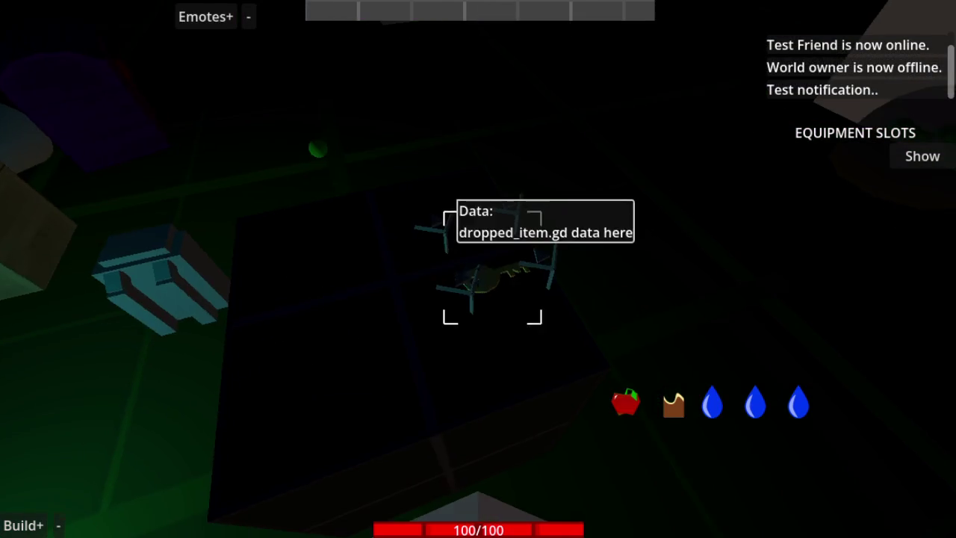
key(Tab)
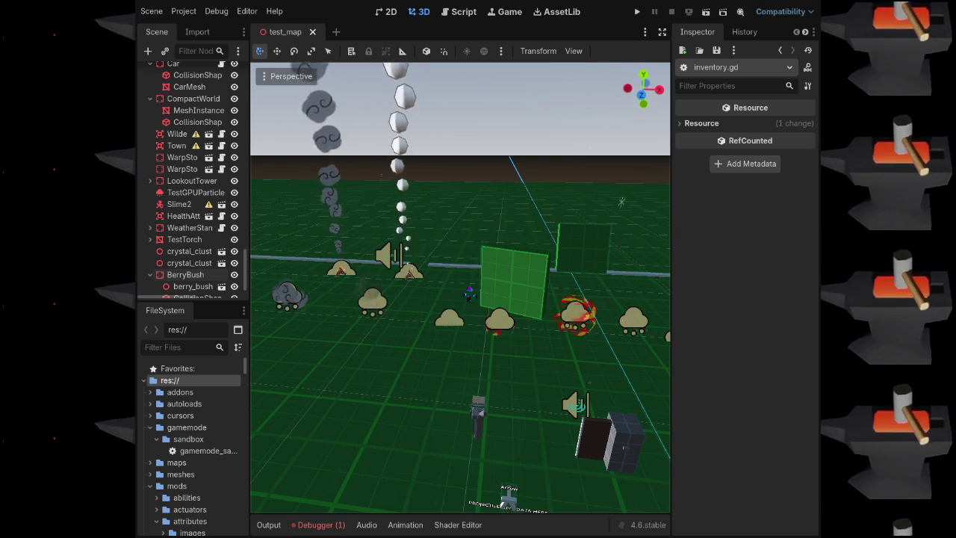
Fly the viewport to the Book on the cube and frame it in view
key(w)
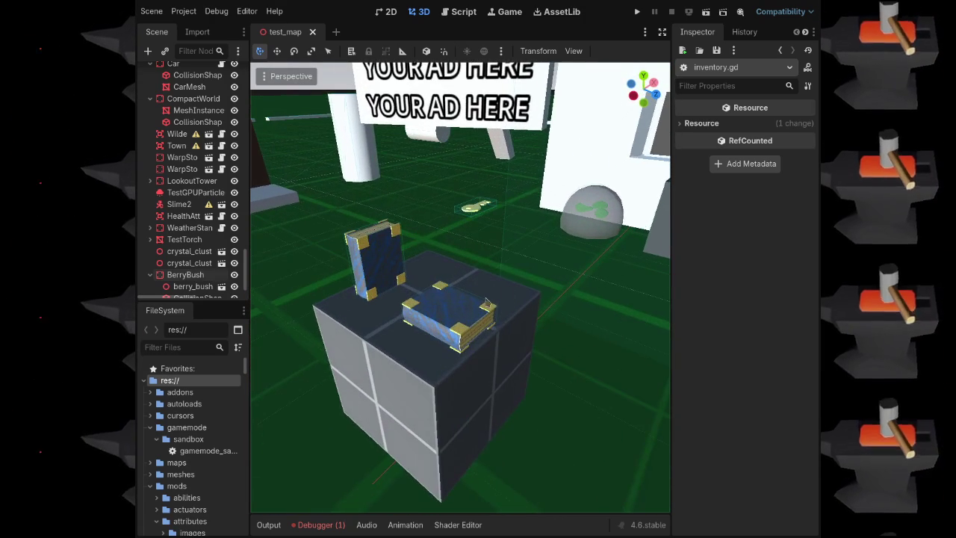
click(448, 317)
key(f)
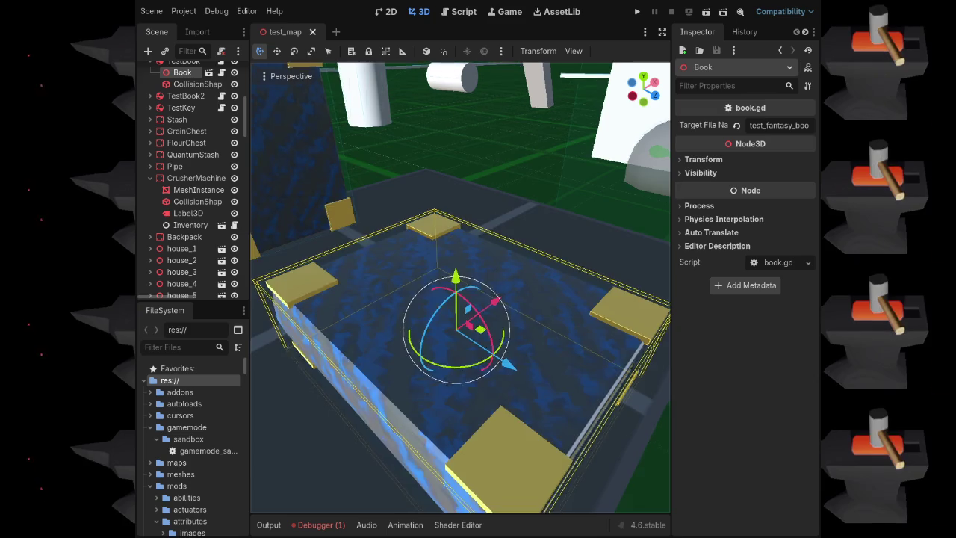
key(w)
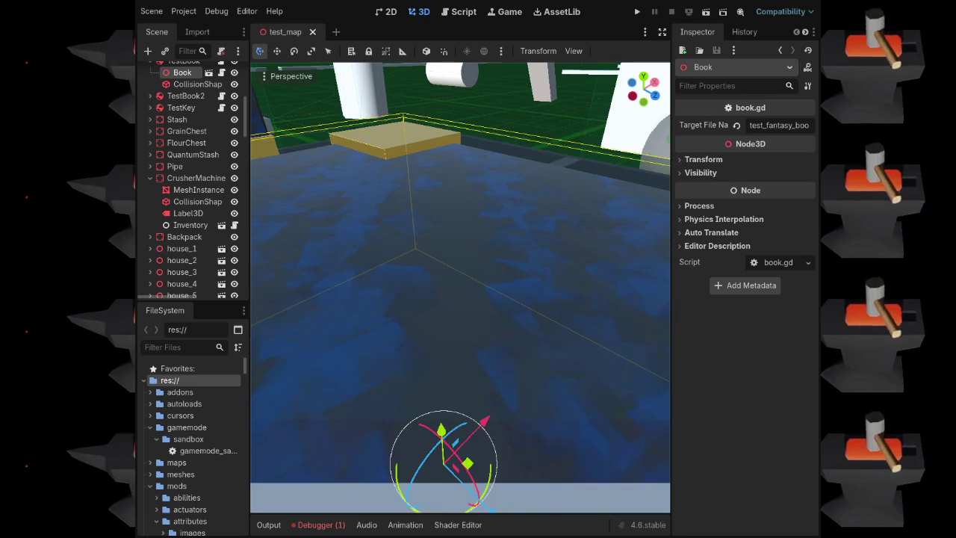
key(f)
scroll(460, 288, up, 3)
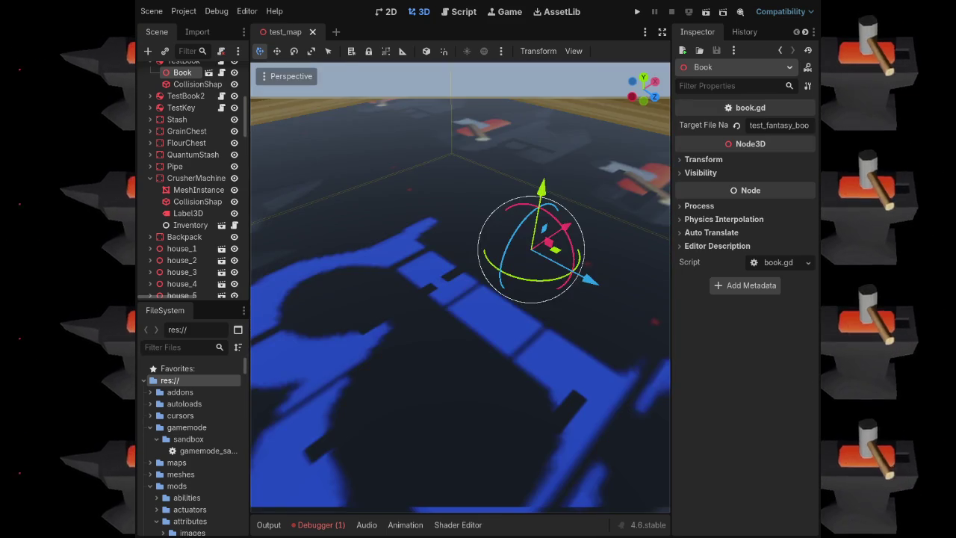
key(s)
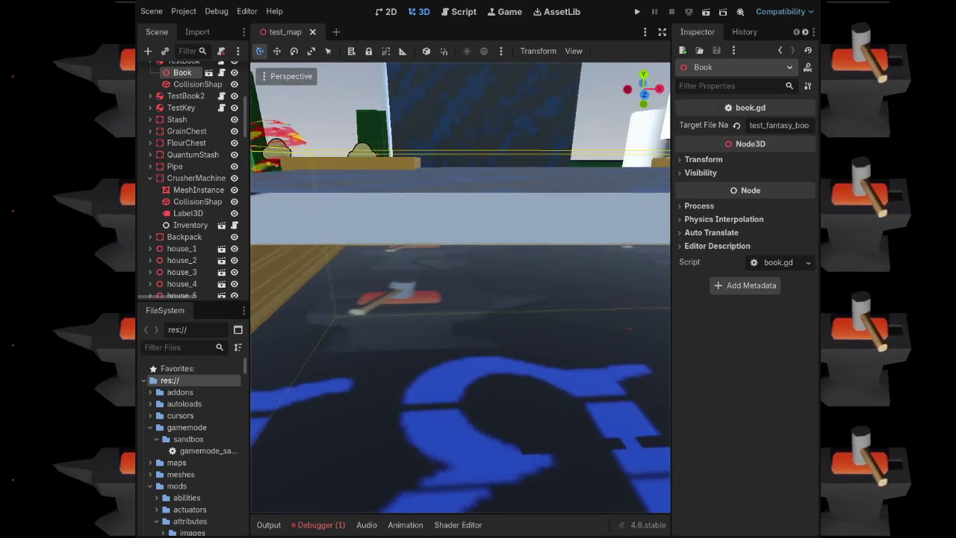
key(w)
key(w)
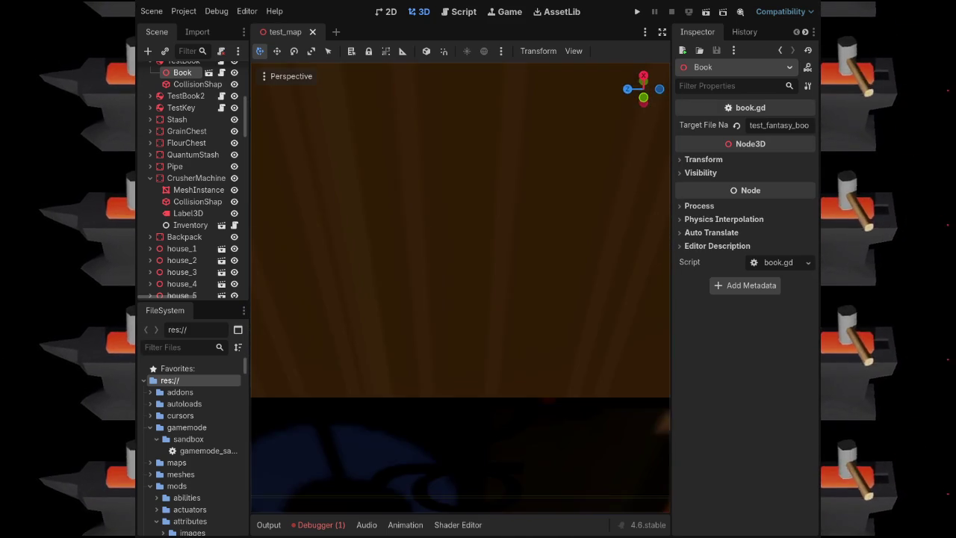
key(f)
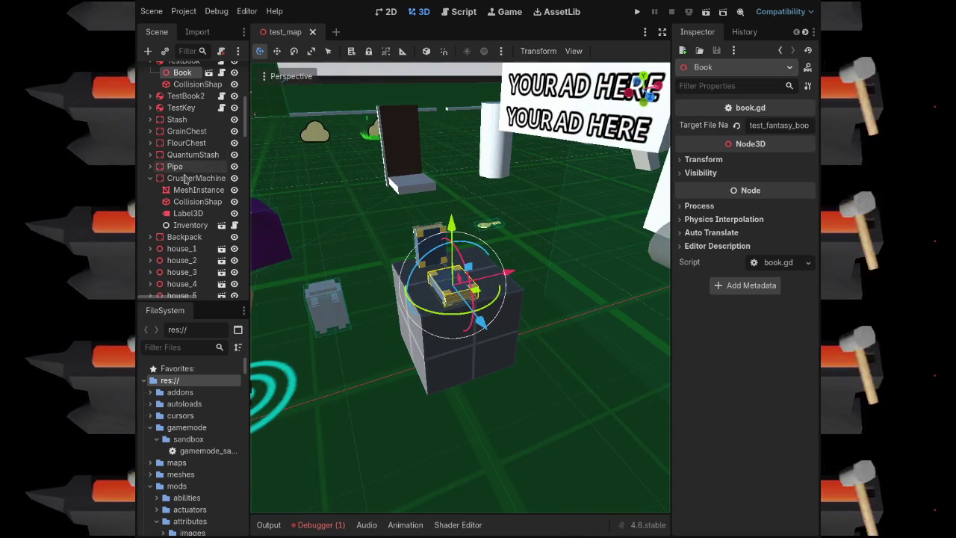
scroll(183, 180, up, 1)
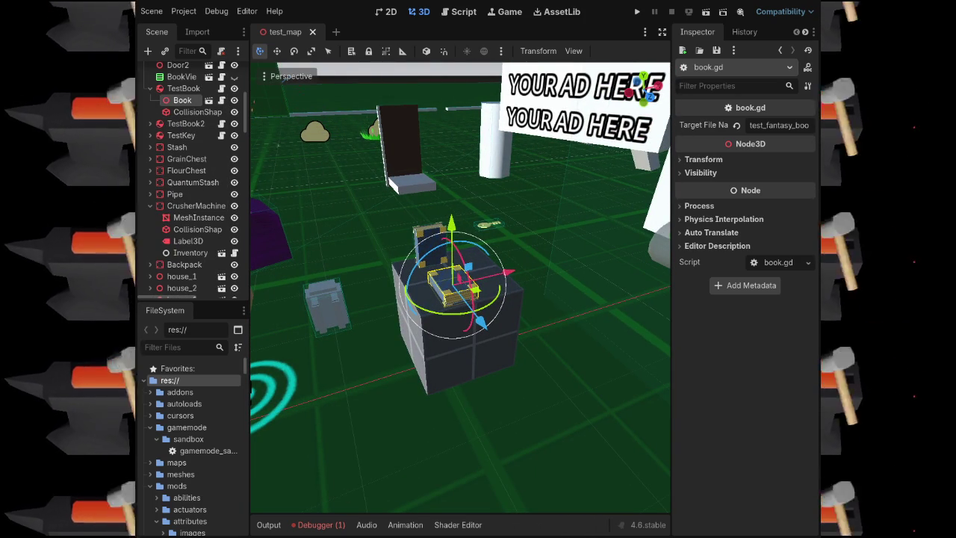
Check the drop_item error in the debugger panel, then hide the panel
click(319, 526)
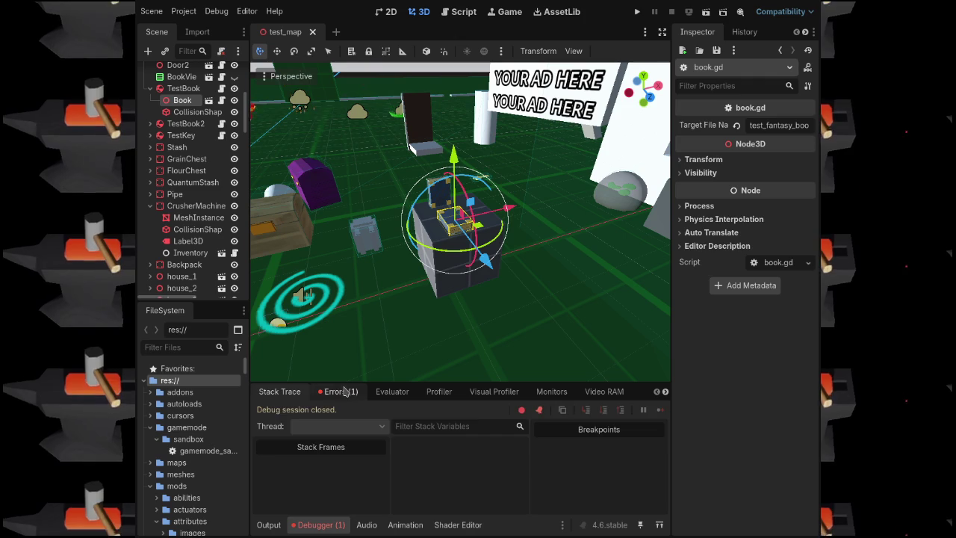
click(346, 392)
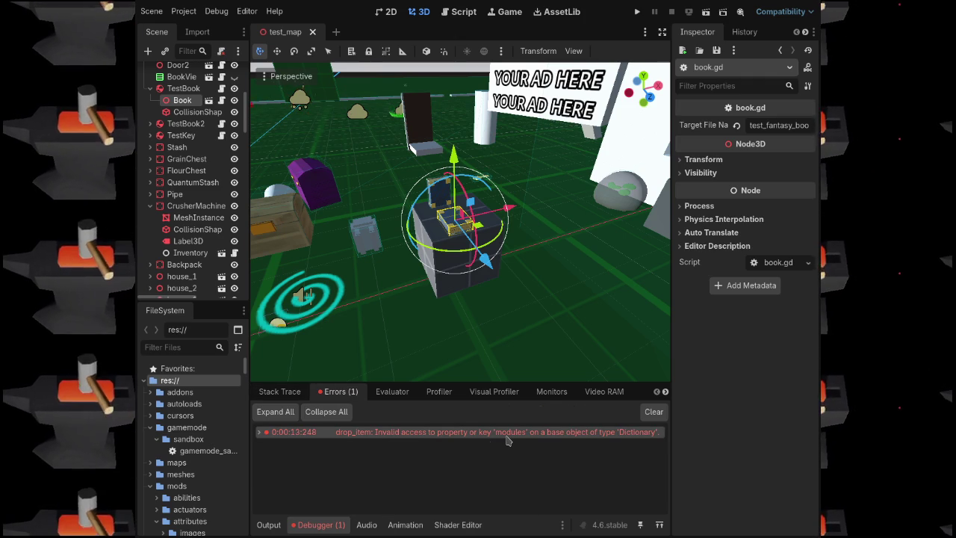
click(338, 525)
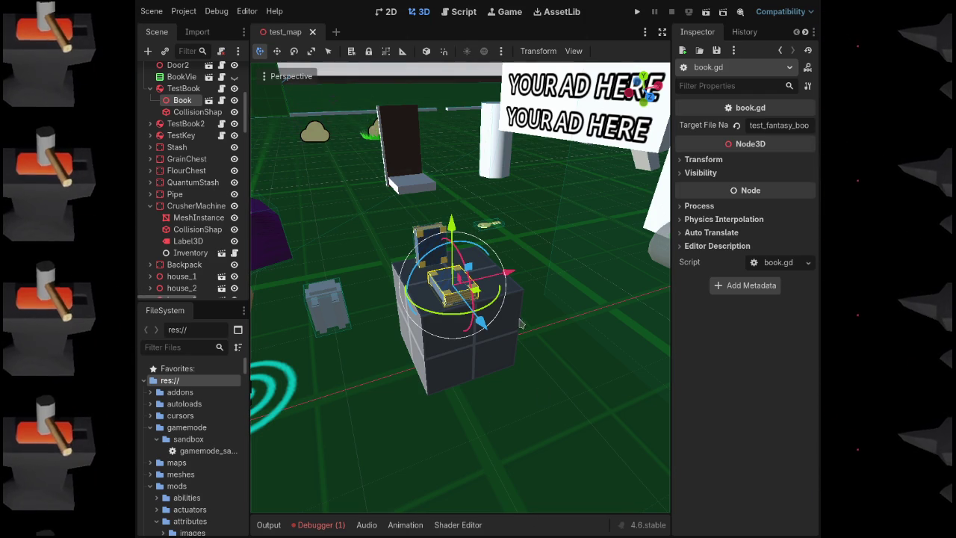
Select the berry bush and filter FileSystem by 'plant' to inspect mods/plants/plant.gd
scroll(521, 322, down, 10)
scroll(491, 315, up, 10)
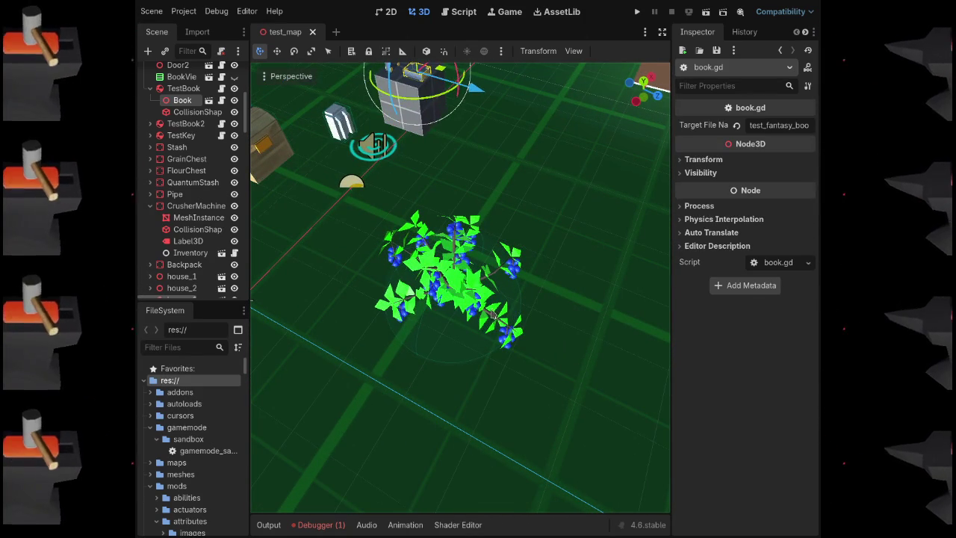
click(493, 316)
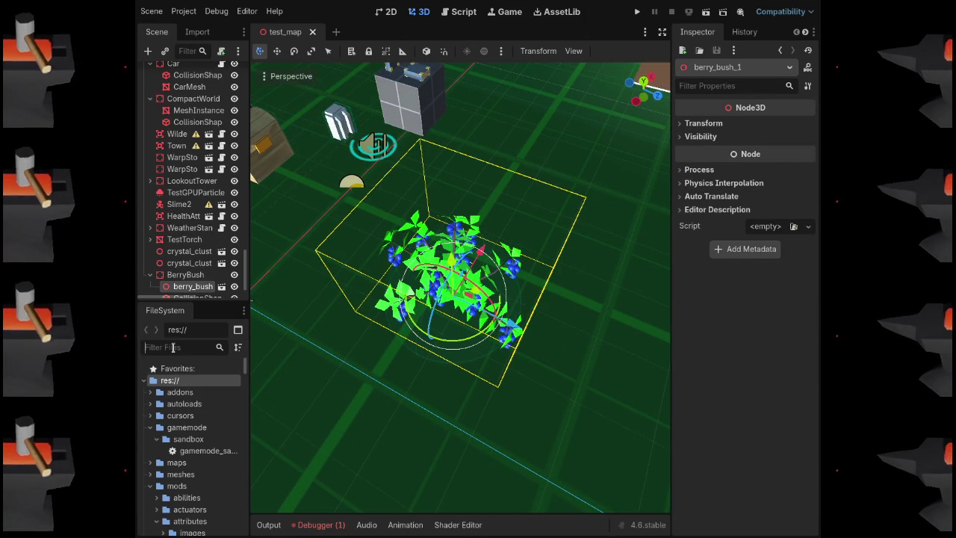
text(plant)
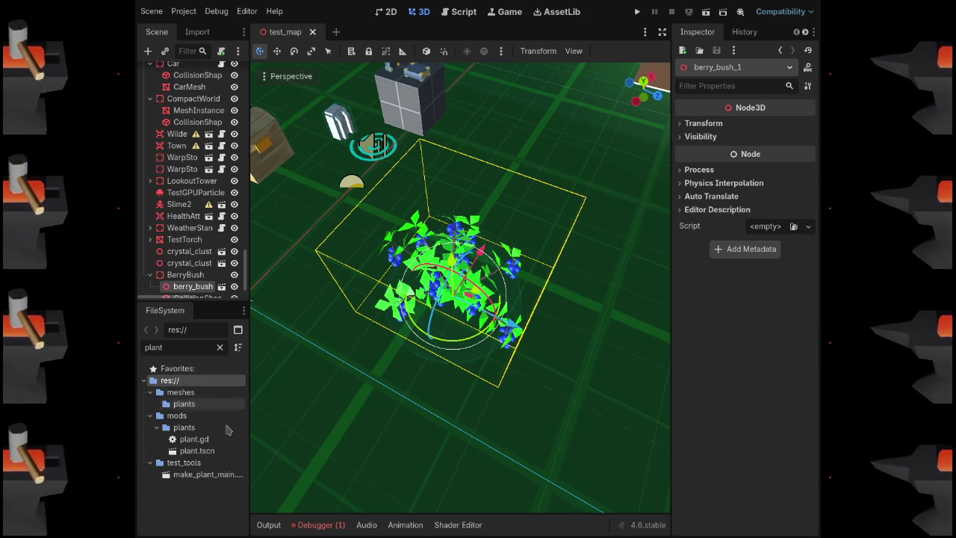
click(203, 441)
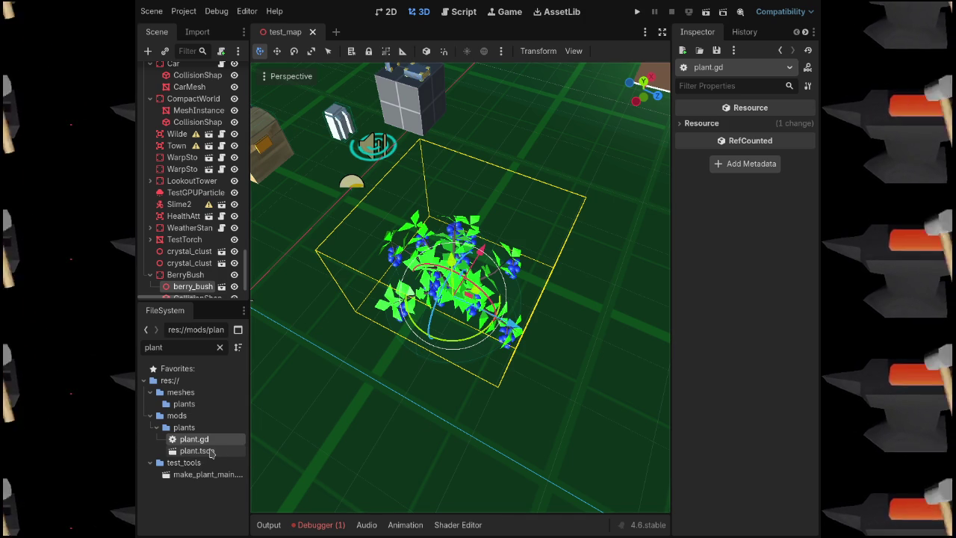
Open plant.tscn, clear the file filter, inspect its Plant and Selector nodes, then close it
double_click(211, 451)
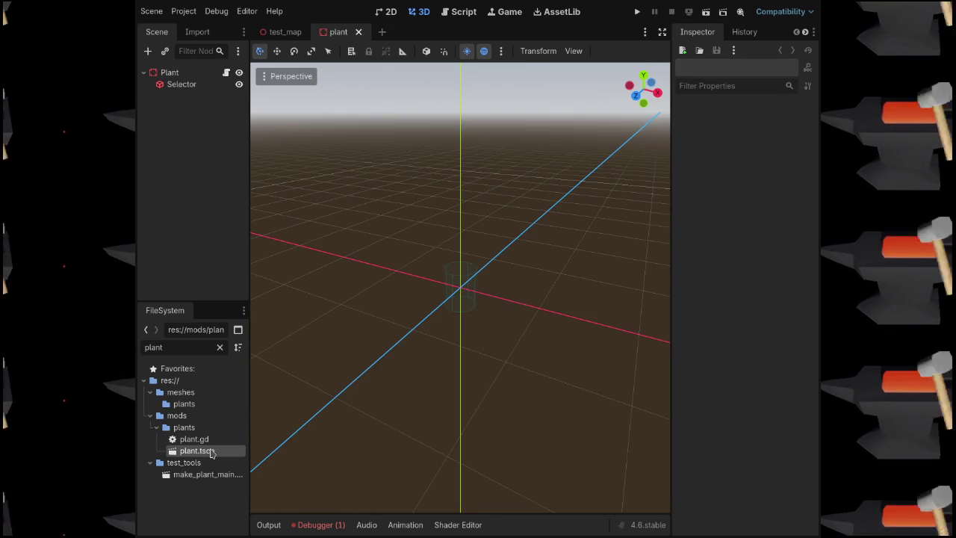
click(220, 347)
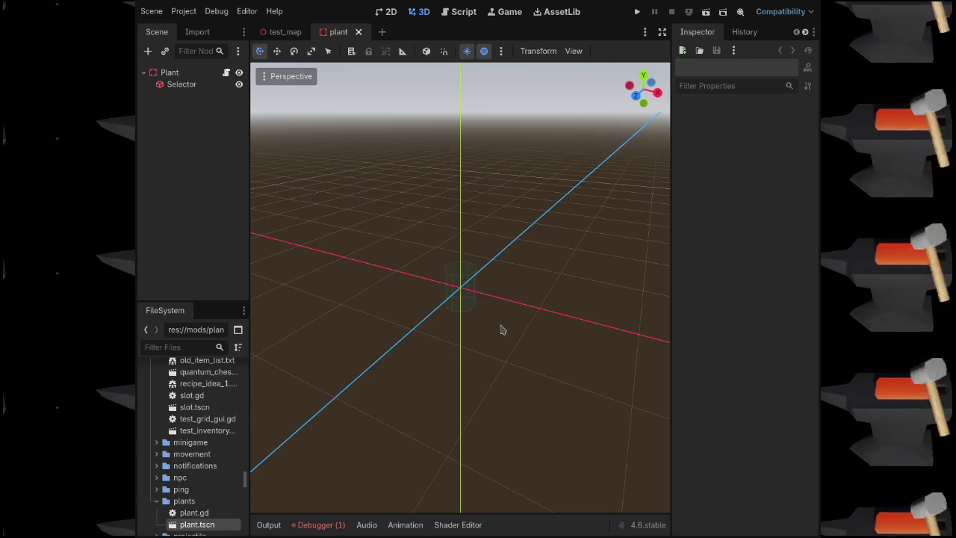
scroll(486, 329, up, 4)
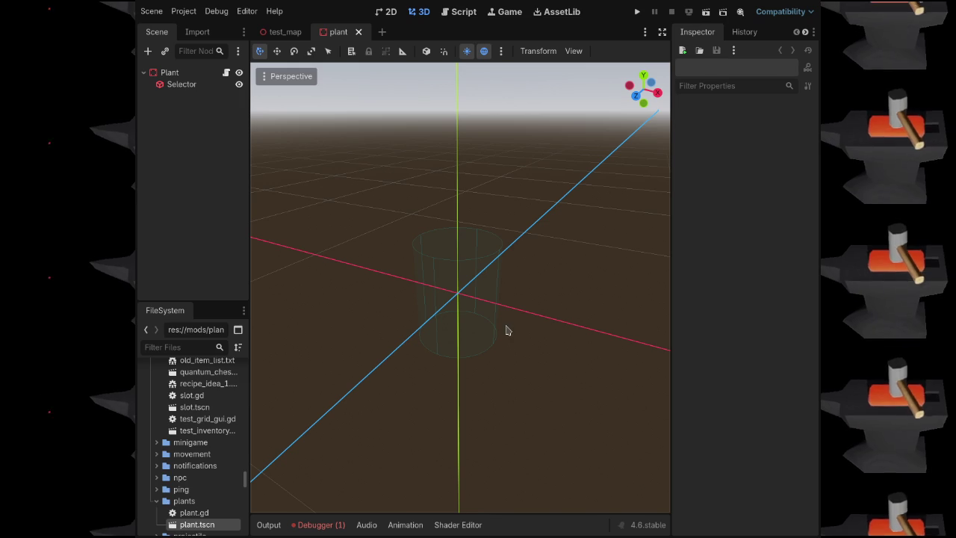
click(172, 85)
click(173, 74)
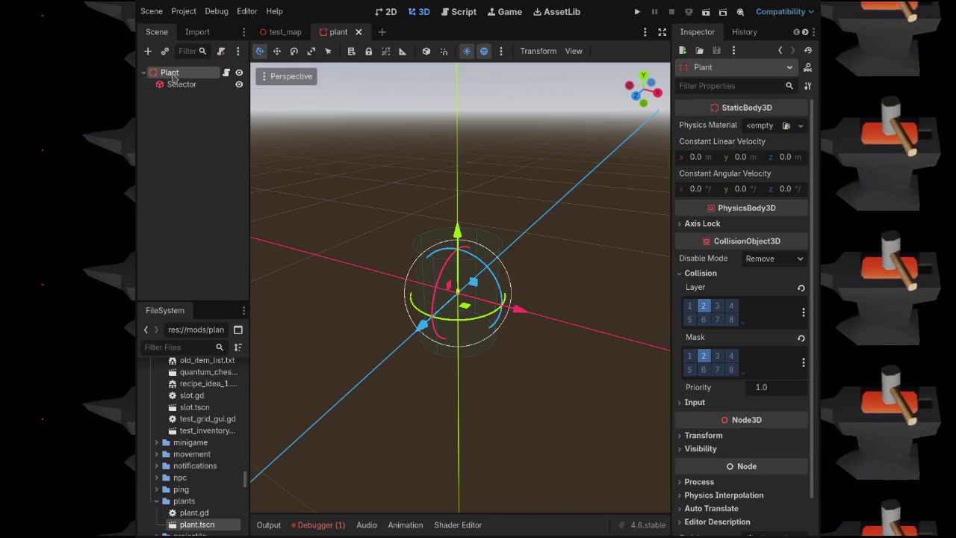
click(345, 227)
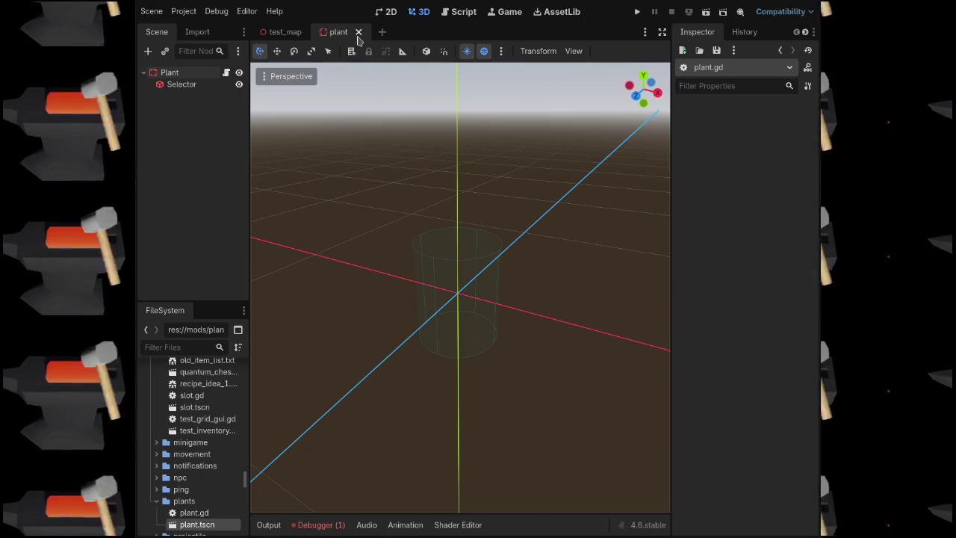
key(ctrl+shift+w)
Select the BerryBush node and frame the viewport on the berry bush
scroll(336, 442, down, 3)
scroll(335, 442, up, 4)
click(185, 274)
scroll(190, 280, down, 1)
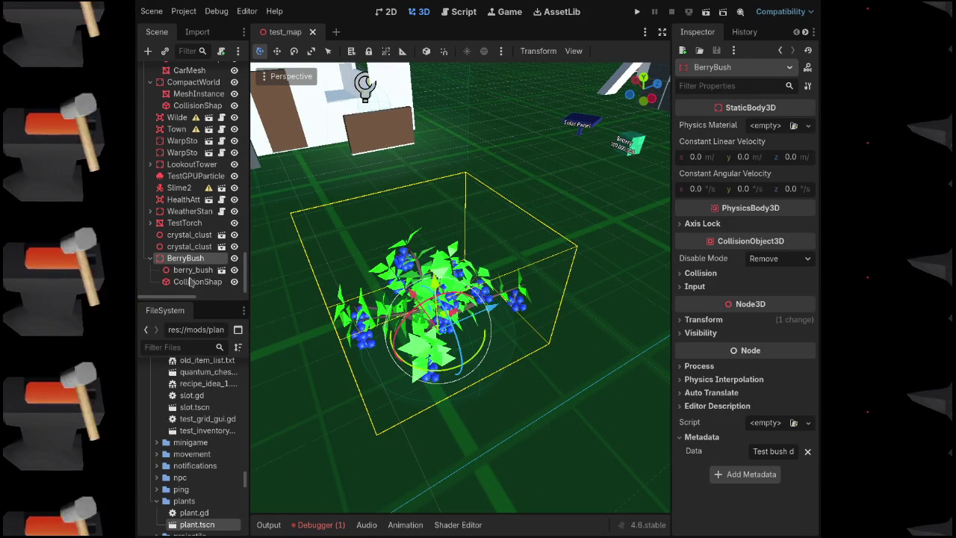
key(f)
drag(252, 72, 296, 149)
Inspect the ground, berry_bush_1 and BerryBush nodes, then open the berry_bush_1 scene
click(424, 137)
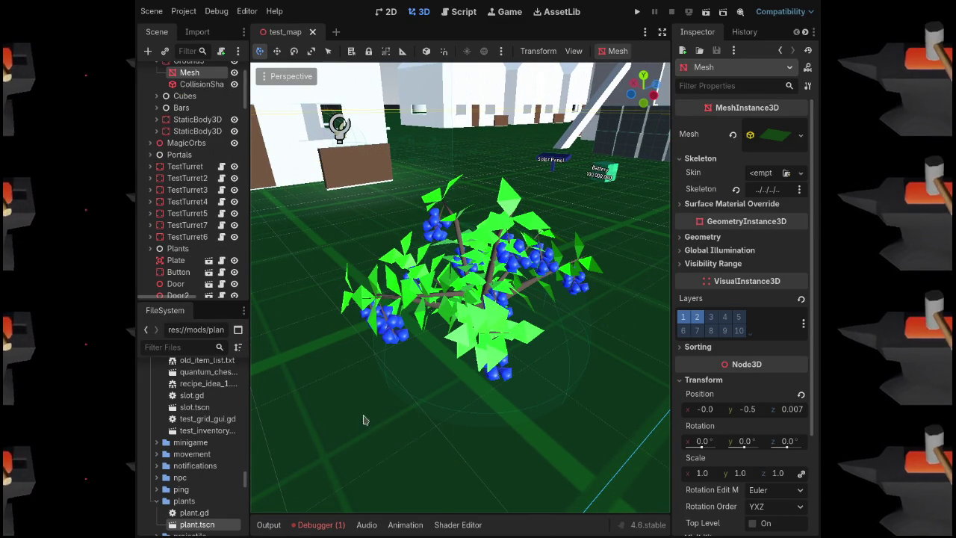
scroll(190, 224, down, 5)
click(193, 286)
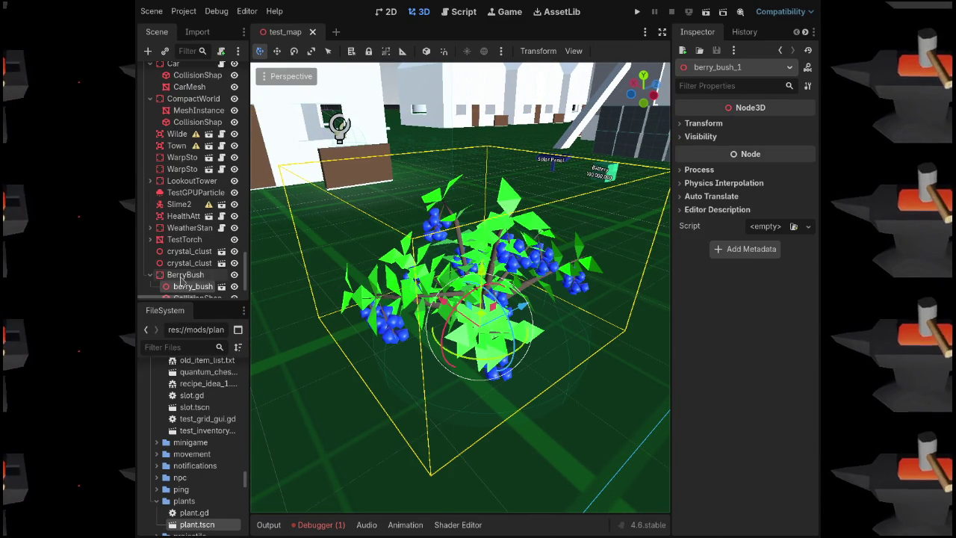
click(184, 275)
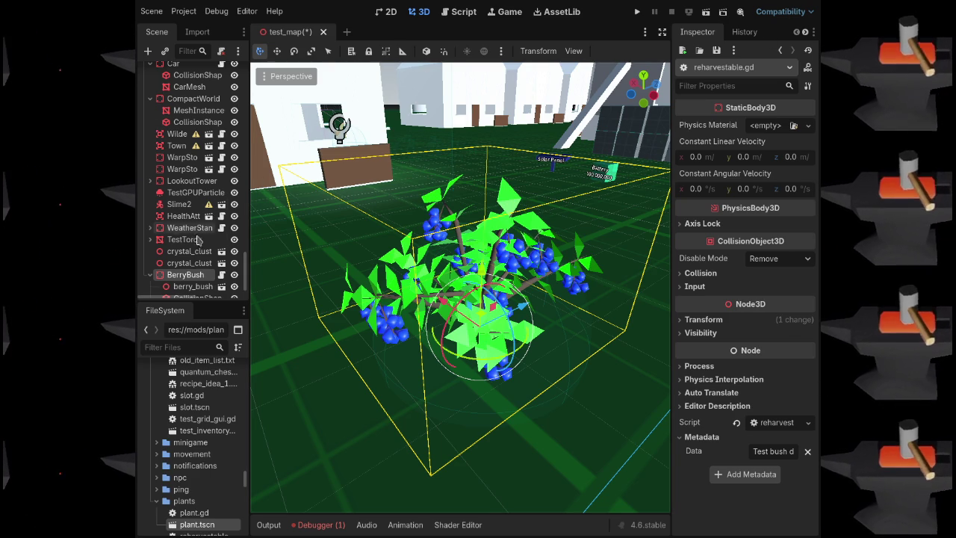
scroll(199, 239, down, 1)
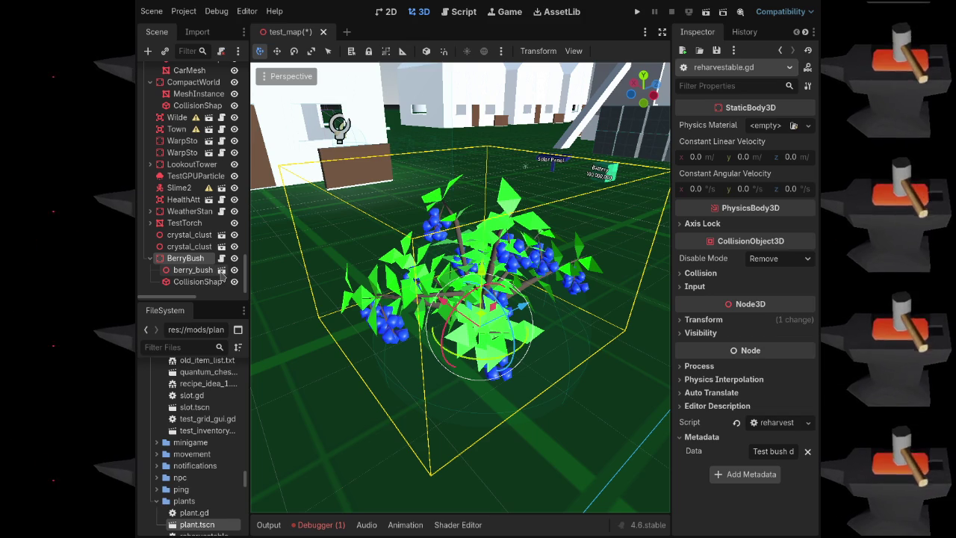
click(221, 270)
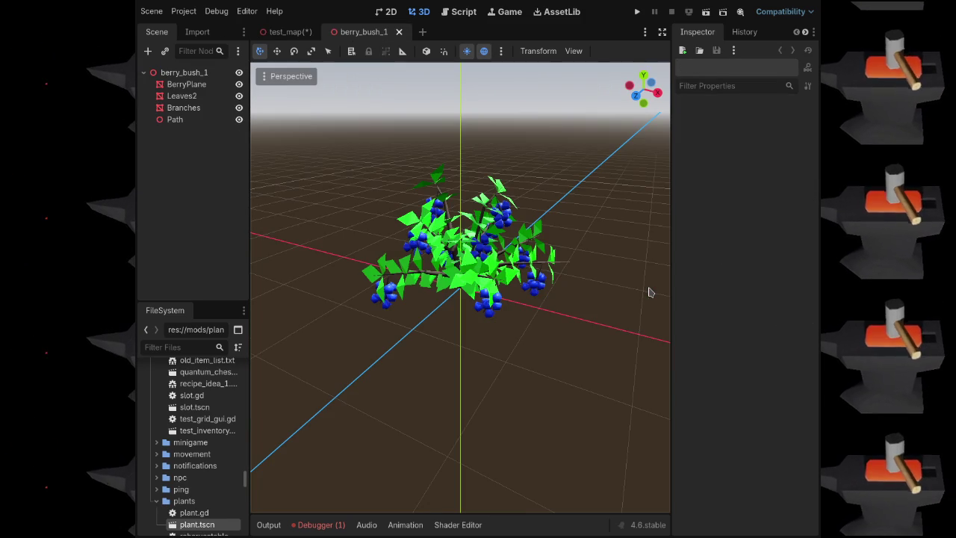
Toggle BerryPlane's berries off and on, leaving them visible, then save and playtest
click(188, 85)
click(239, 84)
click(239, 84)
click(239, 84)
click(239, 84)
click(239, 84)
click(239, 83)
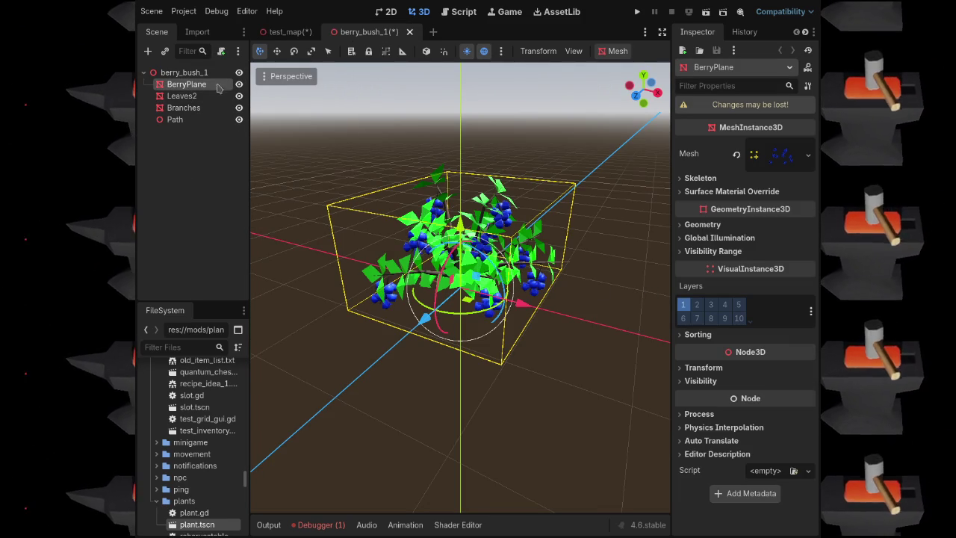
mouse_move(288, 40)
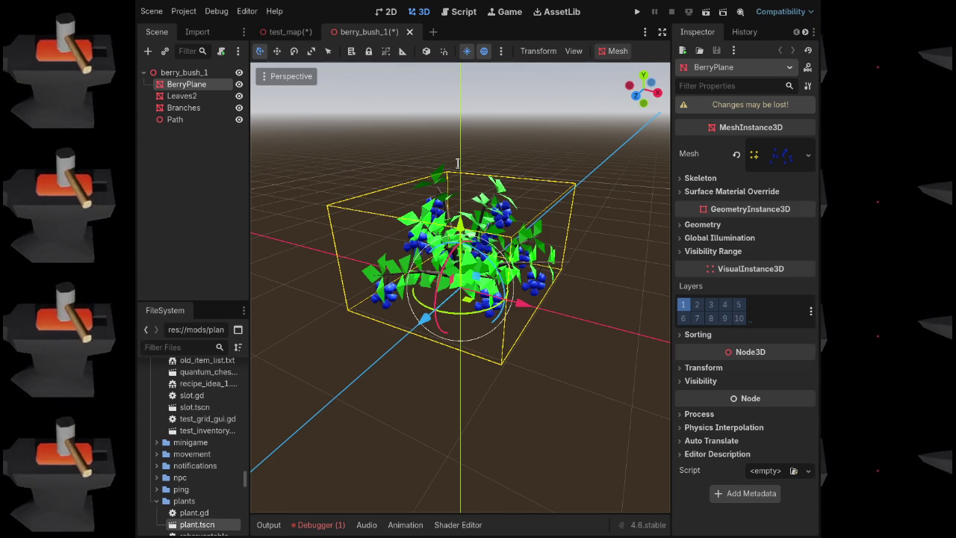
key(ctrl+s)
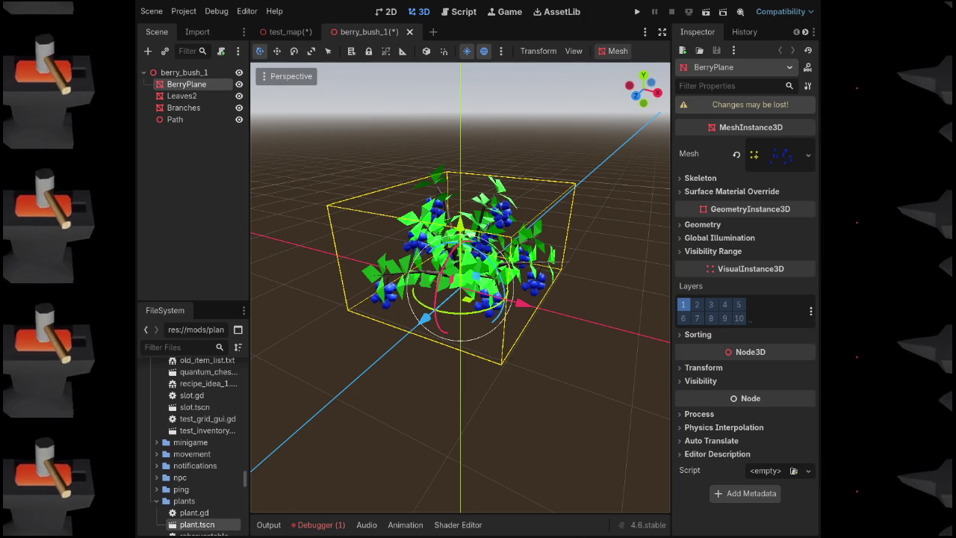
key(F5)
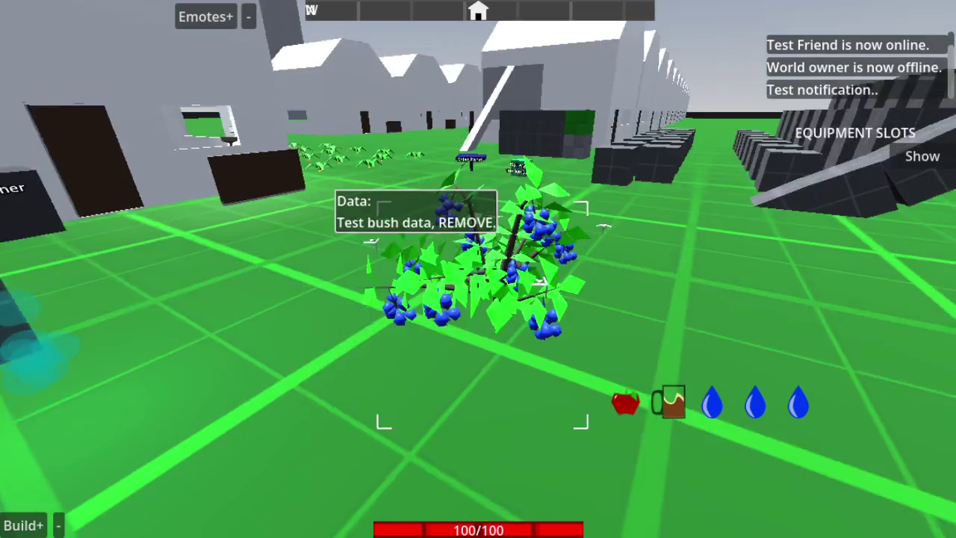
Quit the running game from the pause menu and close the berry_bush_1 tab
key(Escape)
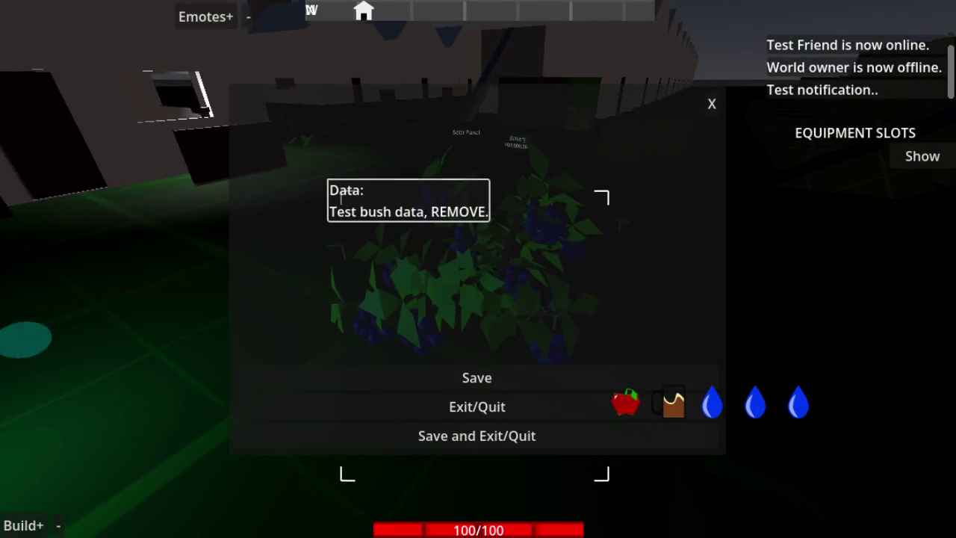
click(486, 414)
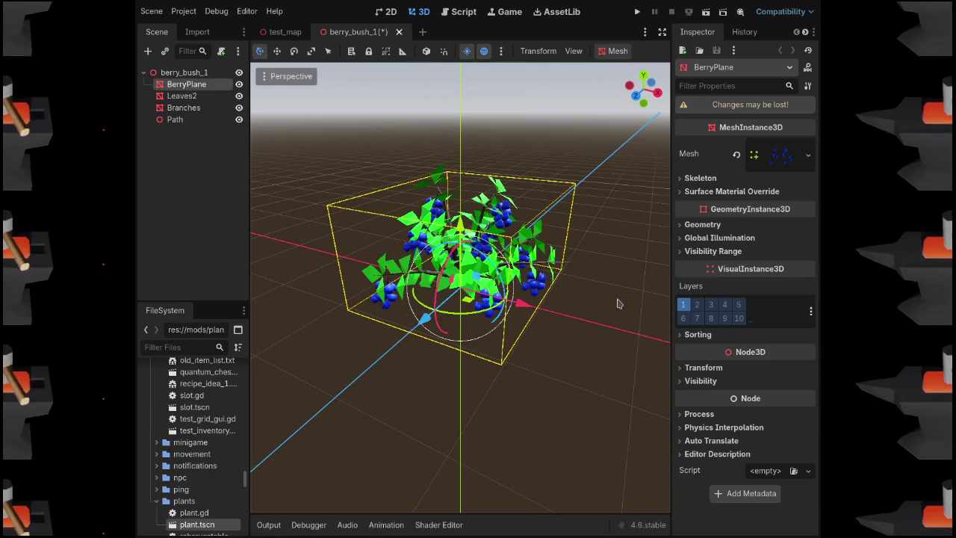
key(ctrl+shift+w)
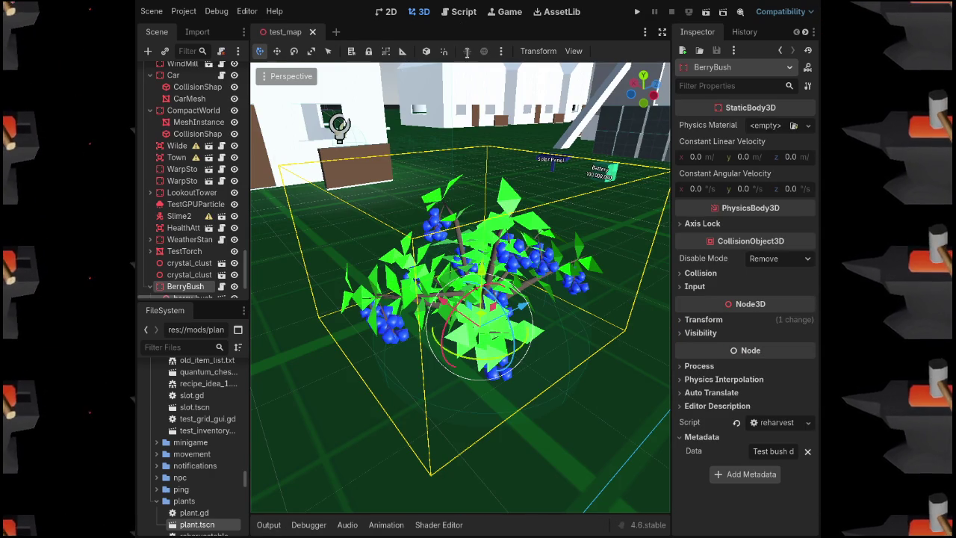
key(F5)
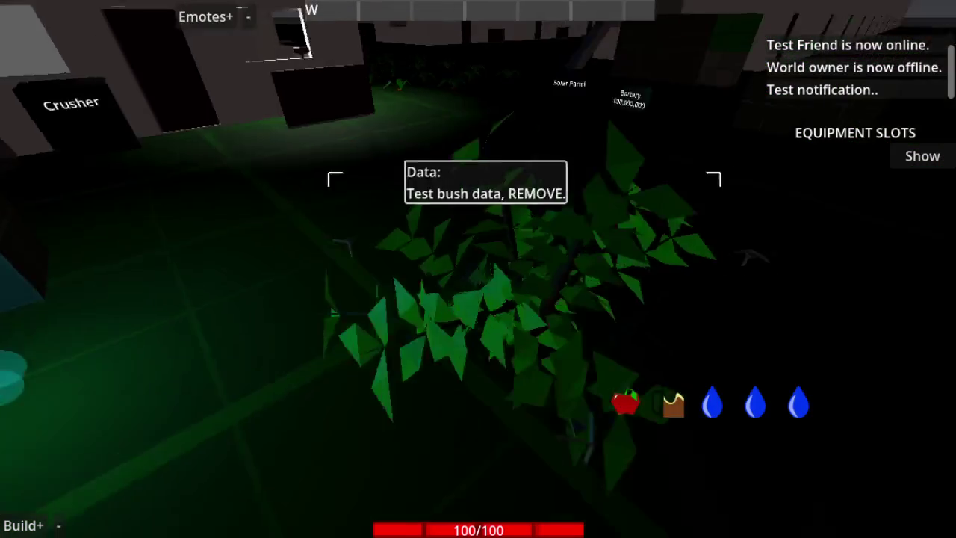
key(Escape)
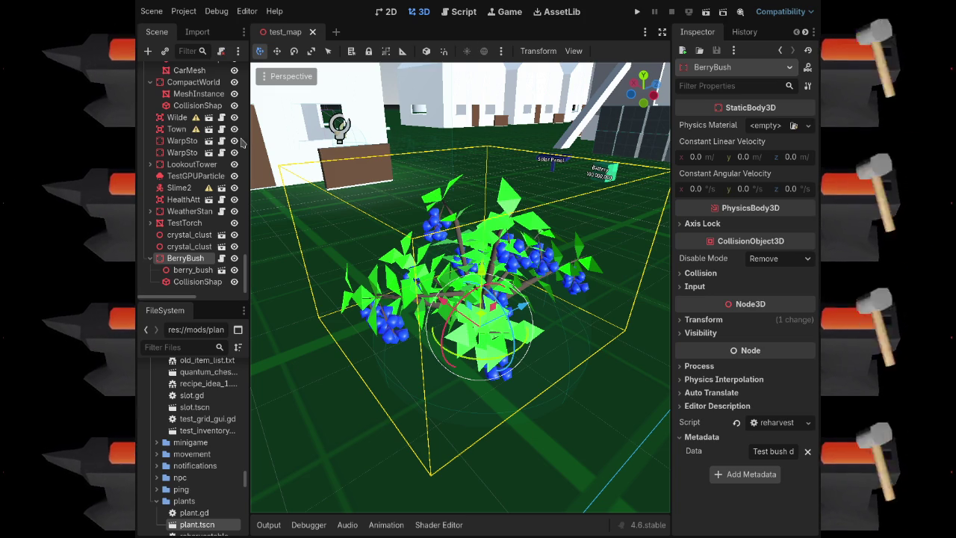
key(F5)
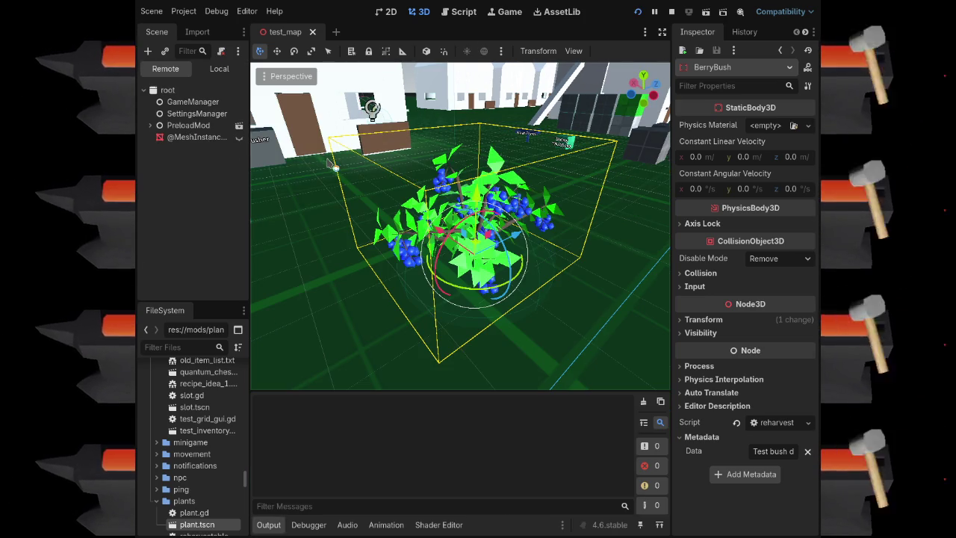
key(w)
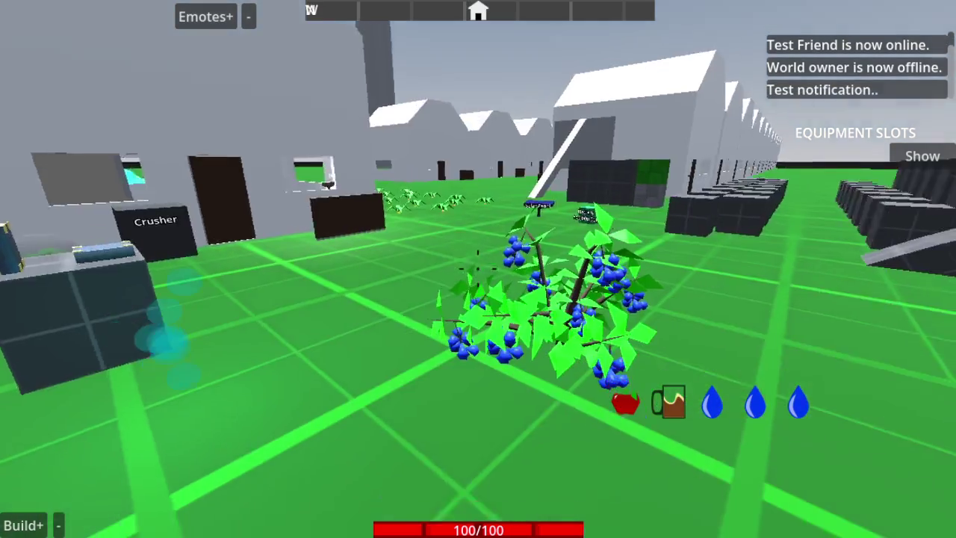
key(F8)
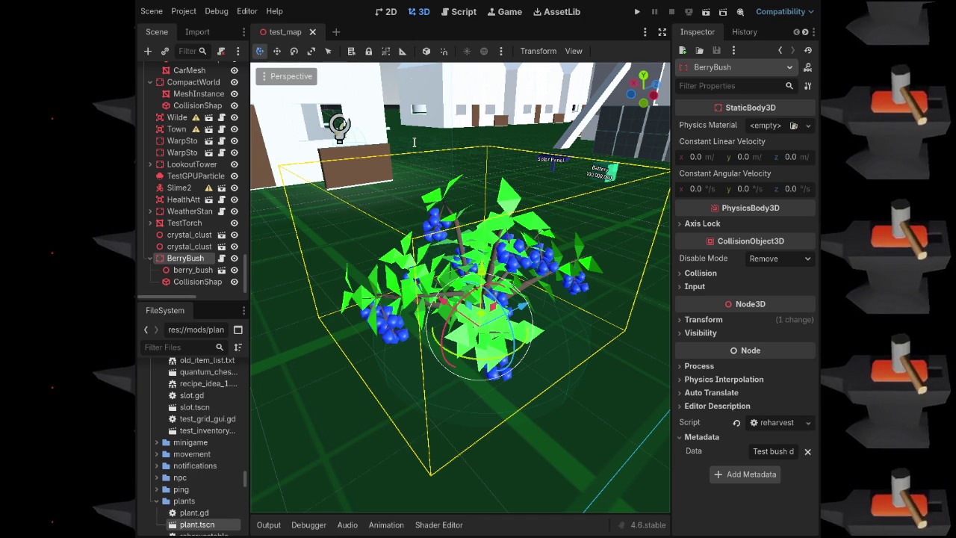
key(F5)
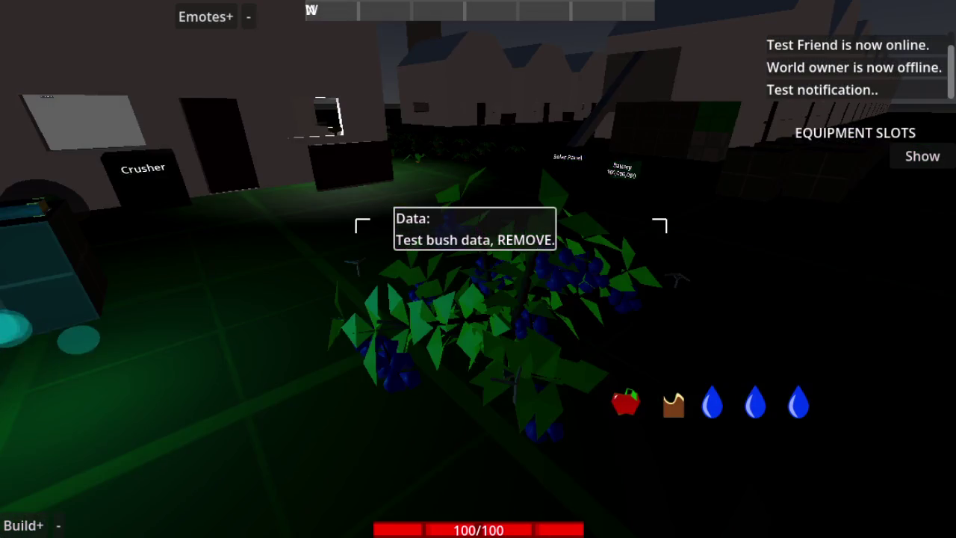
key(F8)
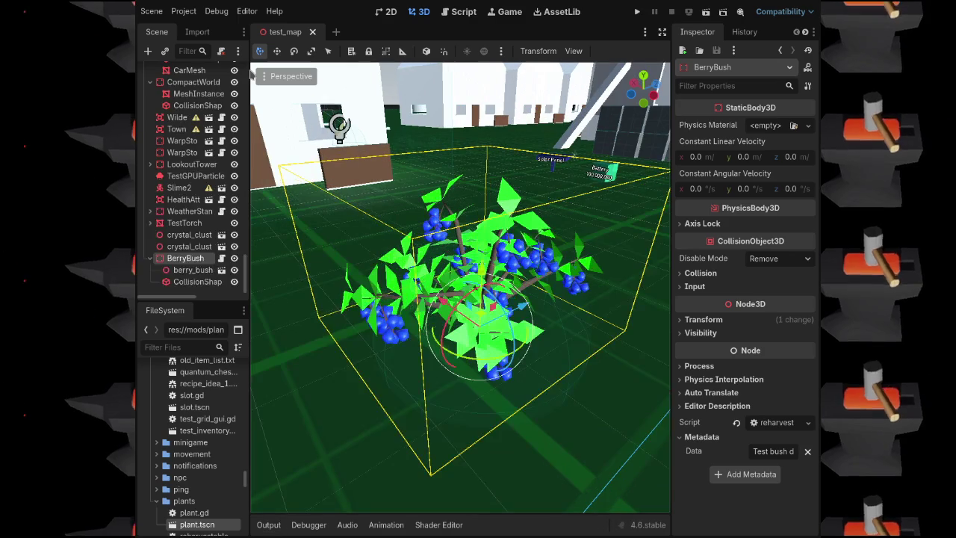
Set the Daynight node's Day Length to 60 and Night Length to 3, then save and run
scroll(198, 146, up, 10)
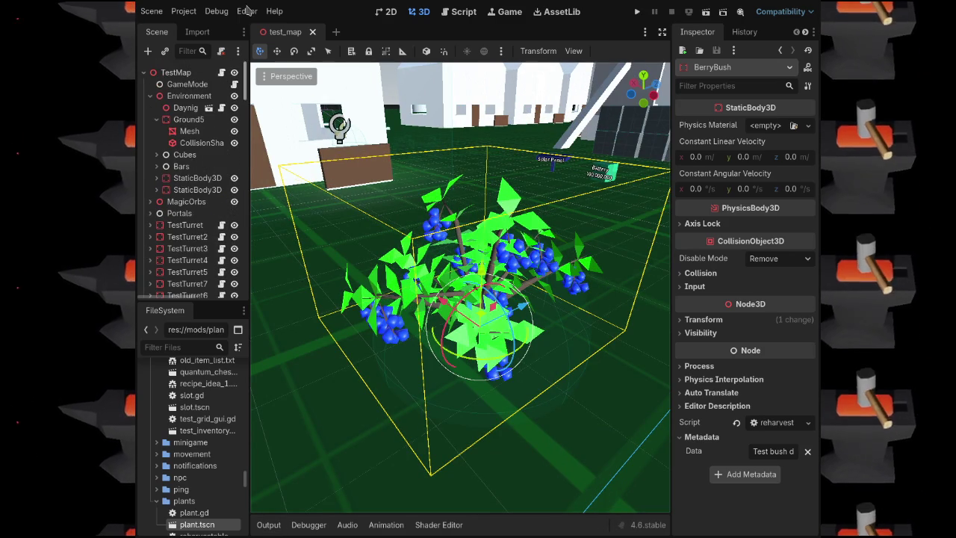
click(186, 108)
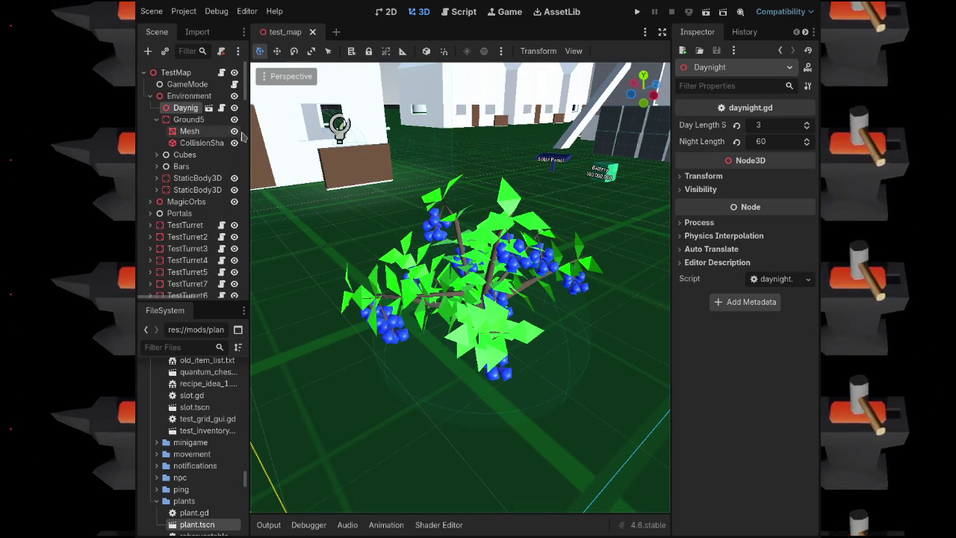
drag(249, 136, 255, 137)
click(777, 127)
text(60)
click(775, 139)
text(3)
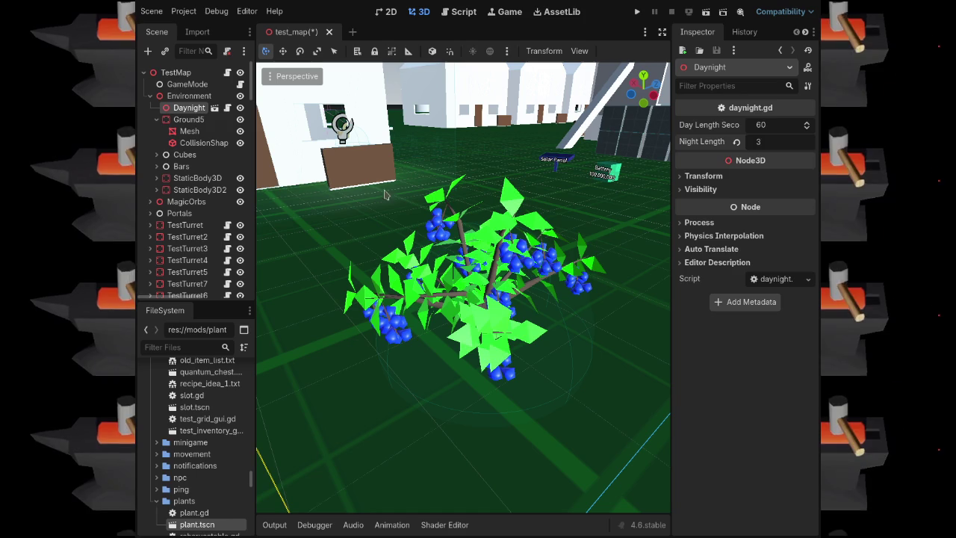
click(530, 328)
key(F5)
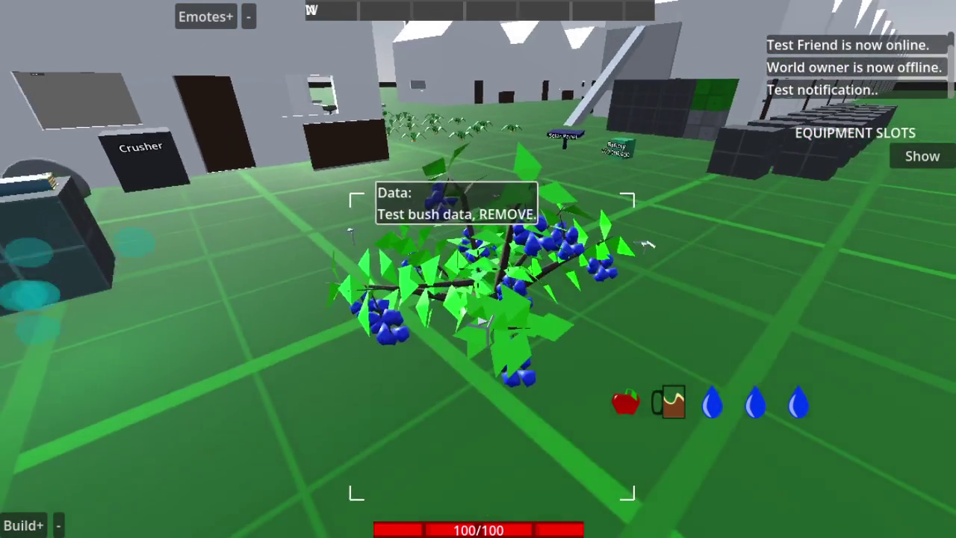
Stop the game, select the berry bush, and open berry_bush_1 in its own scene tab
key(F8)
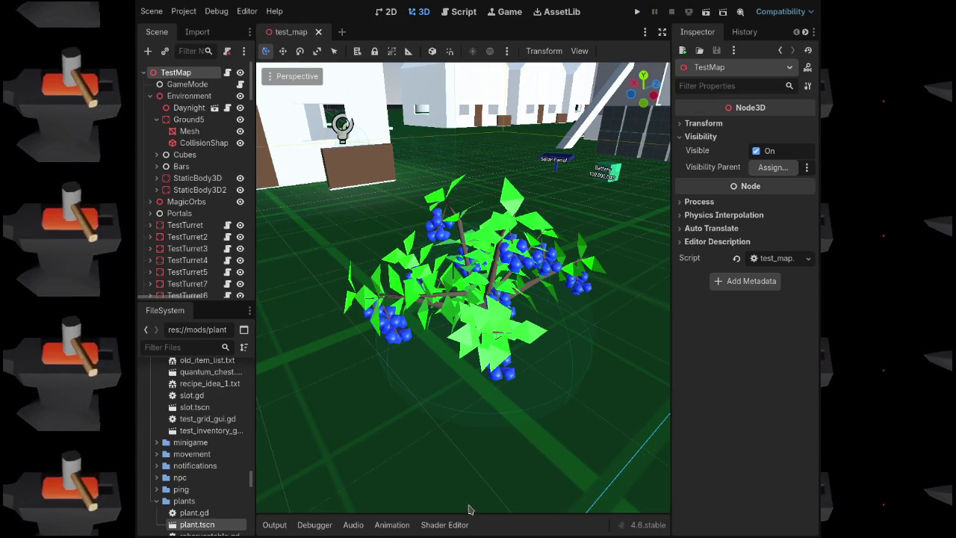
click(400, 336)
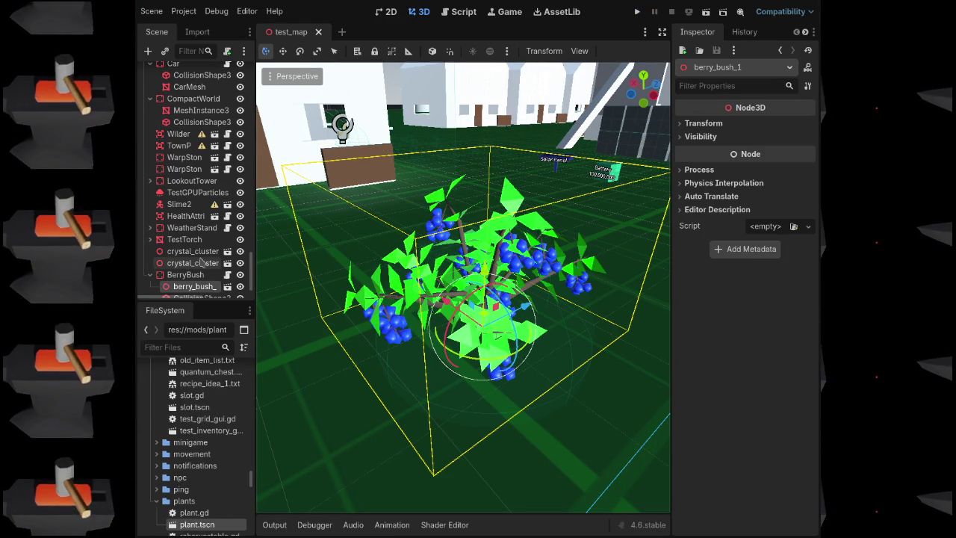
scroll(202, 224, down, 10)
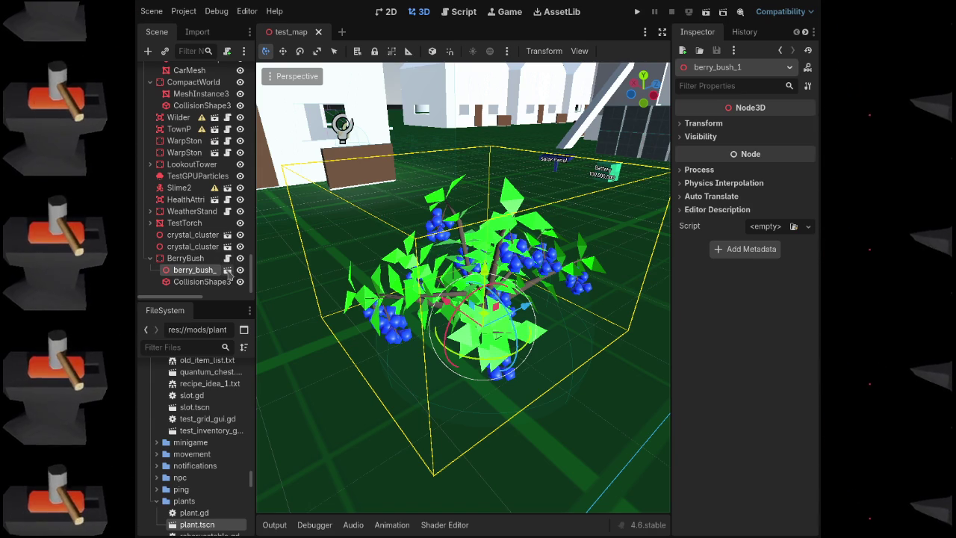
click(227, 270)
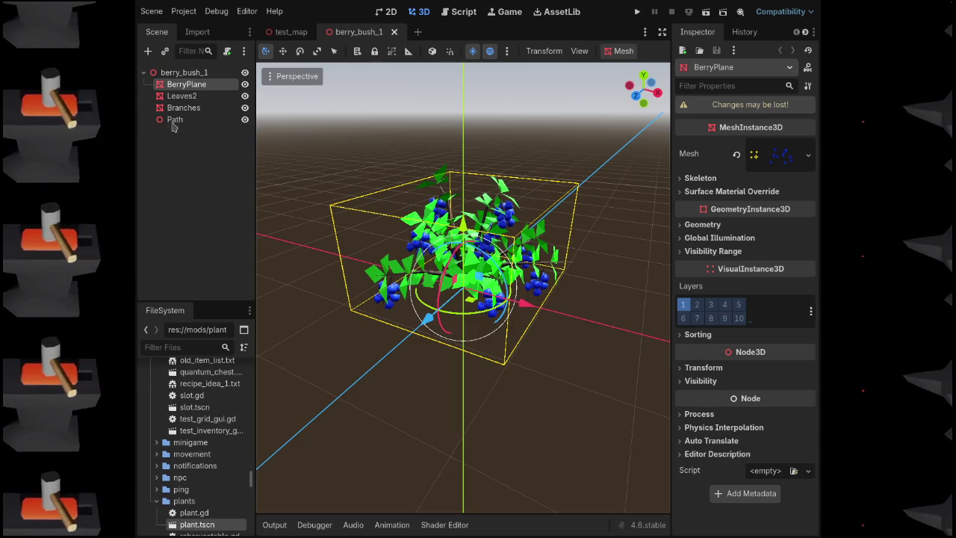
Browse BerryPlane's Visibility and Process sections in the Inspector
click(700, 382)
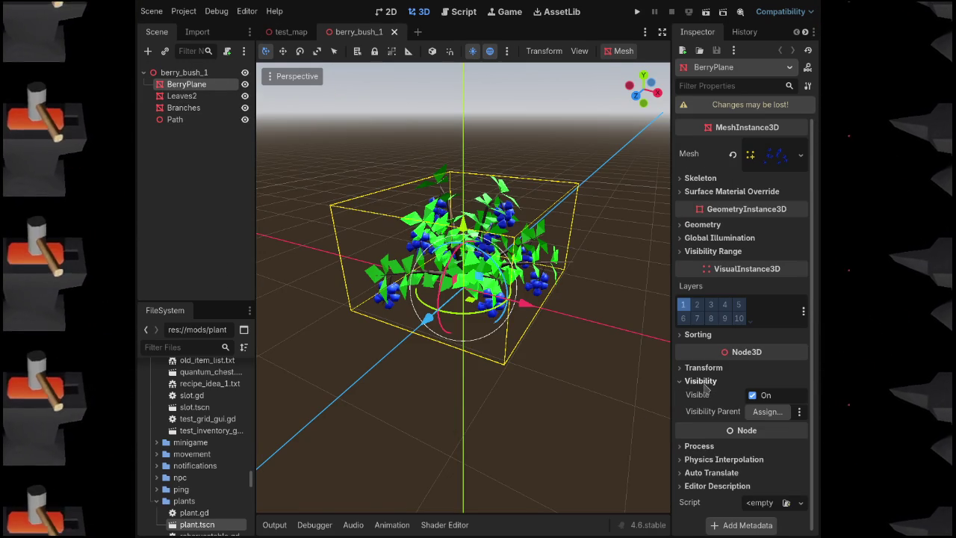
click(702, 380)
click(699, 414)
click(699, 414)
click(700, 428)
click(699, 430)
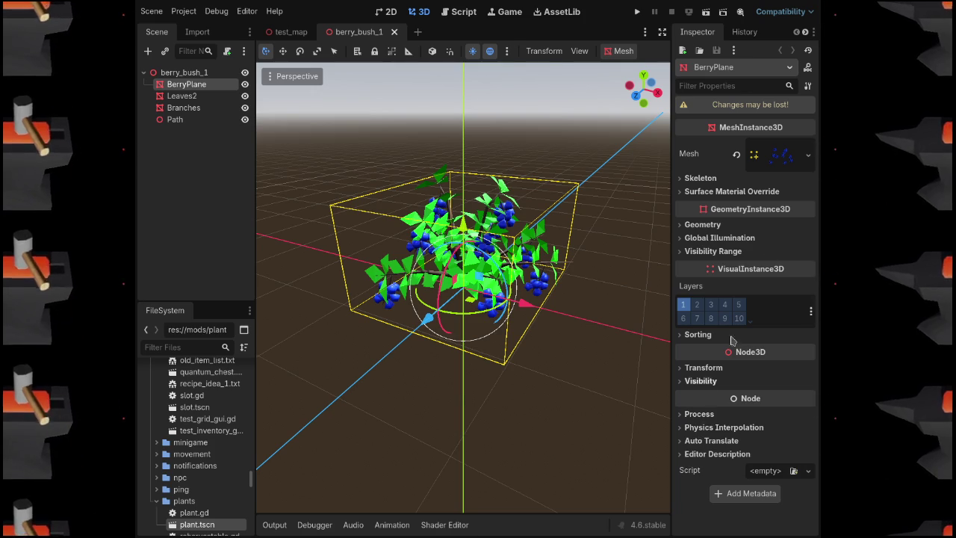
Inspect the berry mesh's two surfaces, then open BerryPlane's Geometry settings
click(778, 155)
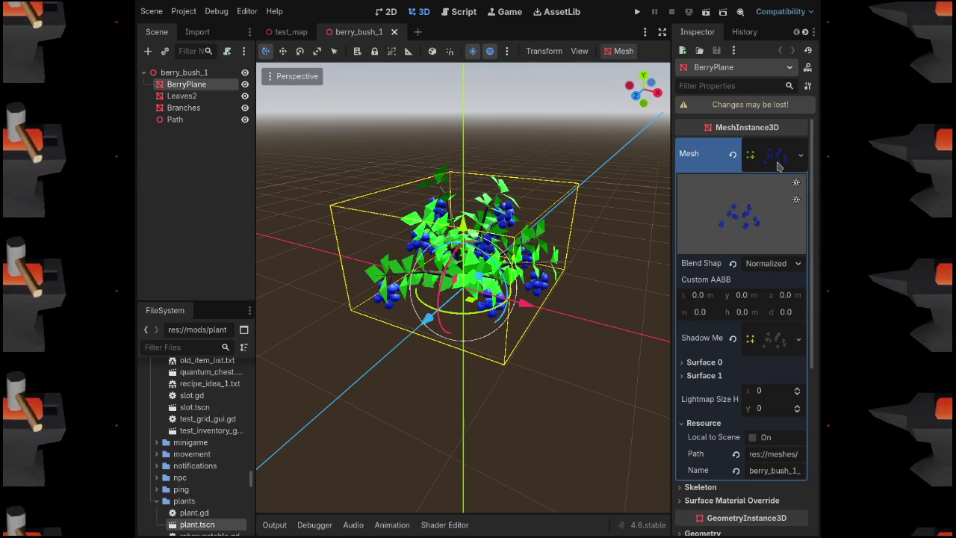
click(702, 362)
click(702, 362)
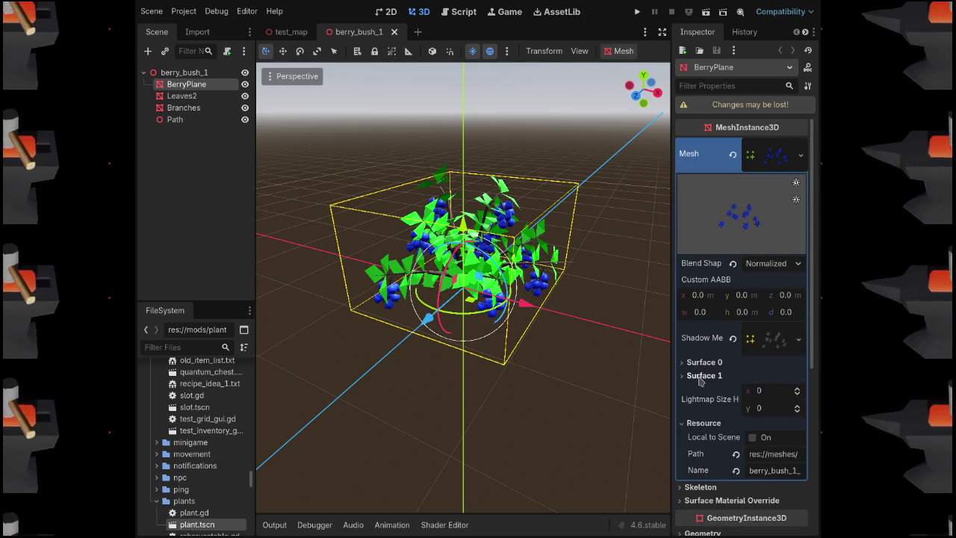
click(699, 377)
click(700, 377)
scroll(700, 370, down, 2)
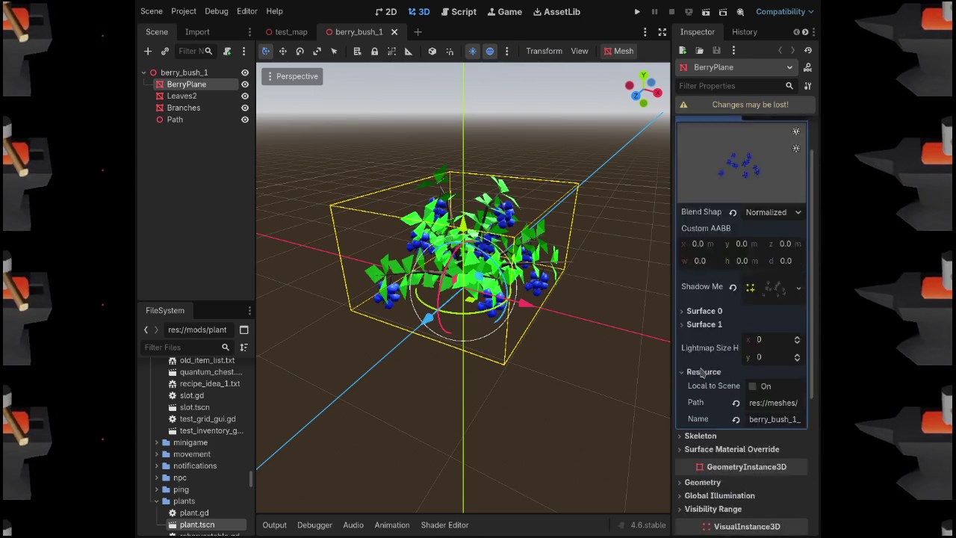
scroll(702, 372, down, 2)
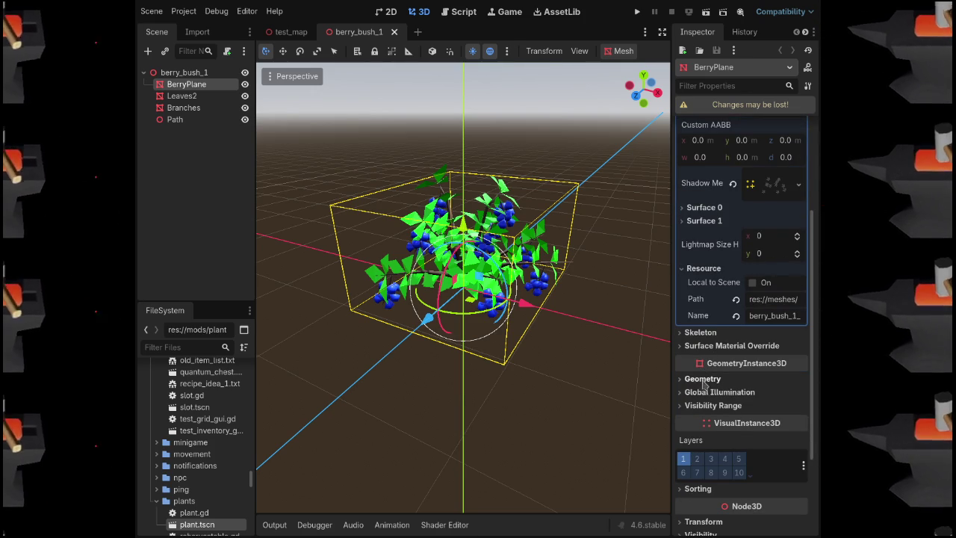
click(704, 408)
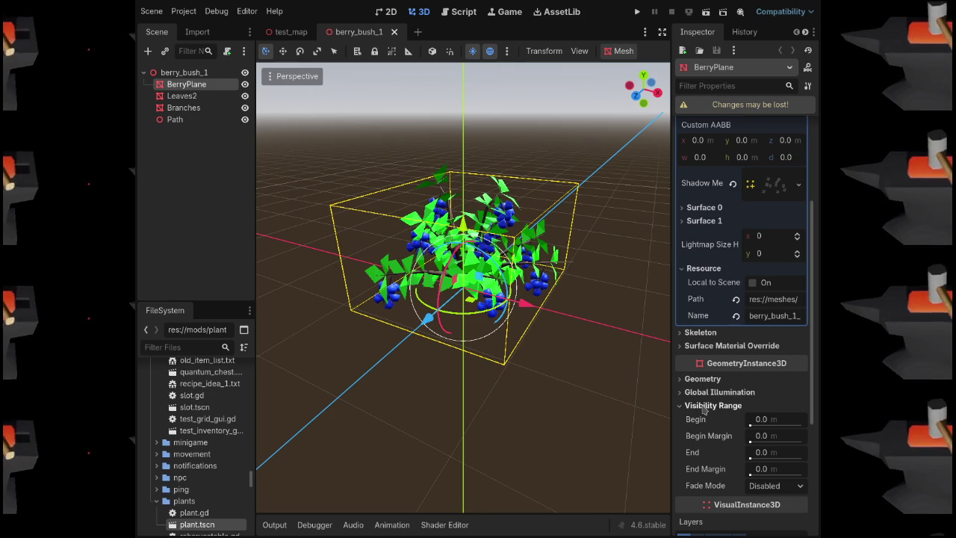
click(704, 393)
click(703, 393)
click(704, 407)
click(700, 379)
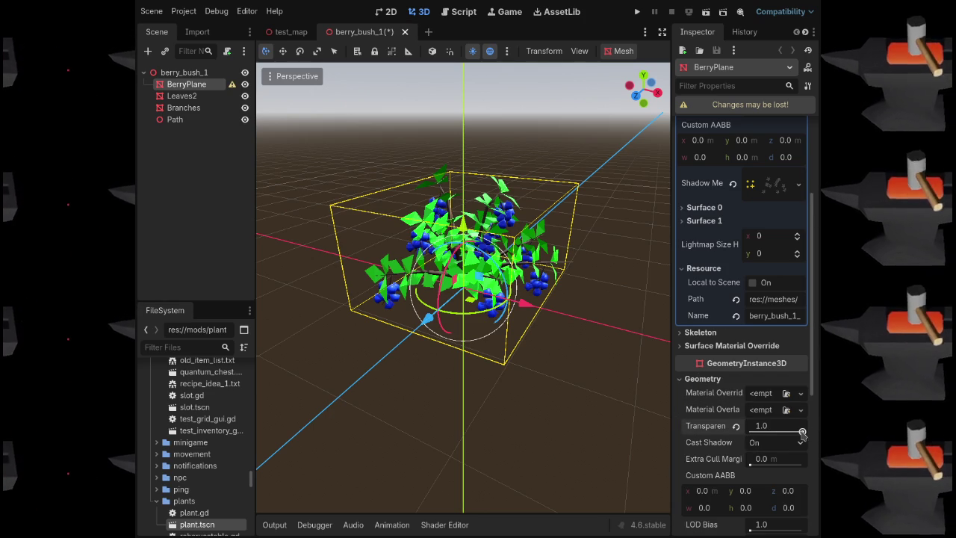
Try BerryPlane's Transparency, keeping it at 0.0 and Cast Shadow On, then collapse the sections
scroll(604, 301, up, 6)
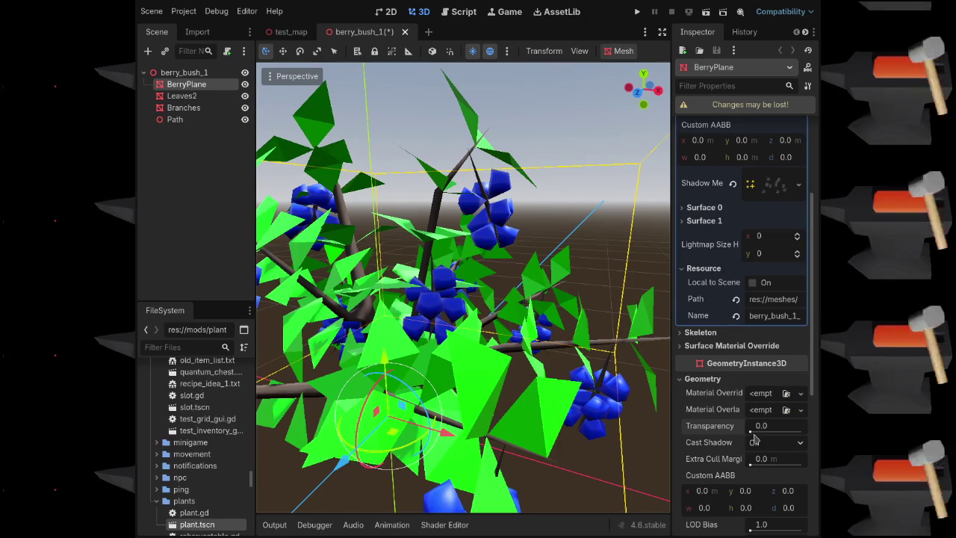
mouse_move(766, 433)
mouse_down()
mouse_move(817, 432)
mouse_move(731, 443)
mouse_up()
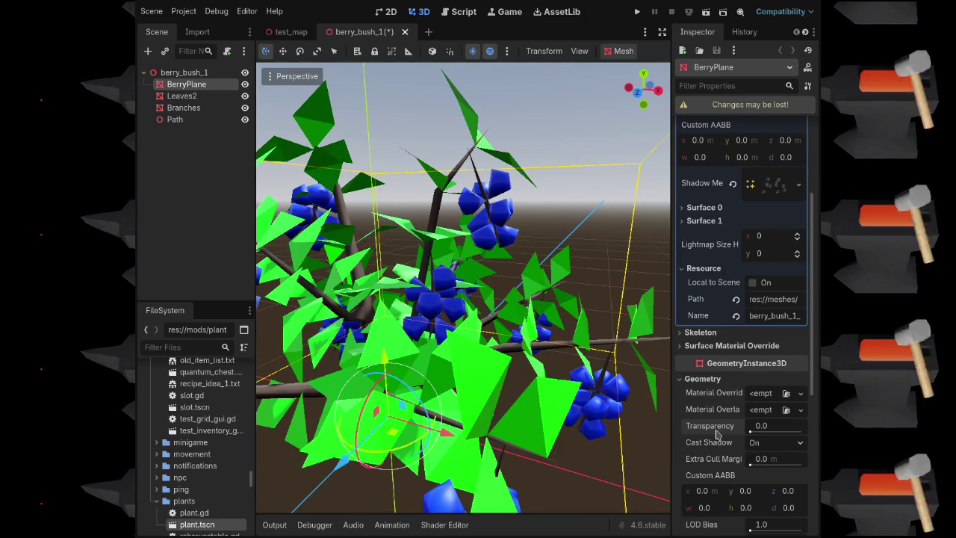
scroll(715, 435, down, 2)
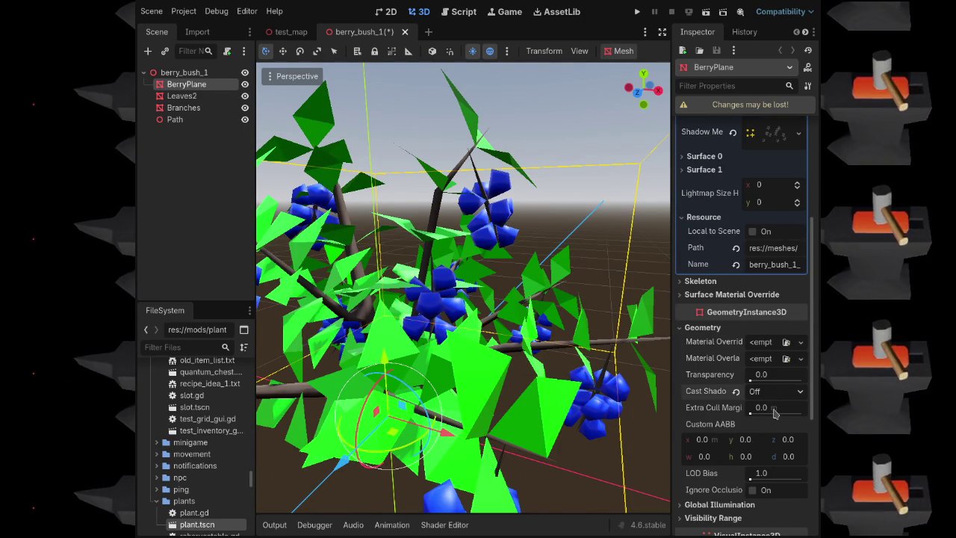
click(737, 393)
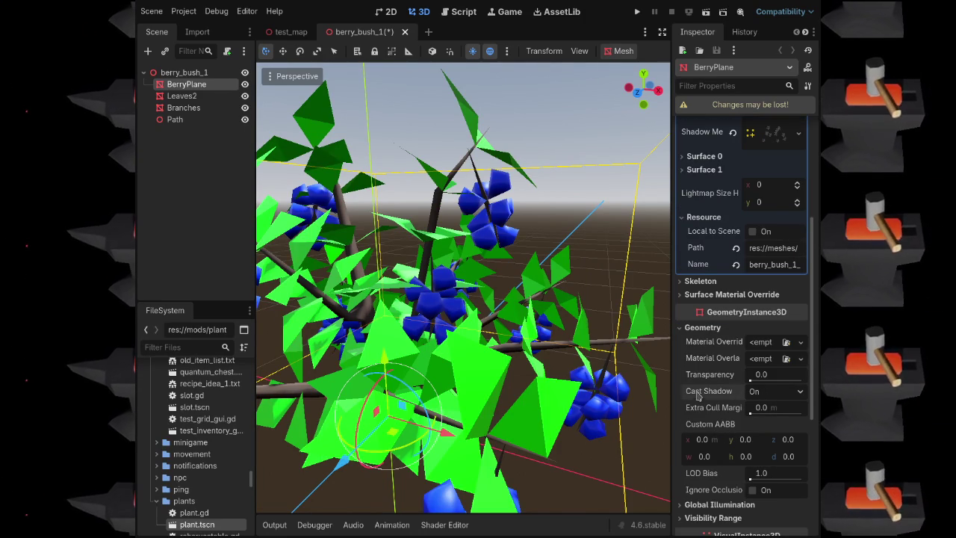
click(685, 329)
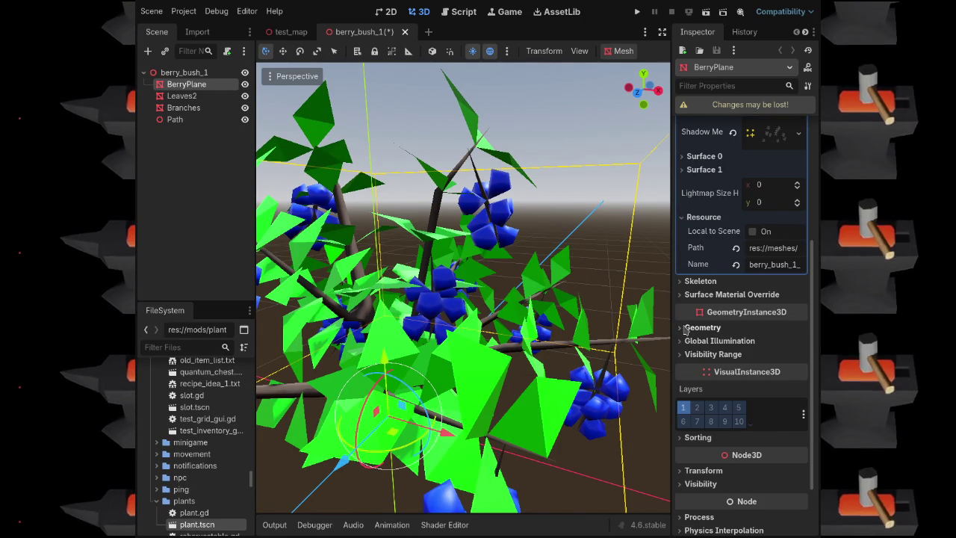
scroll(694, 288, up, 3)
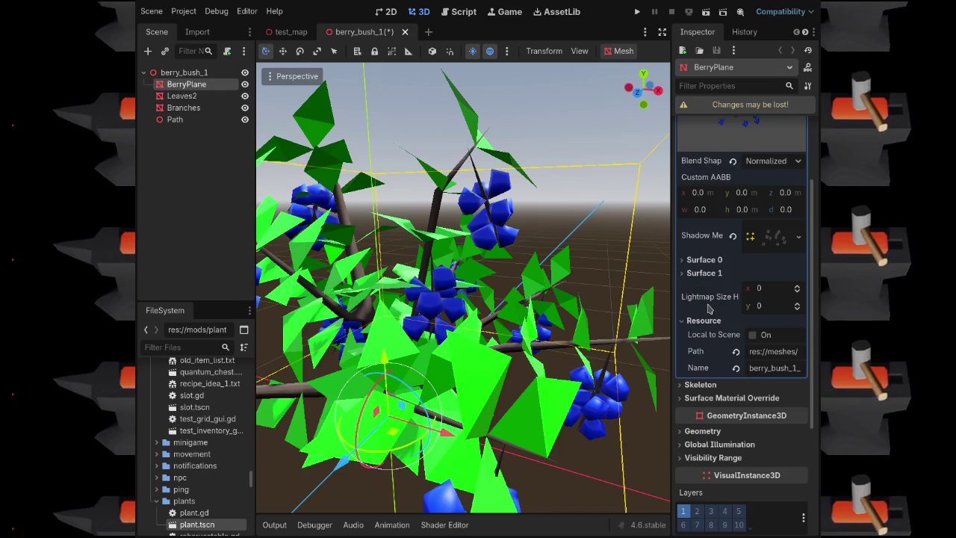
scroll(708, 308, up, 3)
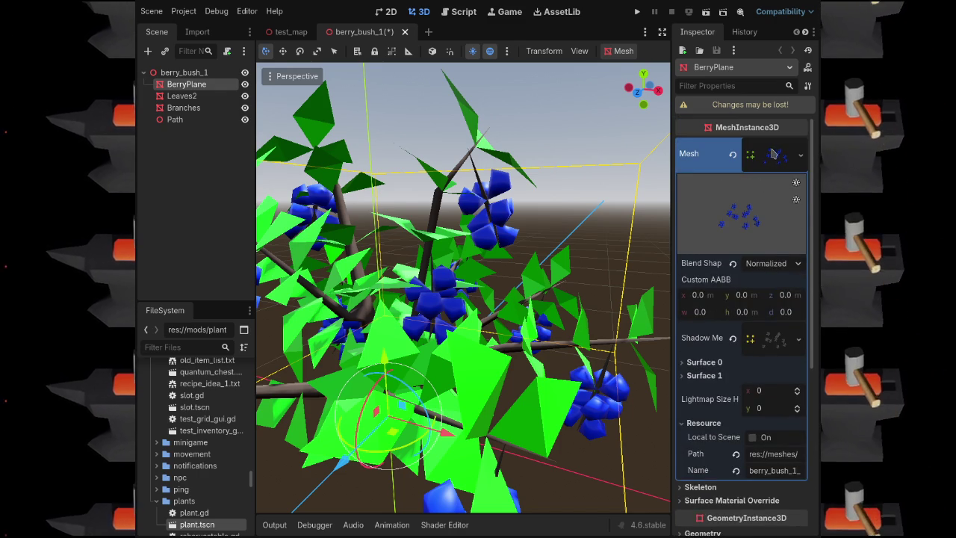
click(775, 157)
Toggle BerryPlane's render layer 1 off and on to test hiding the berries
click(697, 336)
click(699, 339)
click(688, 307)
click(687, 307)
click(683, 305)
click(697, 306)
click(696, 305)
click(682, 306)
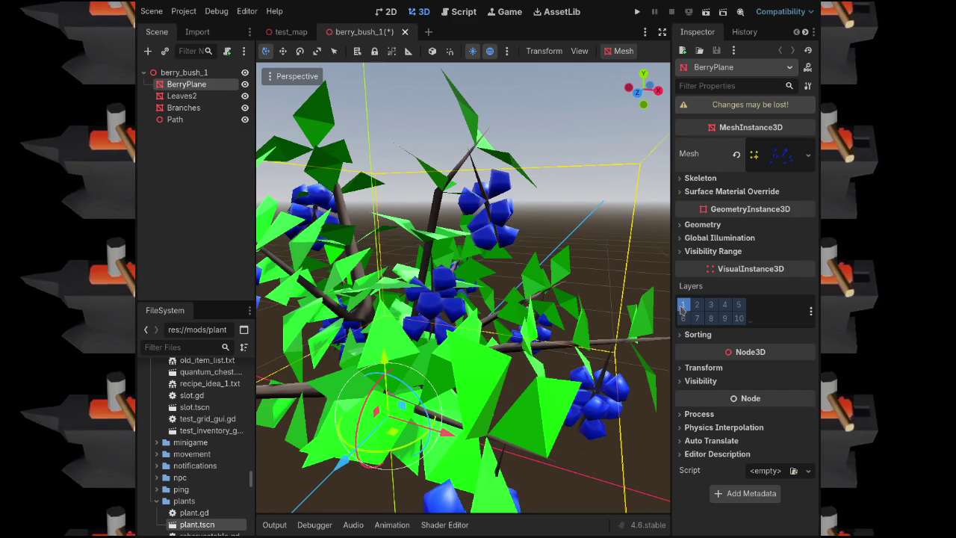
Toggle BerryPlane's Visible off and back on, then close the berry_bush_1 tab
click(689, 382)
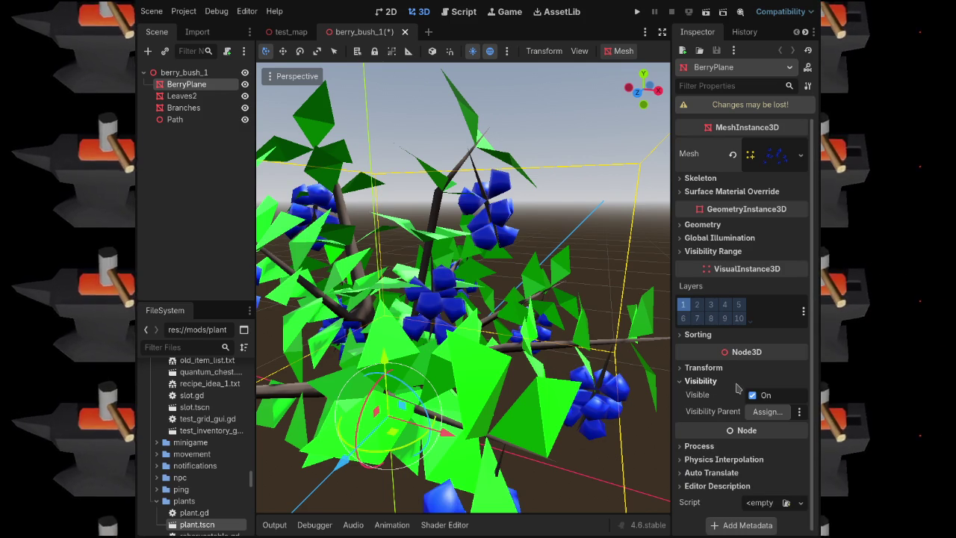
click(752, 395)
click(752, 395)
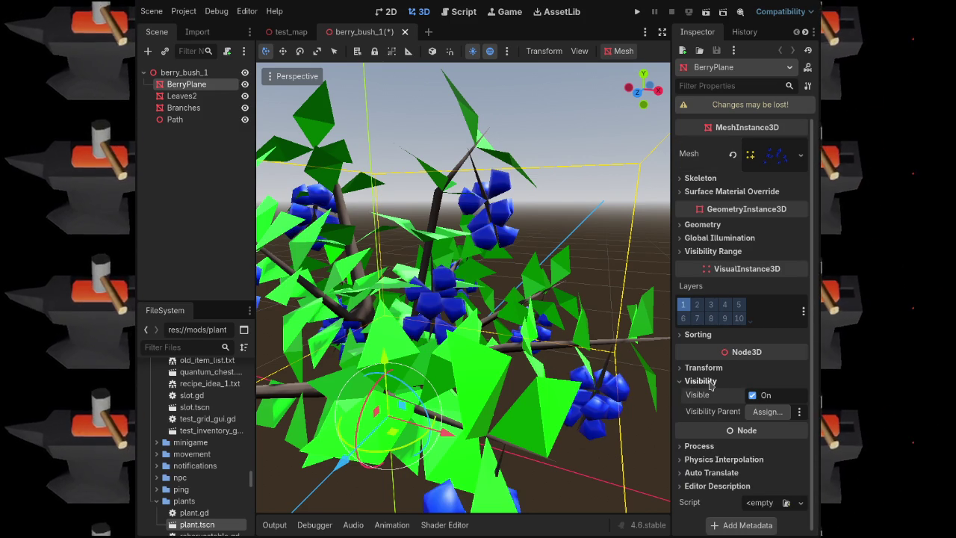
click(710, 382)
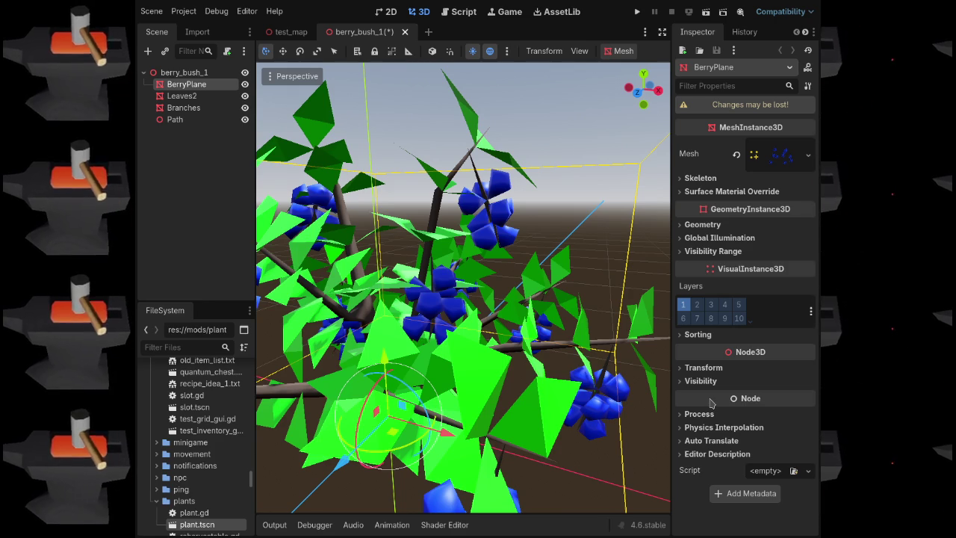
scroll(508, 463, down, 10)
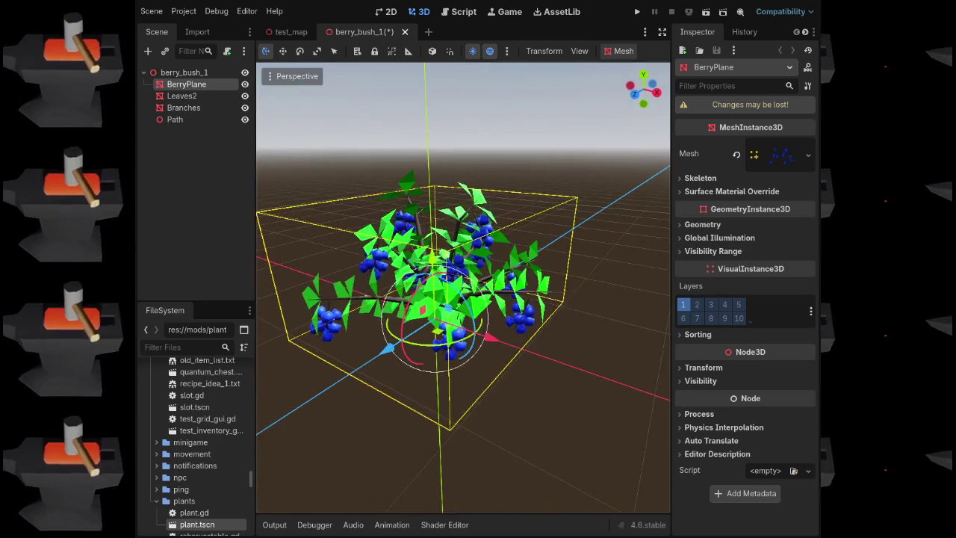
scroll(651, 245, up, 4)
click(779, 163)
click(779, 163)
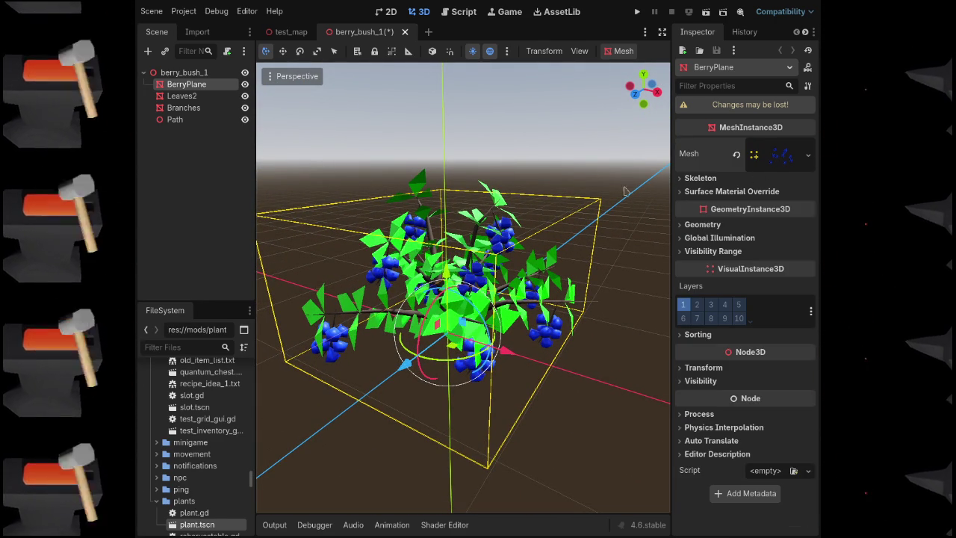
click(404, 32)
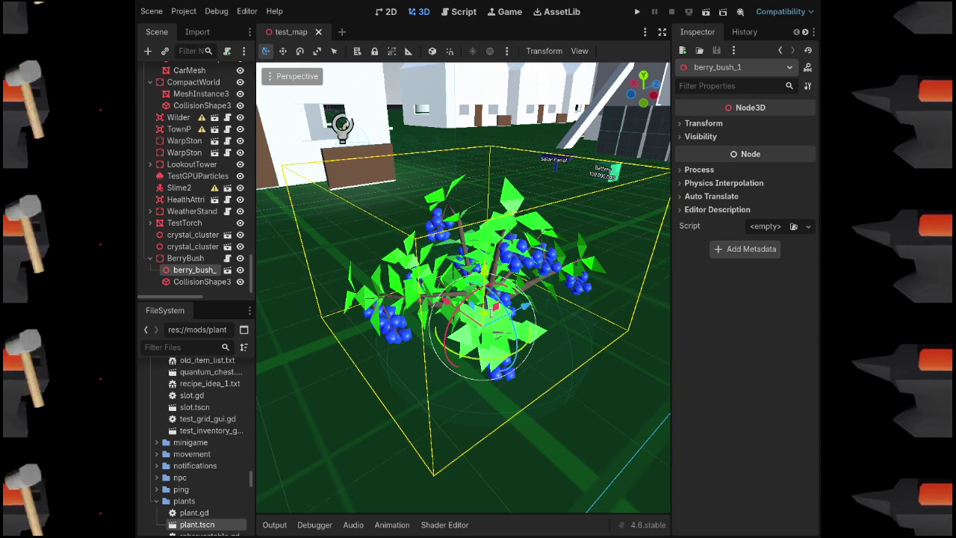
key(F5)
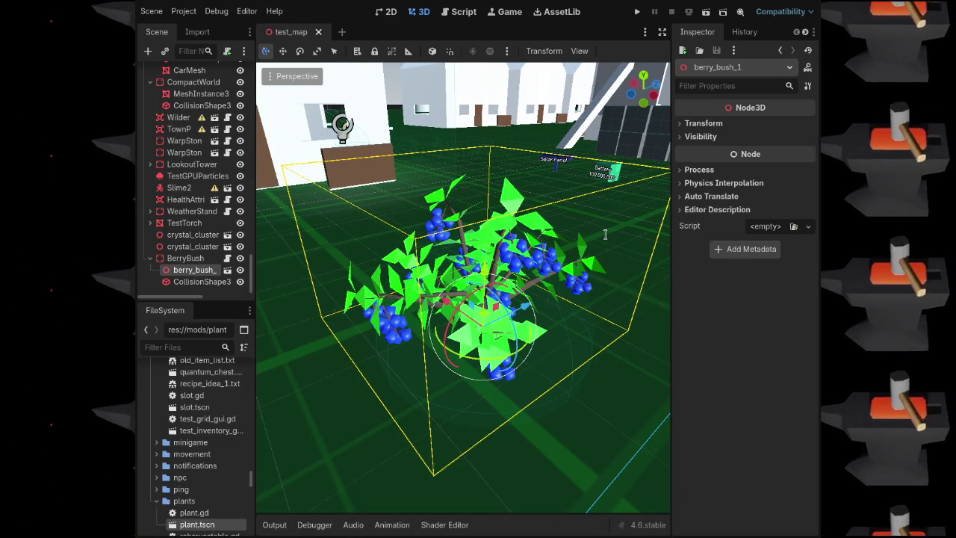
key(ctrl+s)
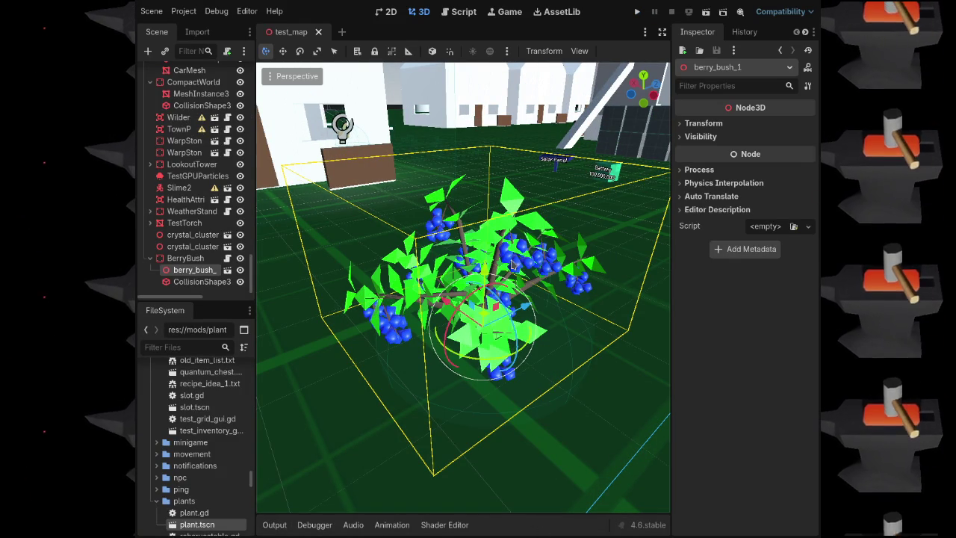
key(F5)
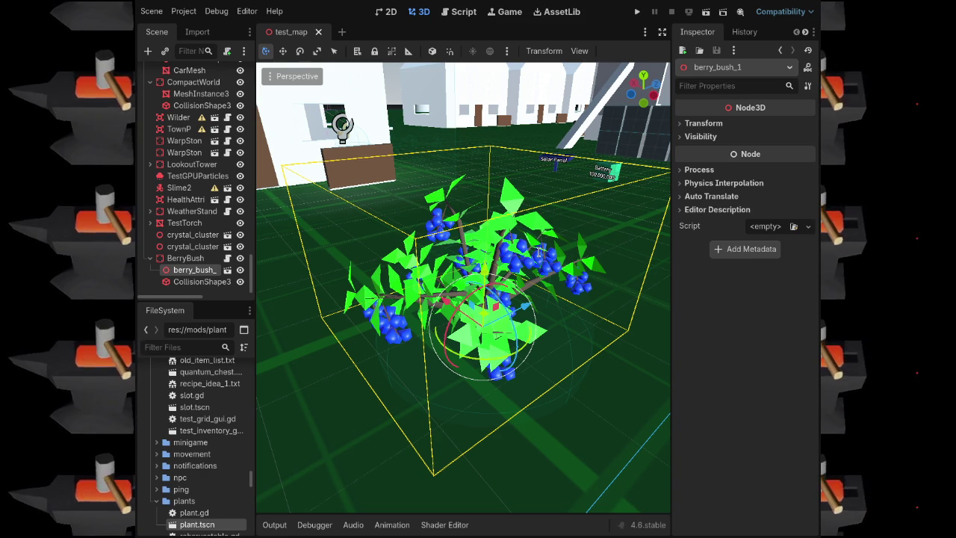
Playtest the map twice, walking toward the berry bush, then stop the game
key(F5)
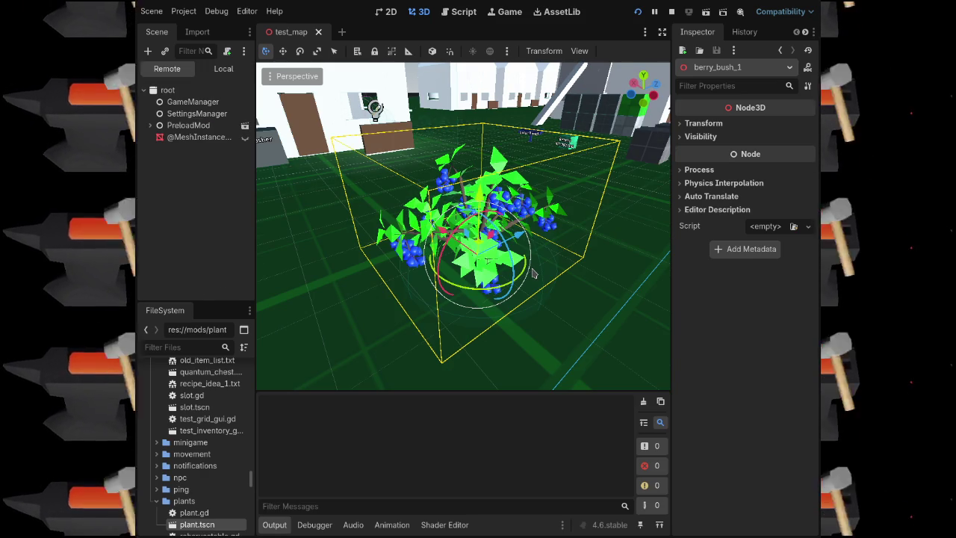
key(w)
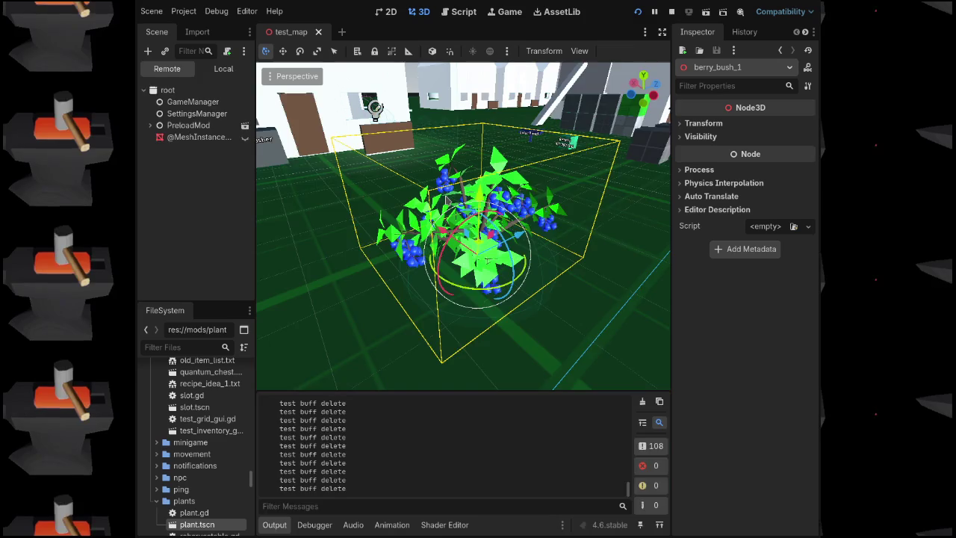
key(F8)
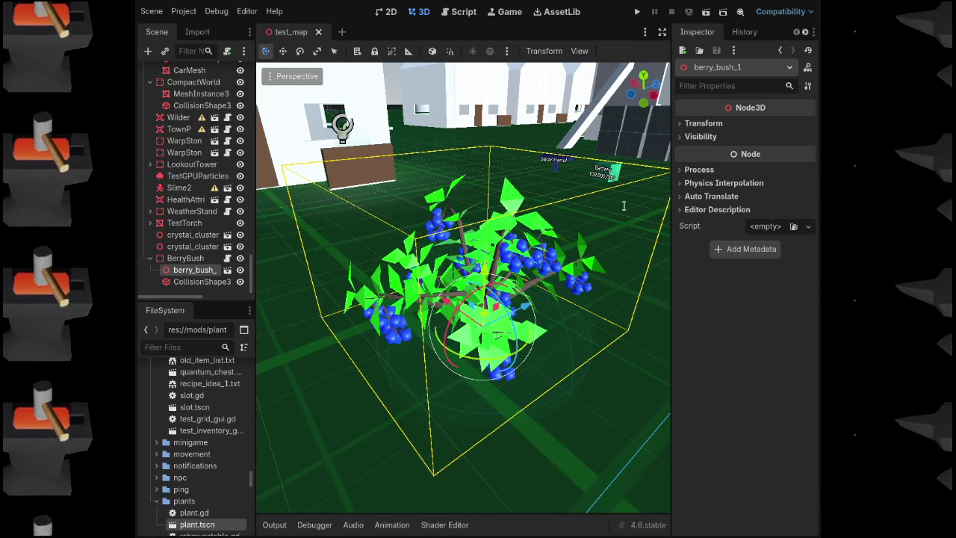
key(F5)
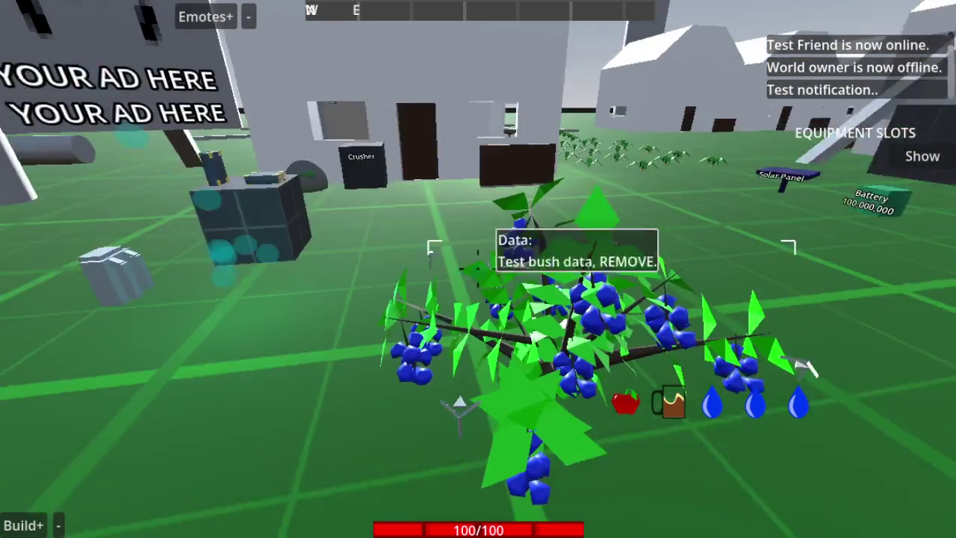
key(F8)
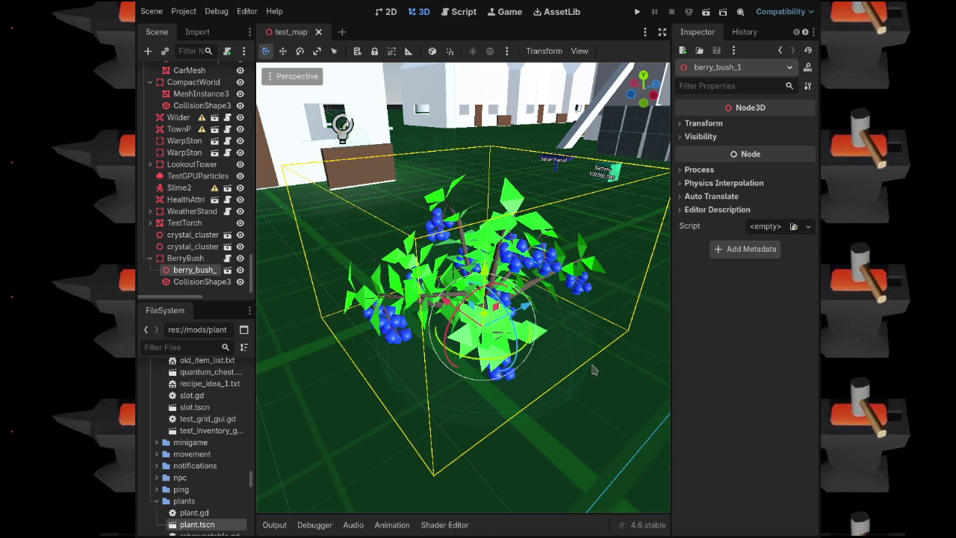
View the bush's reharvestable.gd, select TestBook on the cube to inspect it, then playtest
click(228, 269)
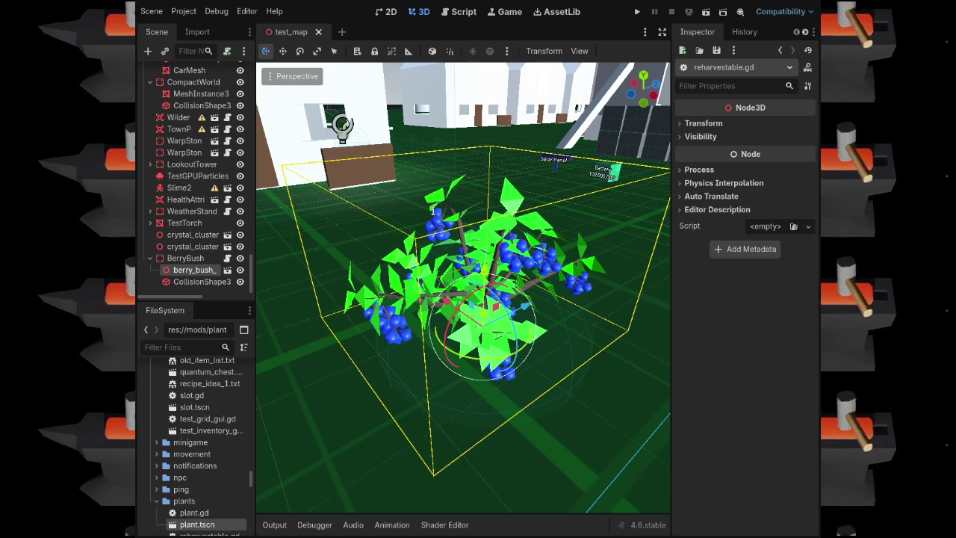
key(w)
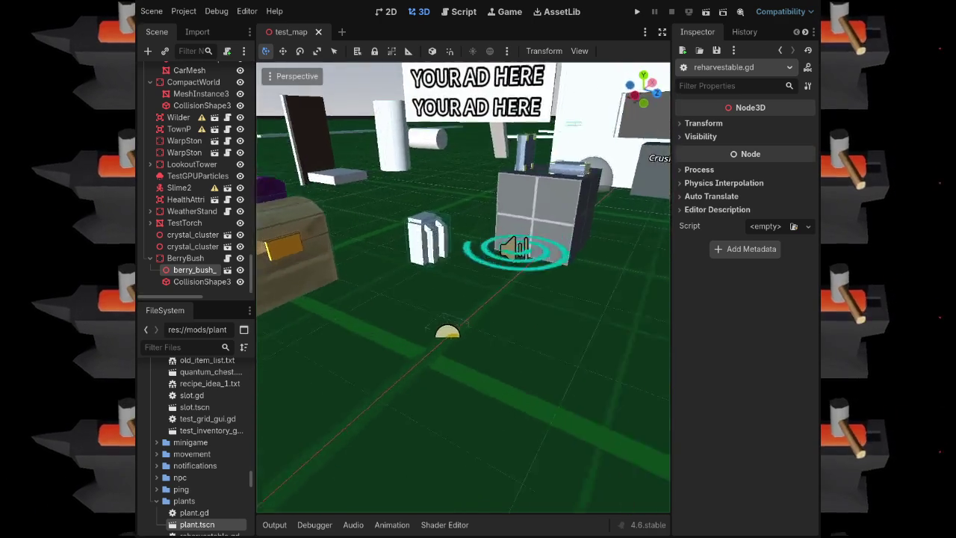
click(459, 278)
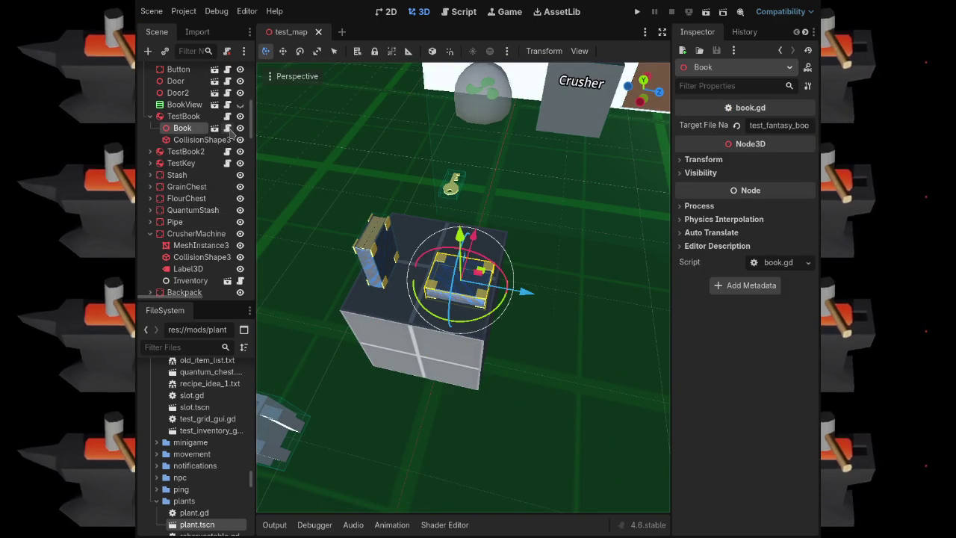
click(184, 116)
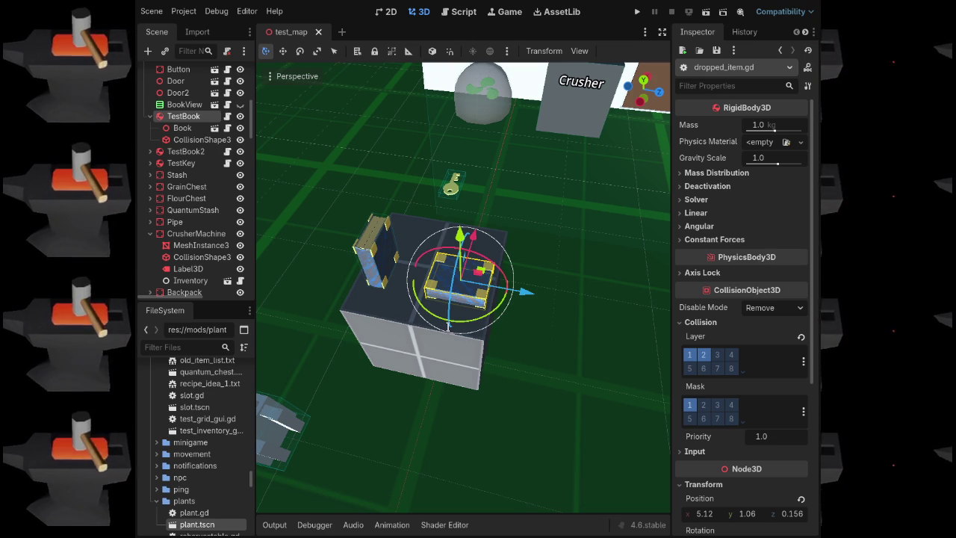
key(F5)
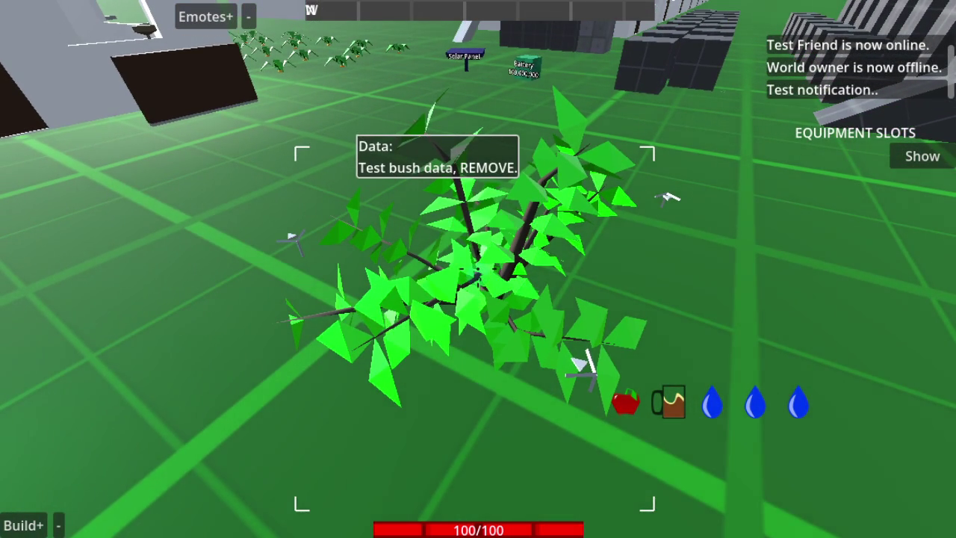
Circle the bush, harvest its berries, then look around until the blue berries regrow
key(Left)
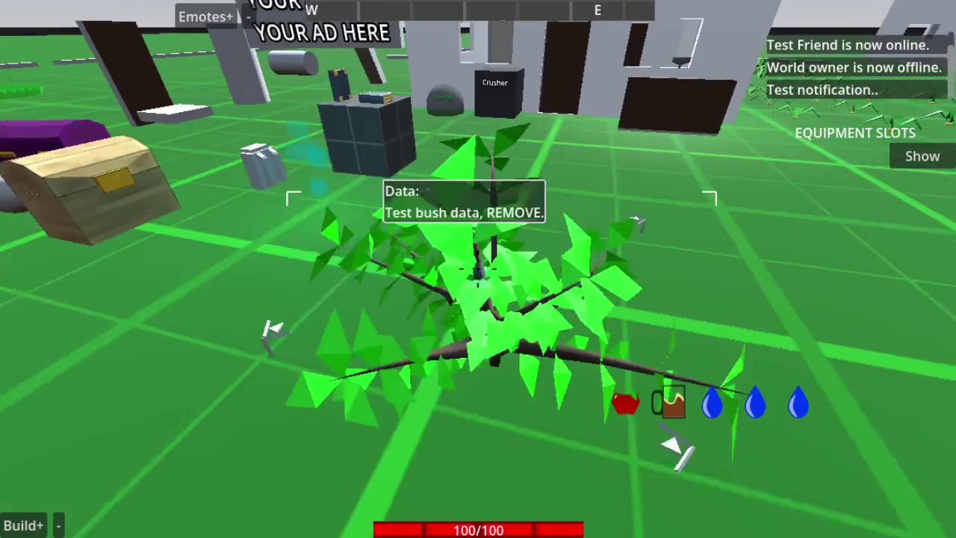
key(Up)
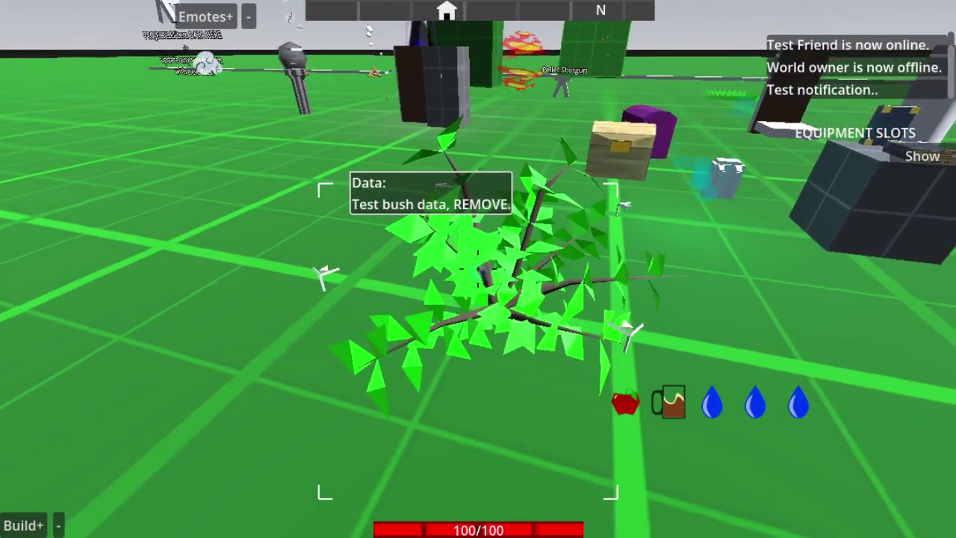
key(Right)
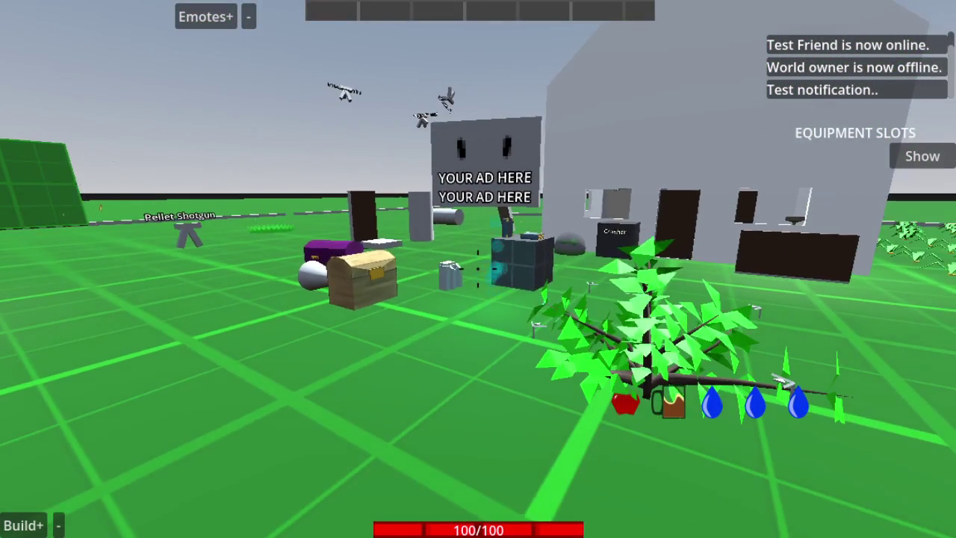
key(Left)
key(Left)
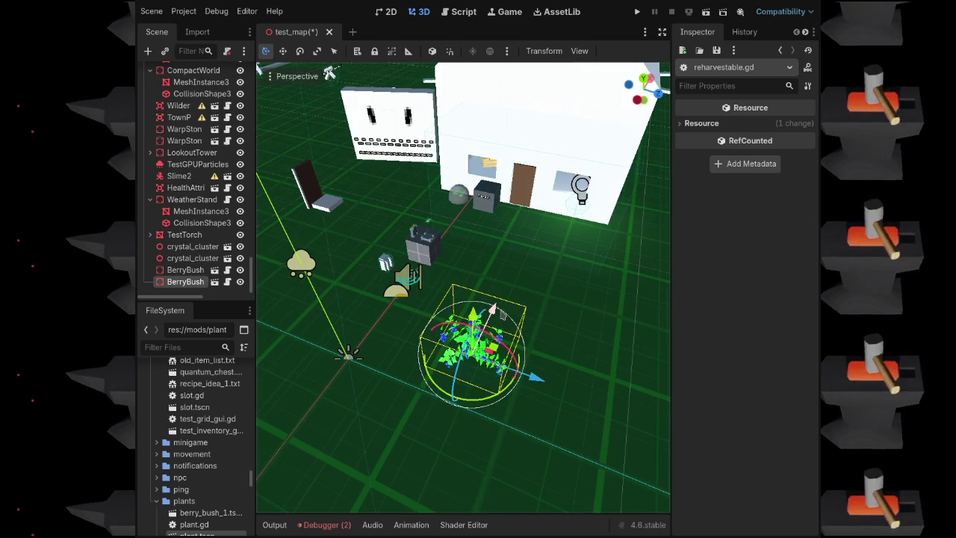
Move the berry bush aside and duplicate it with Ctrl+D into BerryBush3
drag(493, 312, 459, 452)
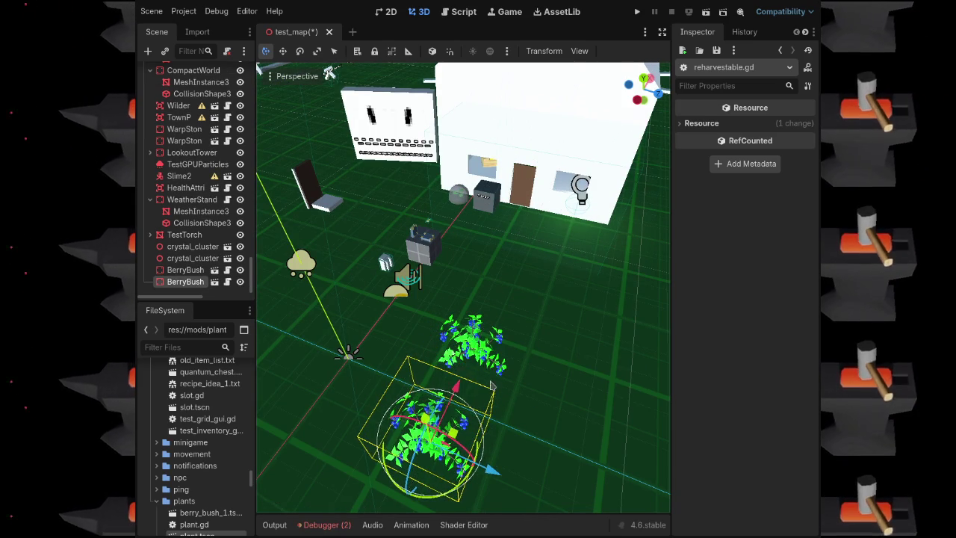
drag(428, 392, 418, 427)
key(ctrl+d)
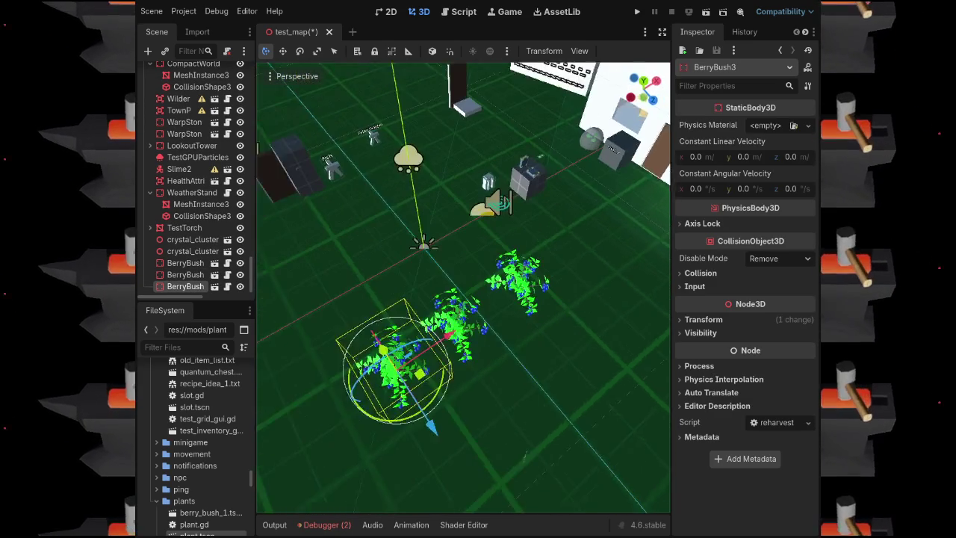
Drag the middle and left bushes into a tight cluster, then save and start a playtest
click(493, 343)
drag(493, 344, 527, 355)
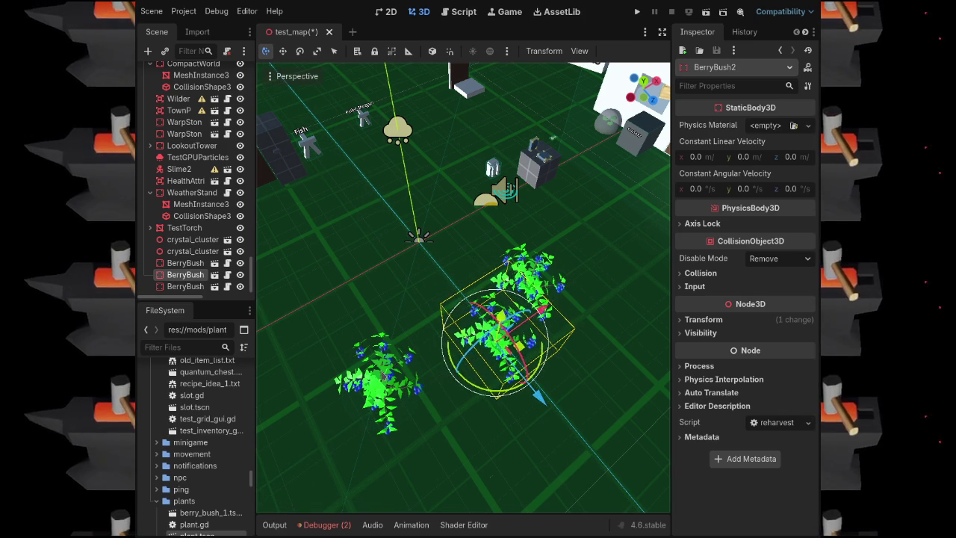
click(407, 377)
mouse_move(407, 377)
mouse_down()
mouse_move(448, 363)
mouse_move(457, 374)
mouse_move(439, 380)
mouse_move(442, 354)
mouse_up()
key(F5)
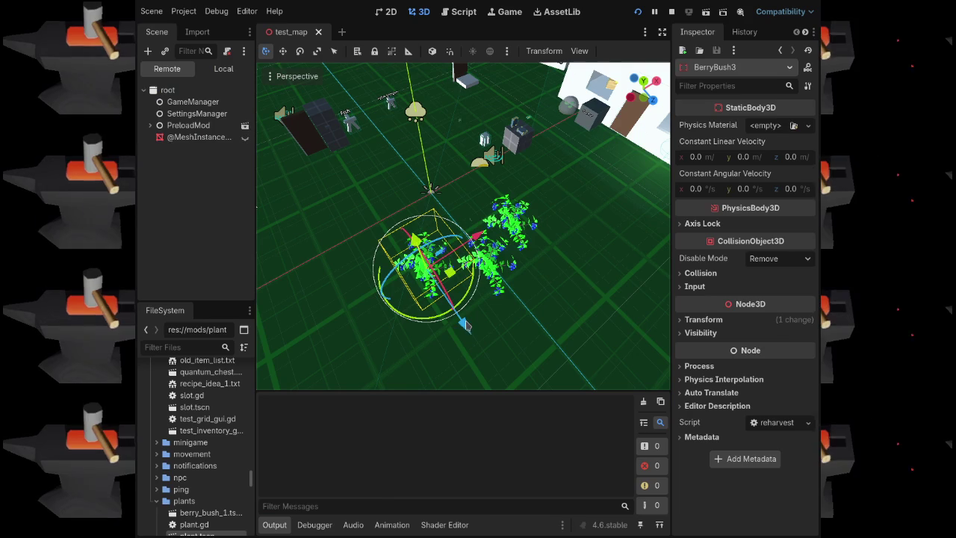
Walk up to the three bushes, harvest their berries, check the inventory while they regrow, then stop the game
key(w)
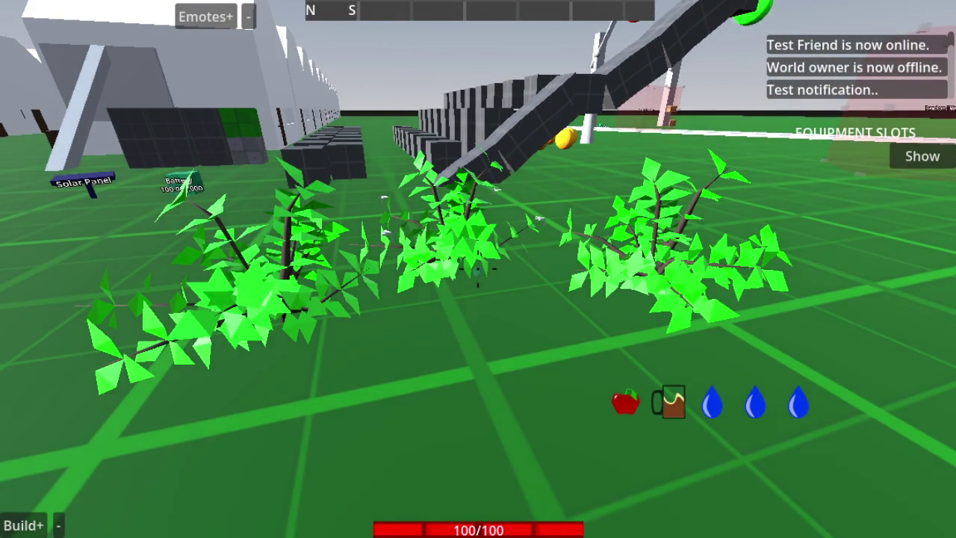
key(w)
key(s)
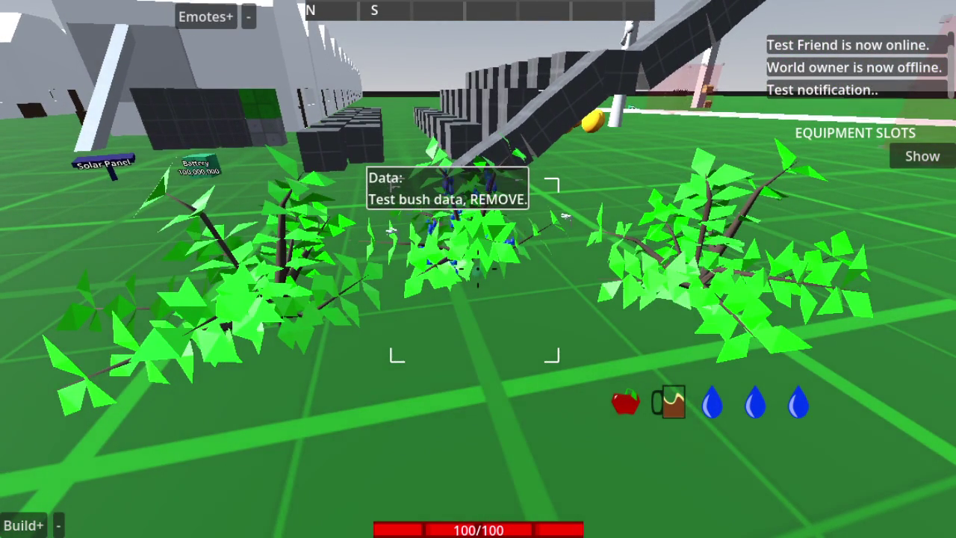
key(w)
key(s)
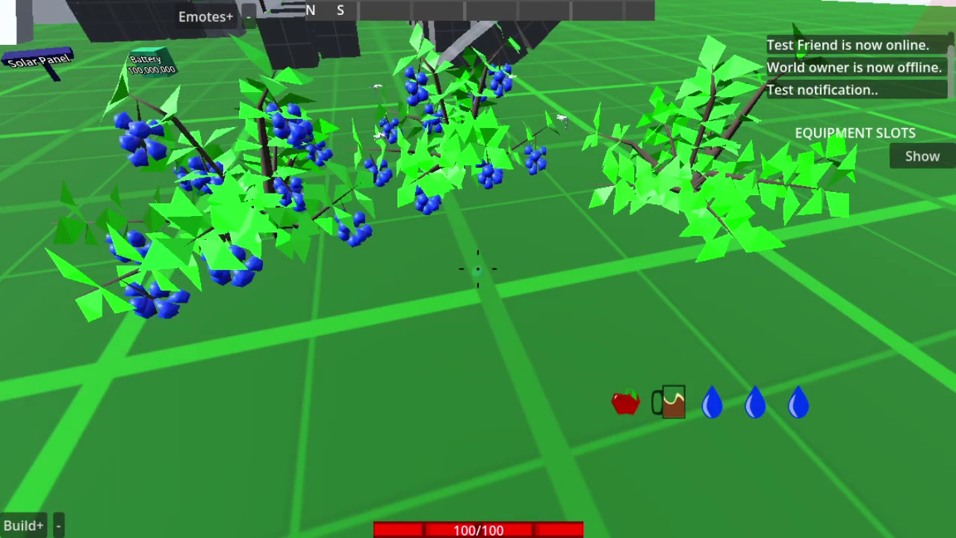
key(w)
key(s)
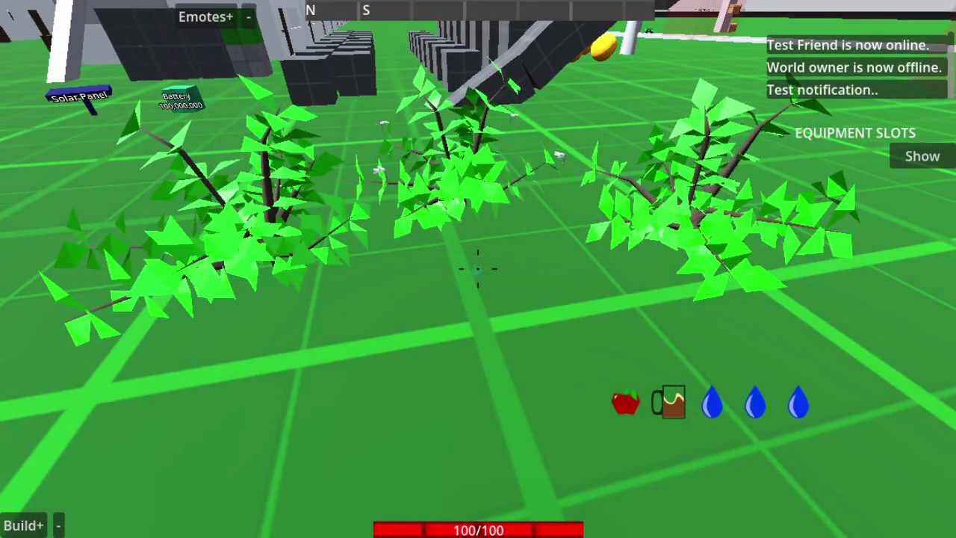
key(Tab)
key(Tab)
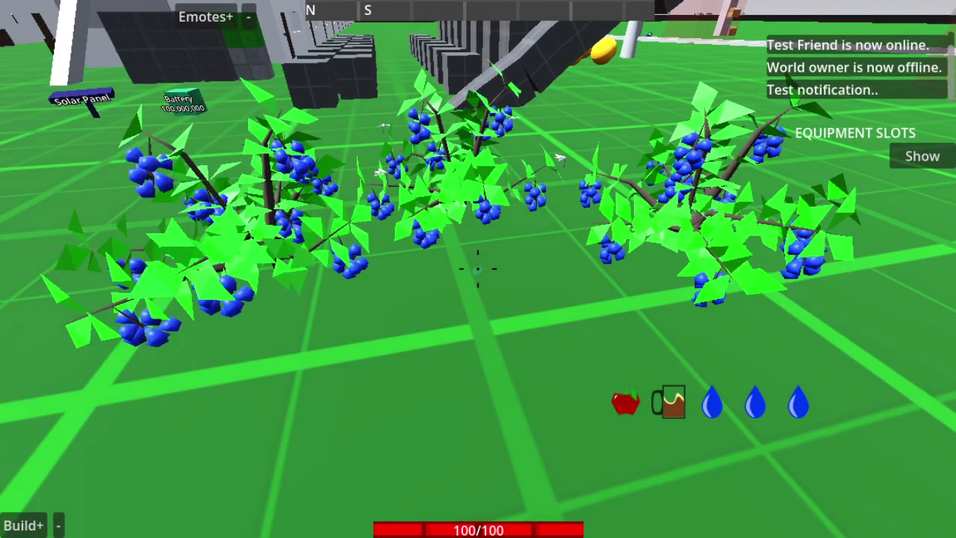
key(F8)
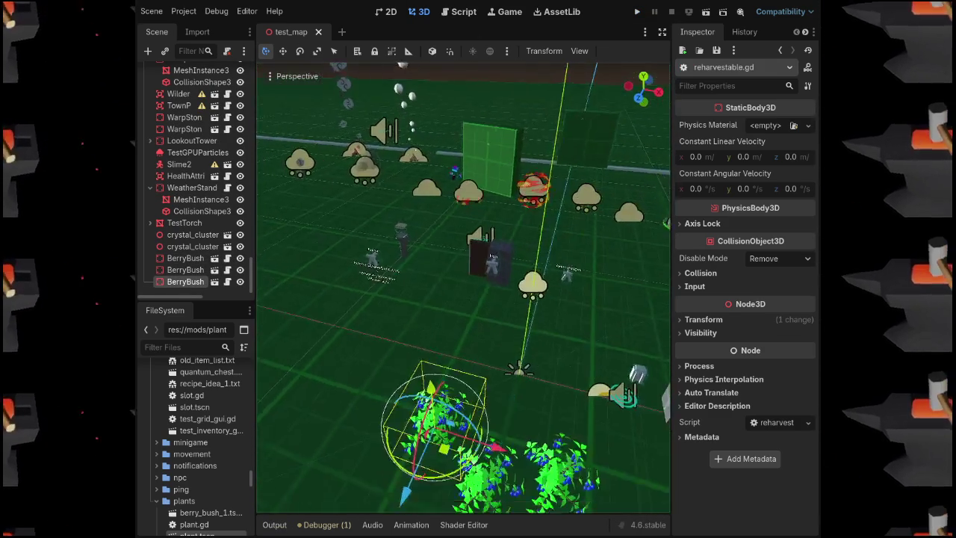
click(471, 116)
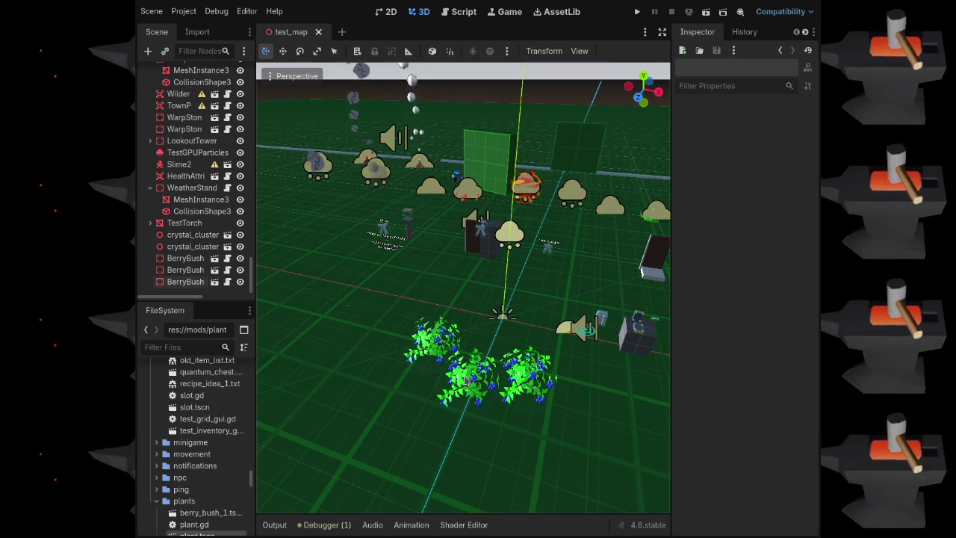
click(212, 271)
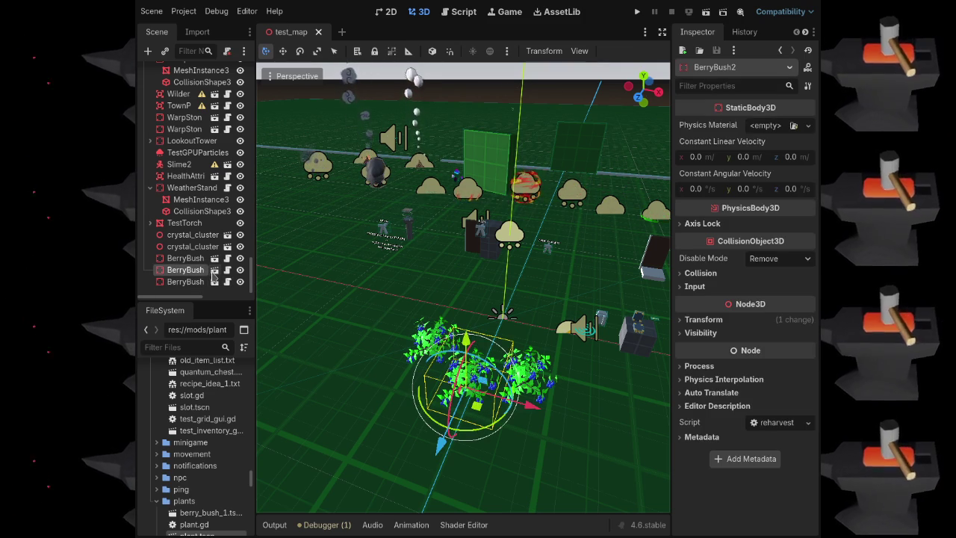
click(214, 272)
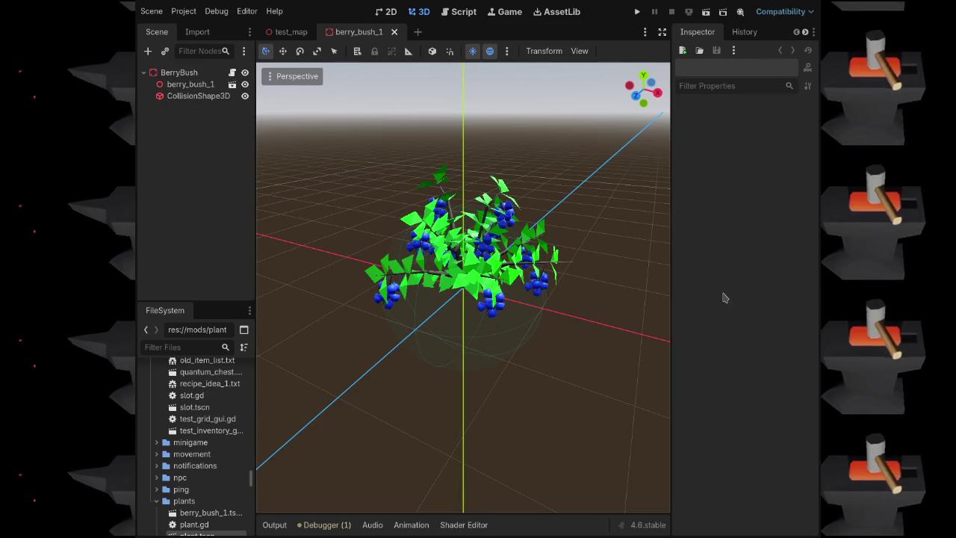
click(393, 31)
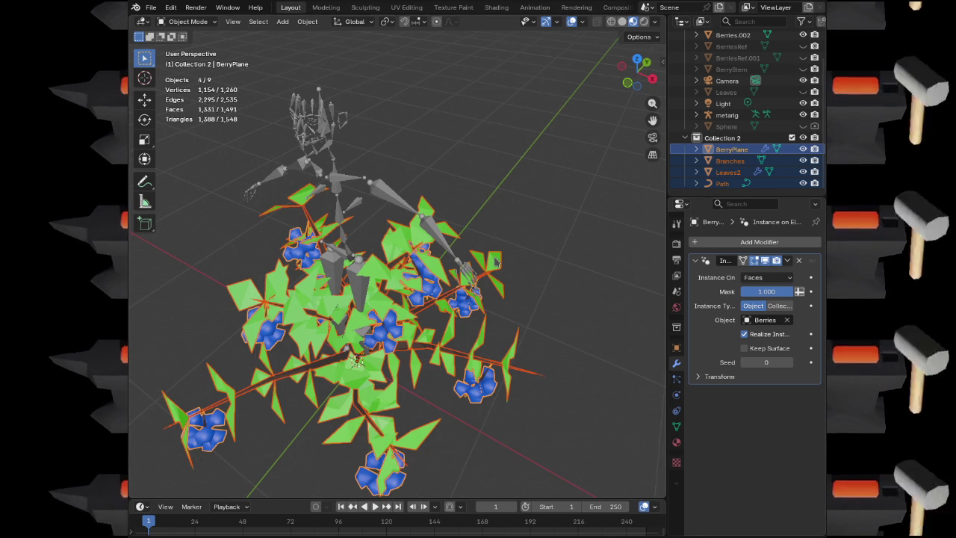
click(497, 260)
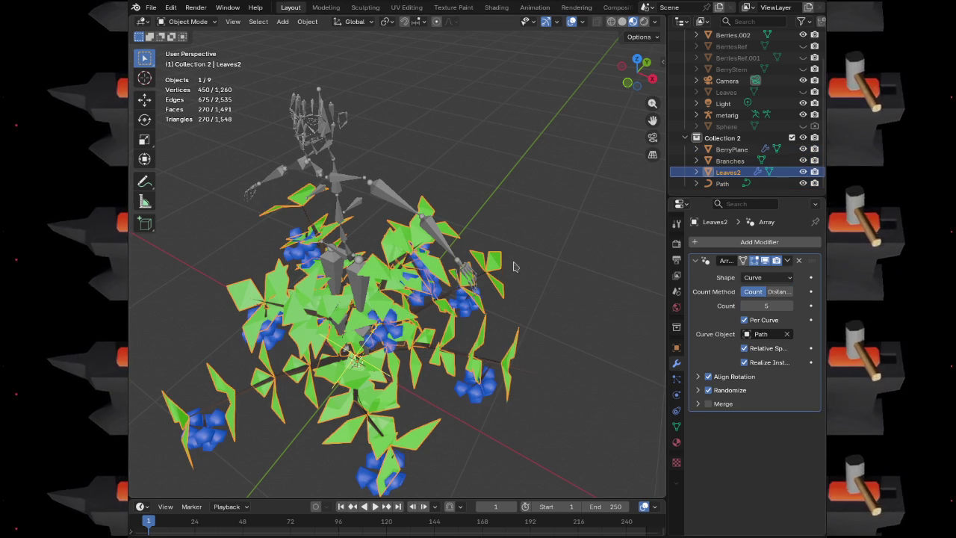
Darken the green of the leaf material's colour
click(677, 443)
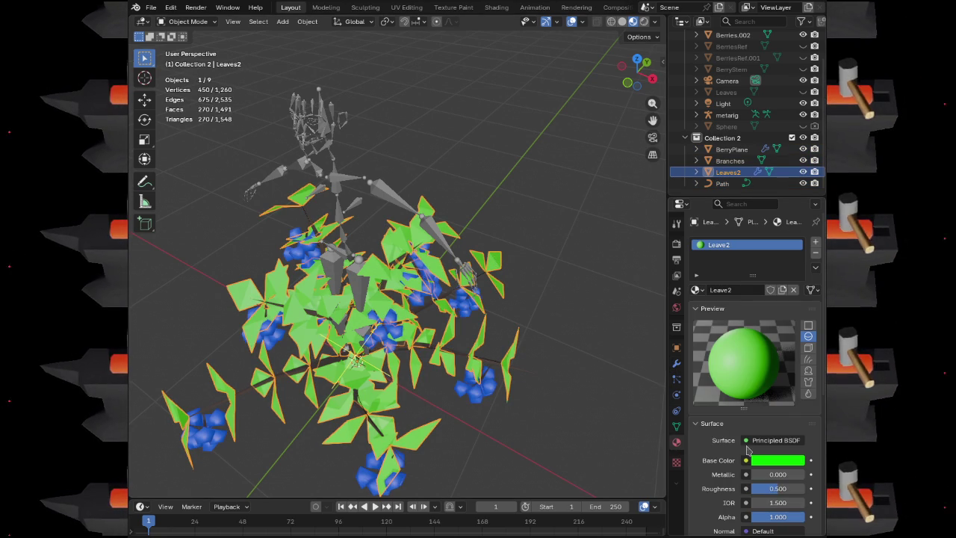
click(767, 461)
drag(798, 287, 797, 311)
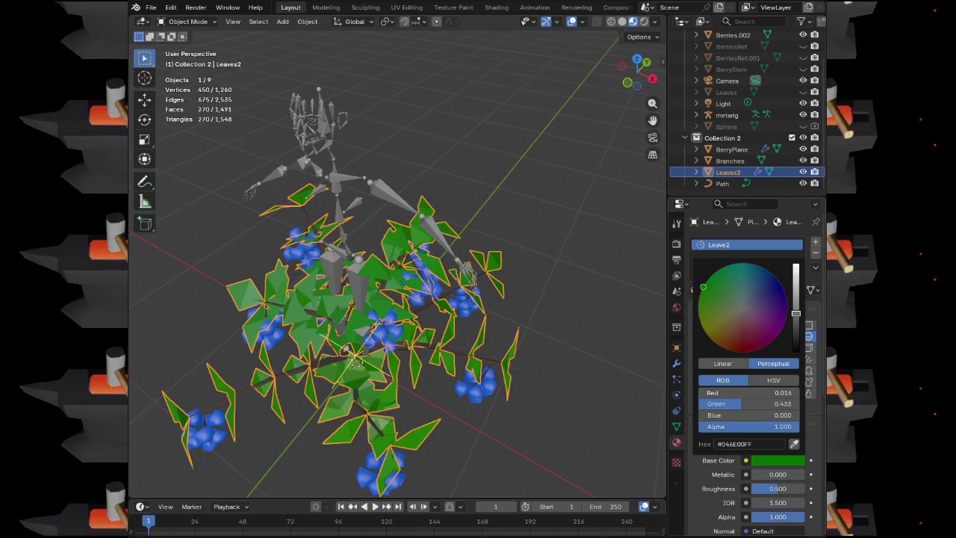
Select BerryPlane, Branches, Leaves2 and Path and export them as glTF 2.0
shift+click(478, 401)
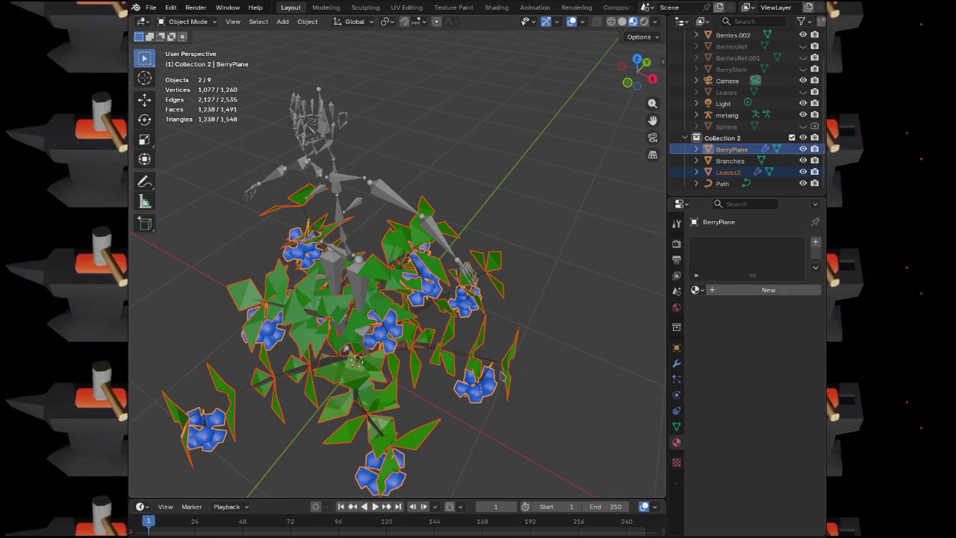
click(728, 149)
shift+click(725, 183)
click(151, 8)
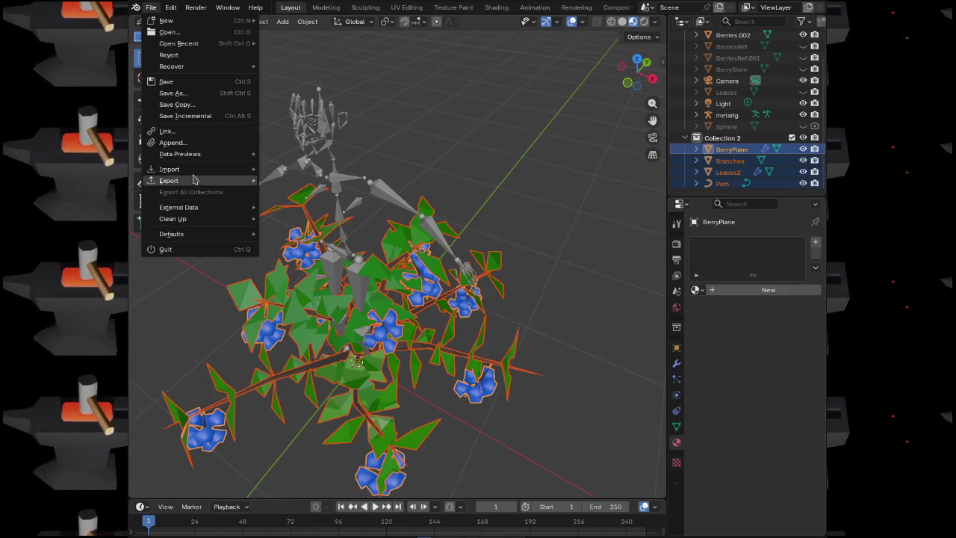
mouse_move(194, 180)
click(302, 285)
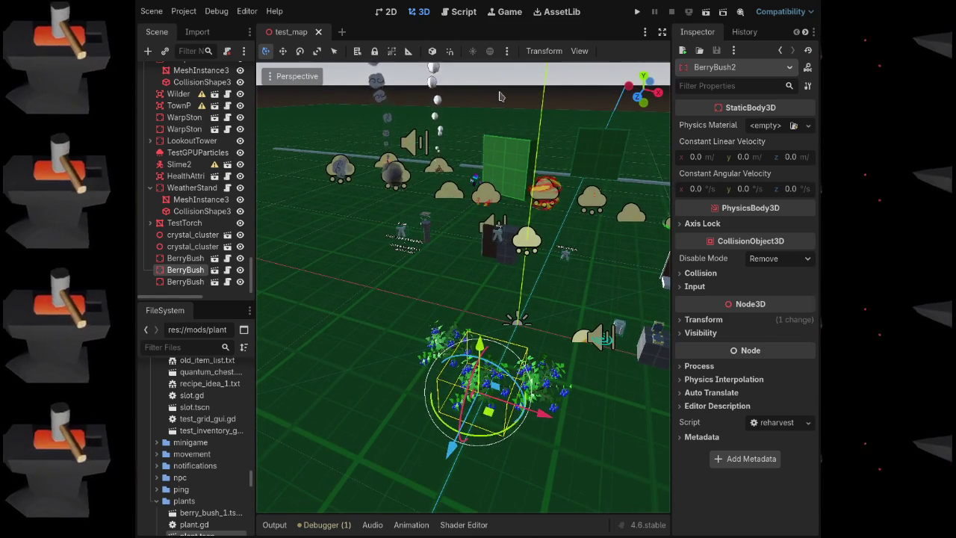
Deselect BerryBush2 and inspect the unused 'inventory' variable warning in the Debugger's Errors list
click(501, 96)
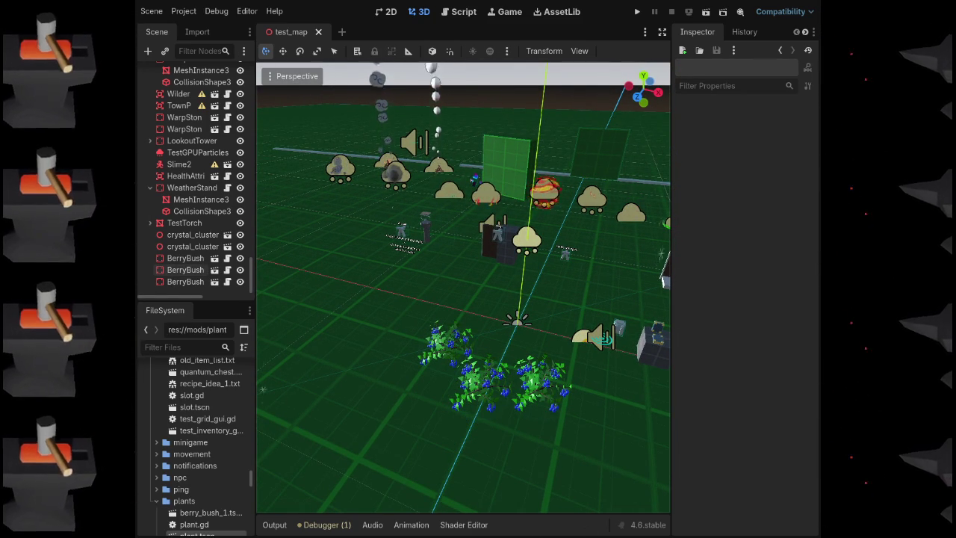
click(329, 524)
click(348, 393)
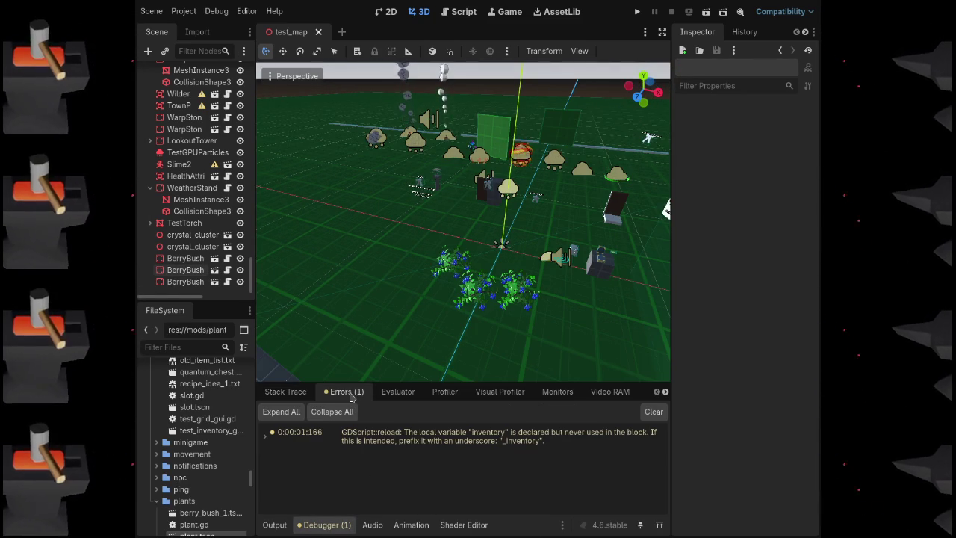
click(414, 441)
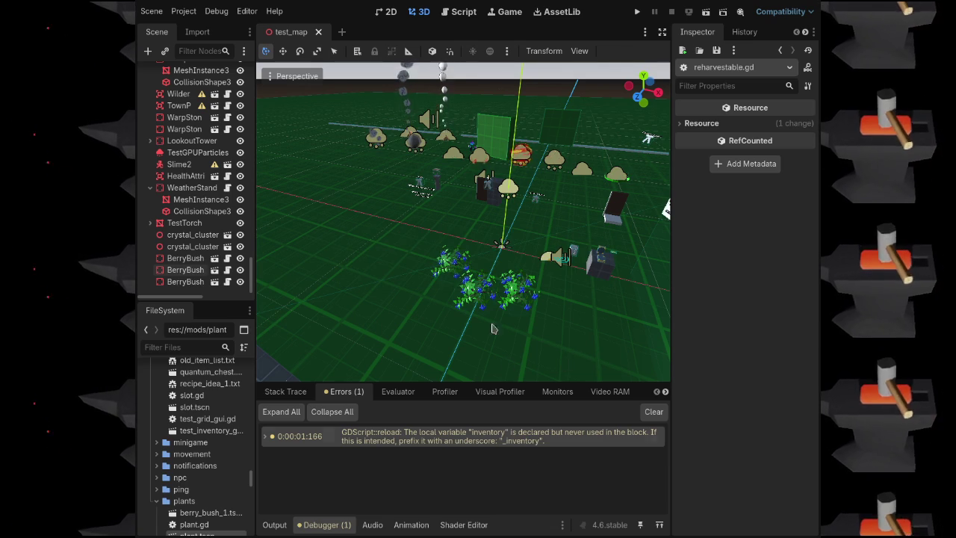
key(F5)
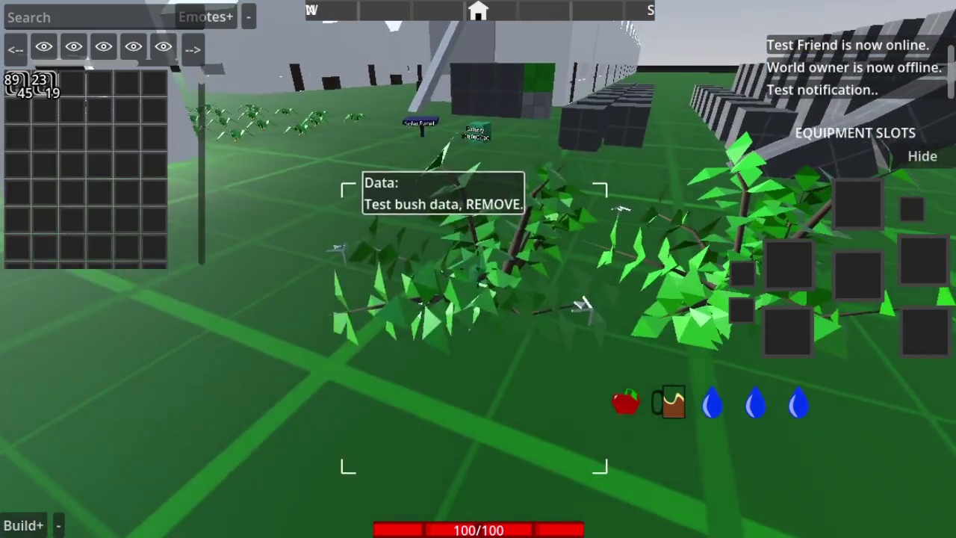
Relaunch the playtest, walk up to a berry bush and harvest its blue berries with E
click(478, 269)
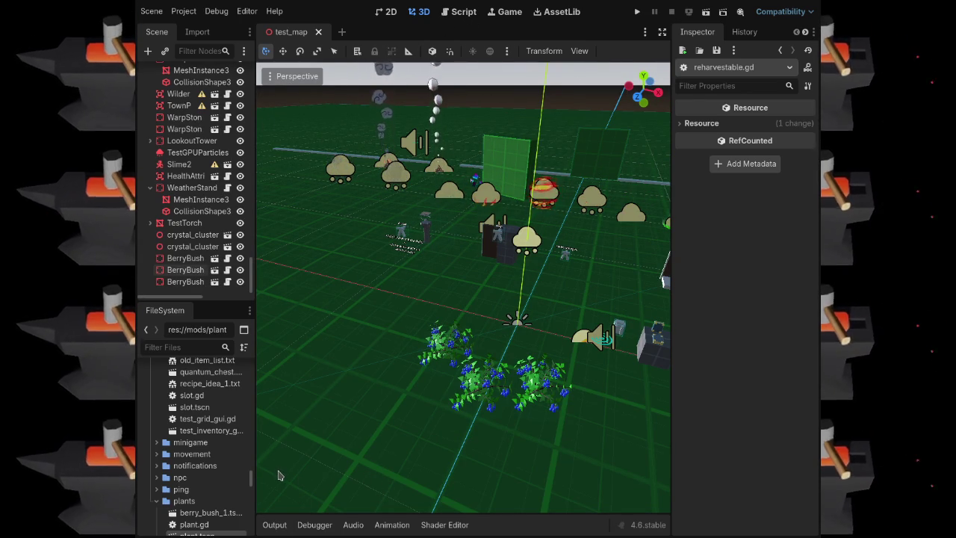
key(F5)
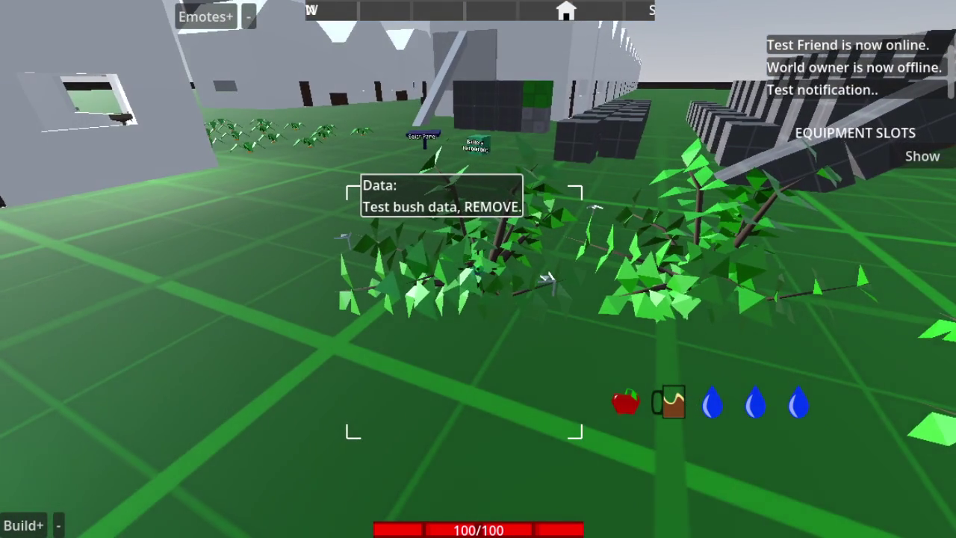
key(i)
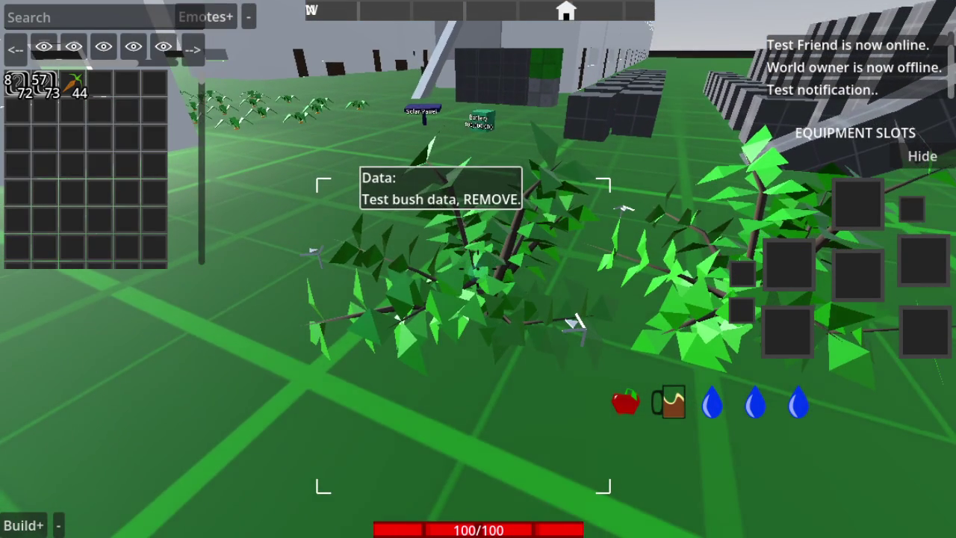
key(e)
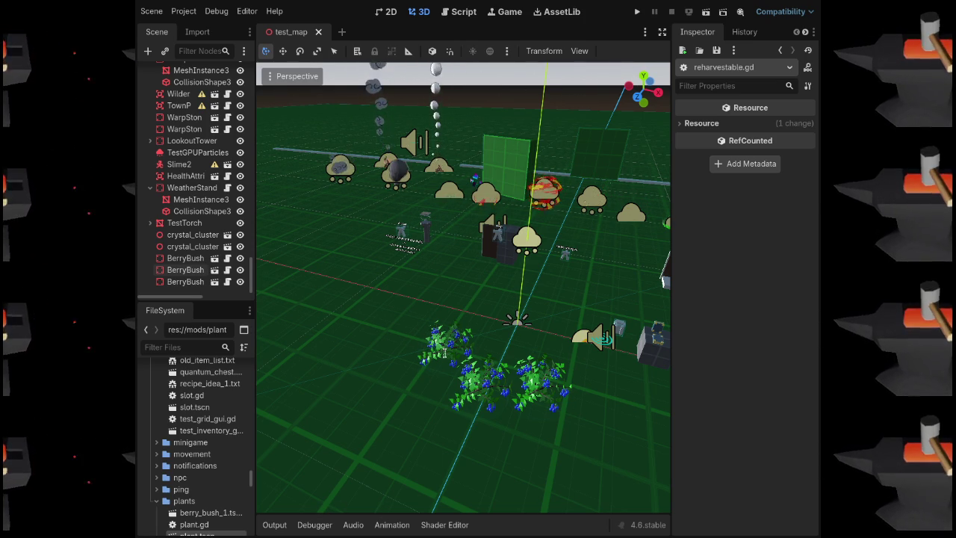
key(F5)
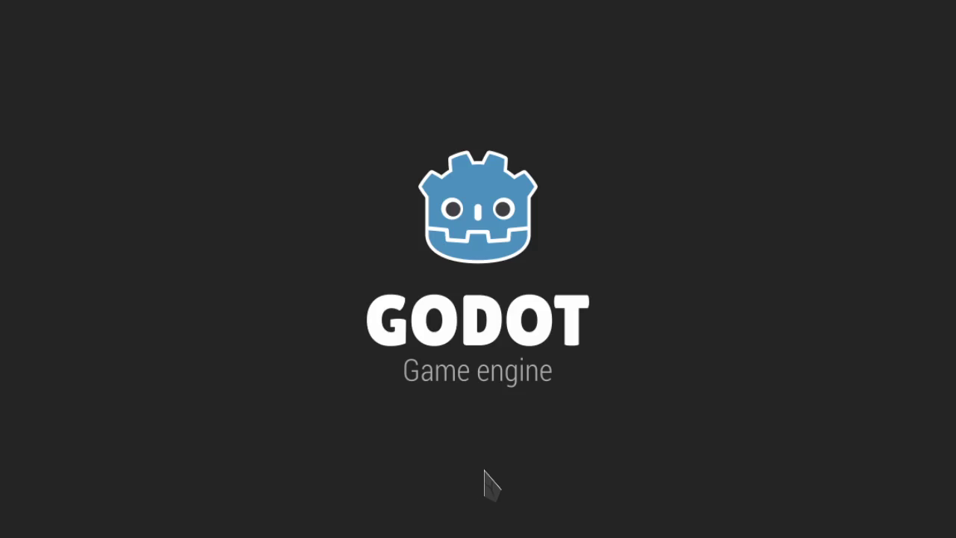
Walk up to the three bushes, open the inventory, and click each bush to harvest its berries
key(w)
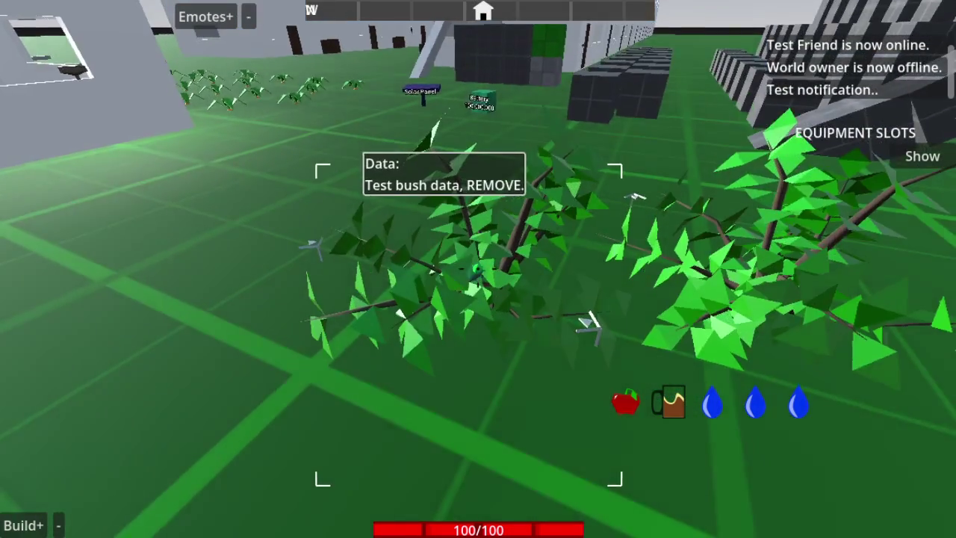
key(s)
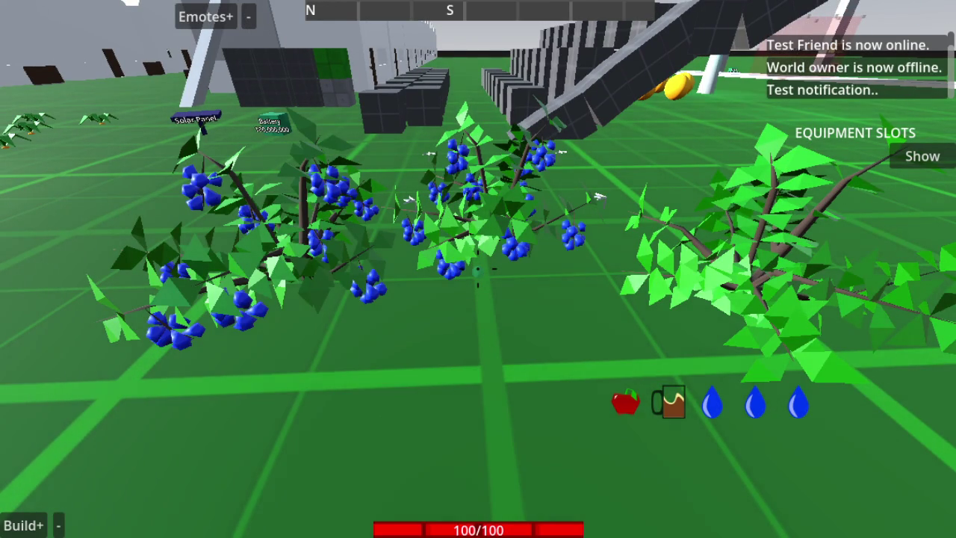
key(w)
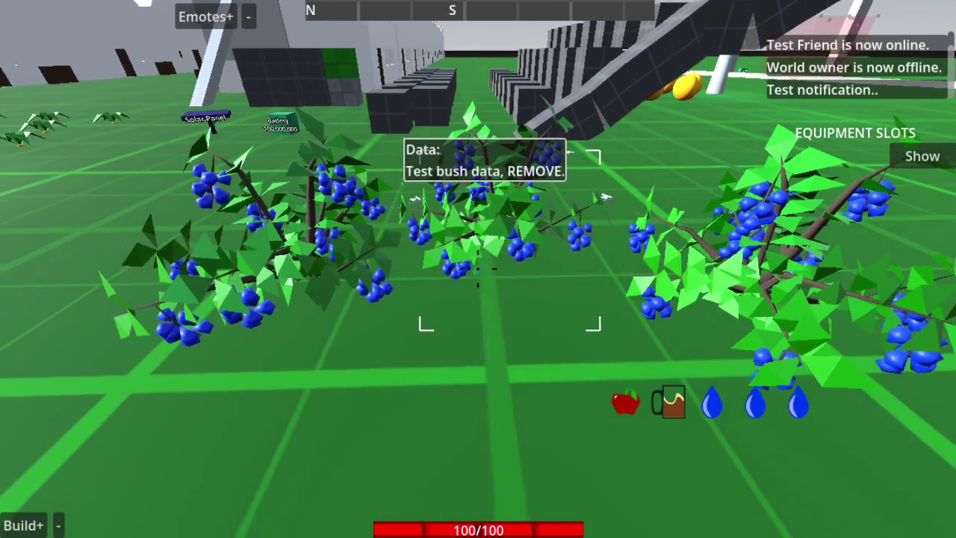
key(Tab)
click(504, 301)
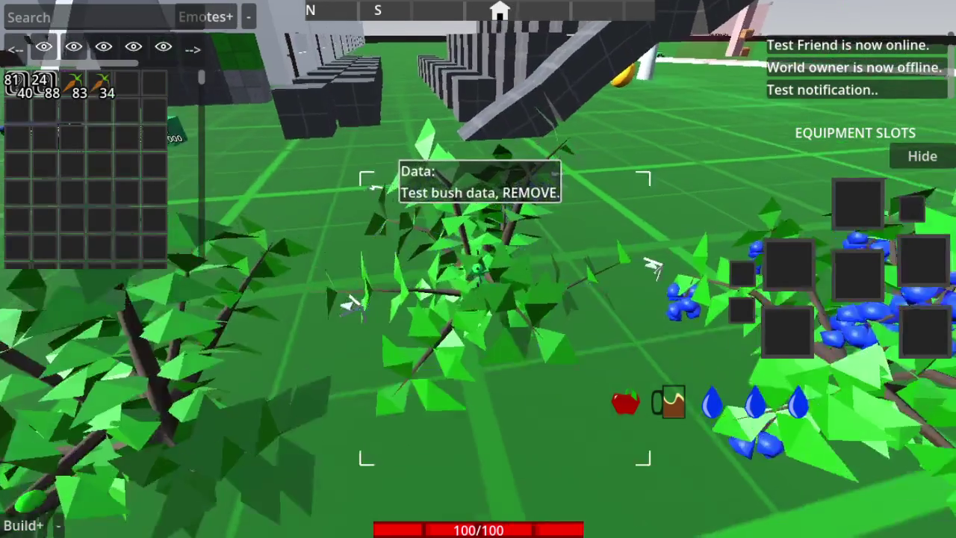
click(470, 386)
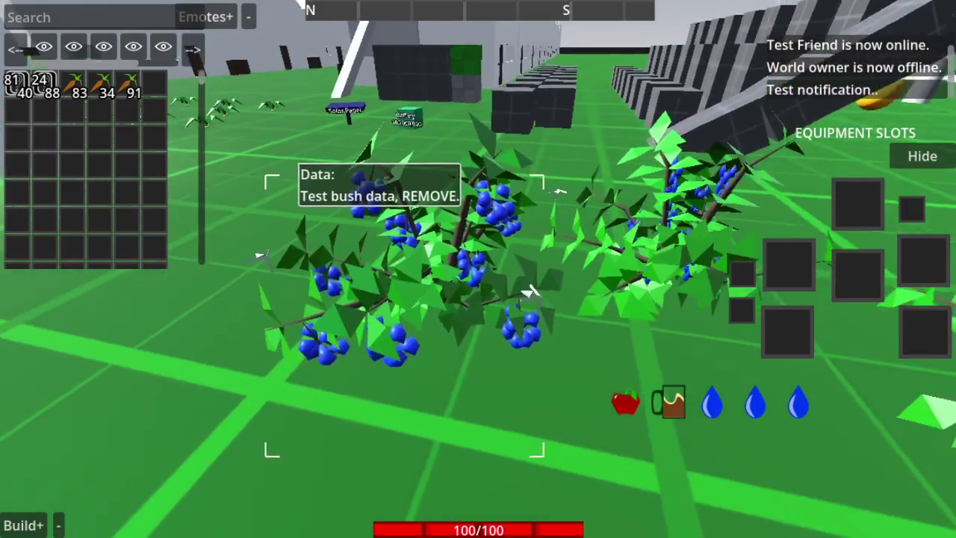
click(559, 293)
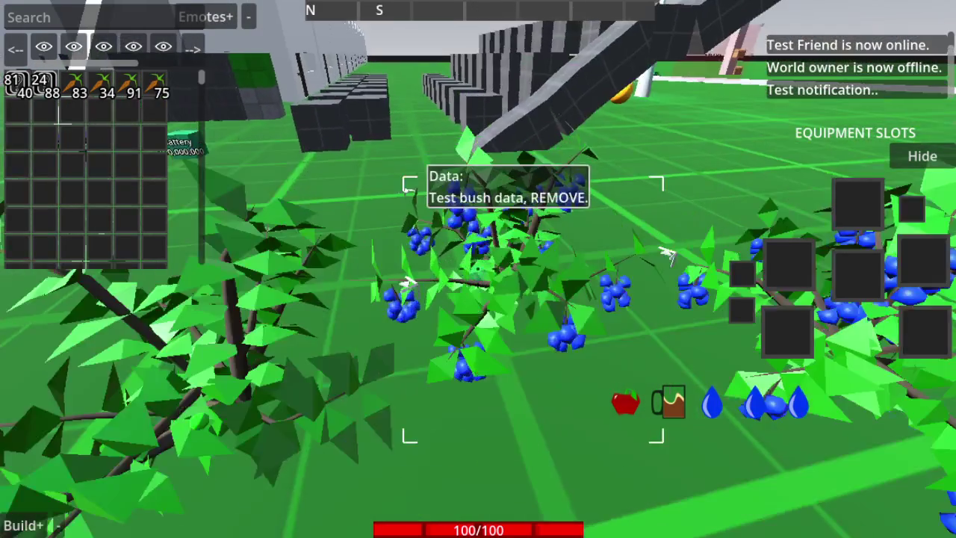
click(459, 224)
click(478, 284)
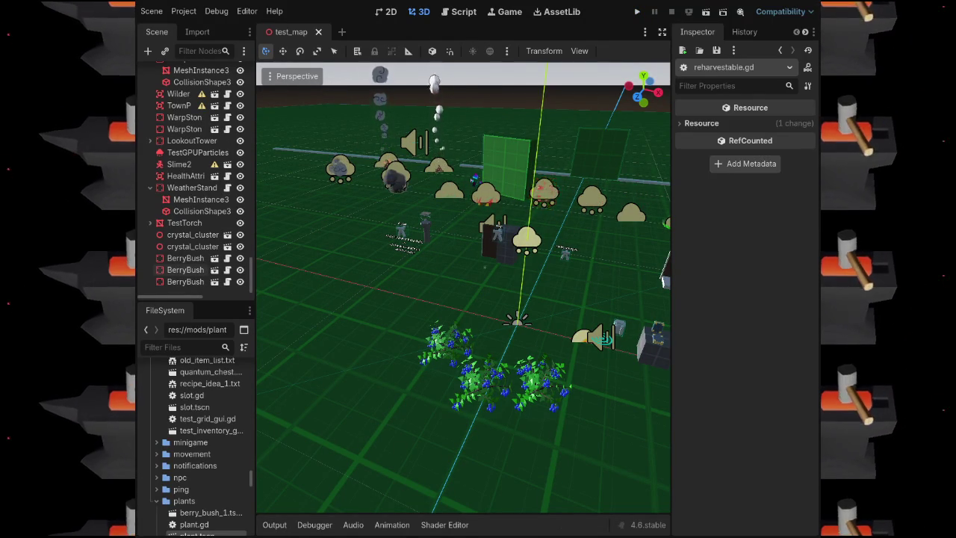
Filter the FileSystem dock by '.svg' and scroll through the matching icon files
click(168, 347)
text(.svg)
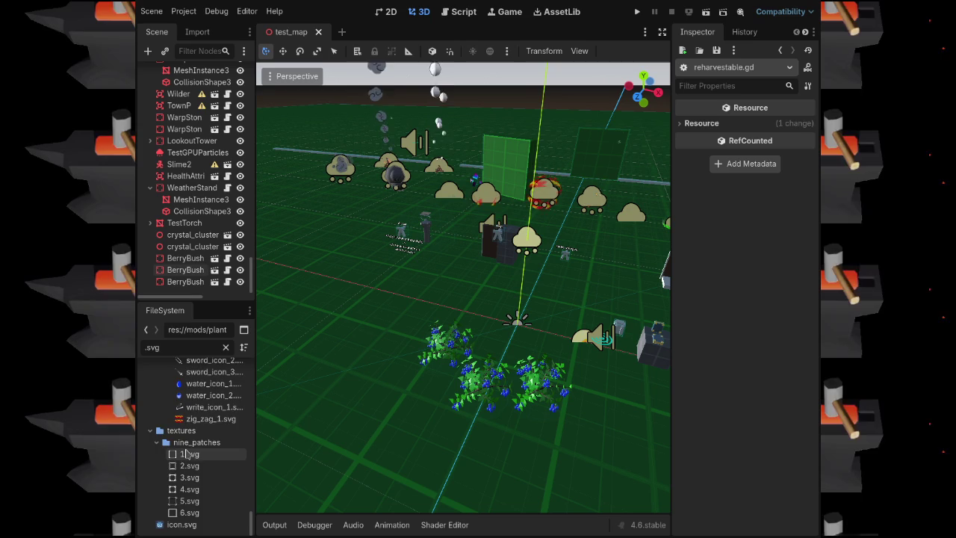
scroll(190, 459, up, 3)
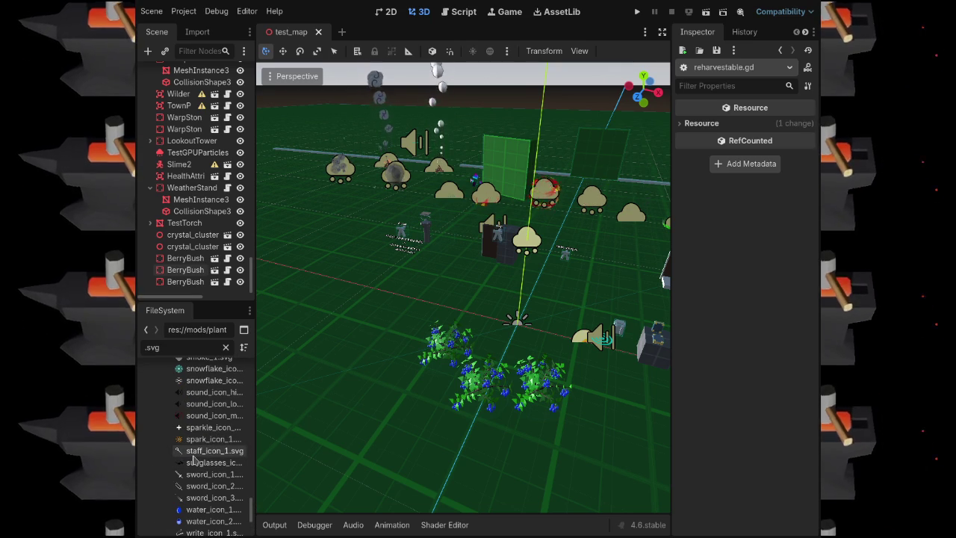
scroll(198, 478, down, 1)
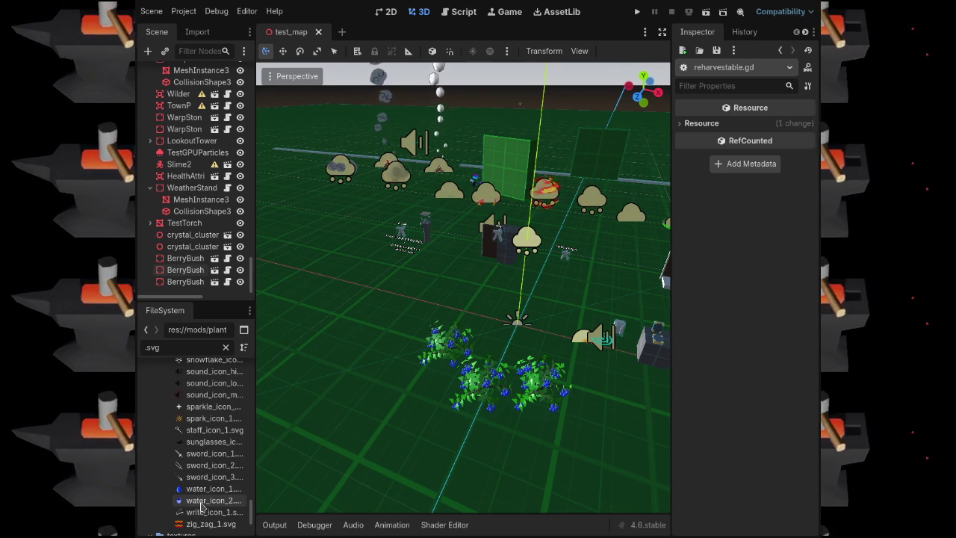
scroll(198, 497, up, 5)
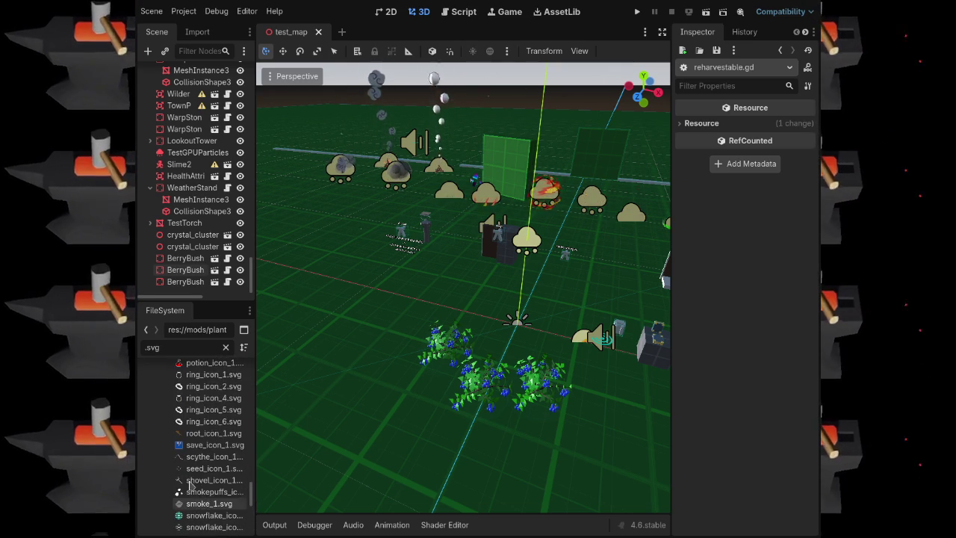
scroll(192, 484, up, 2)
scroll(192, 484, up, 4)
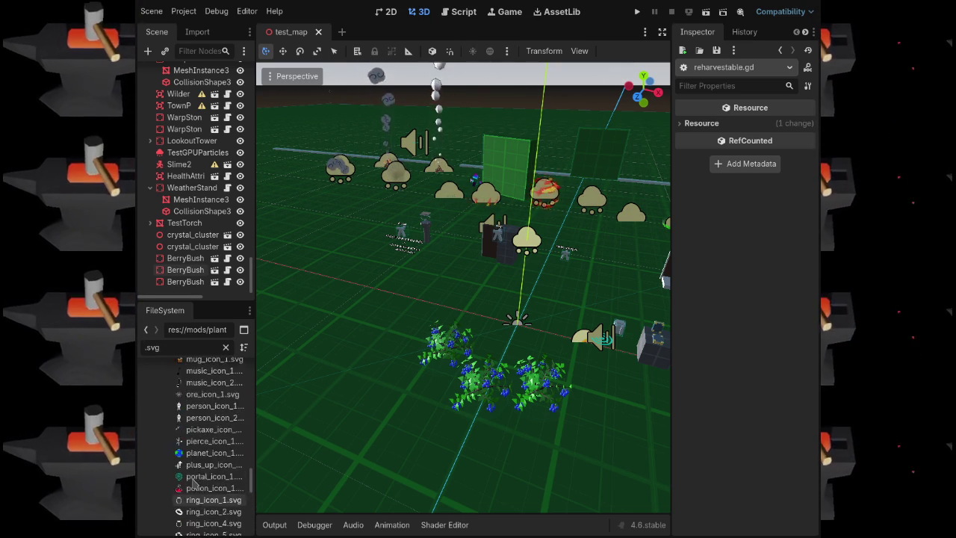
scroll(193, 484, up, 15)
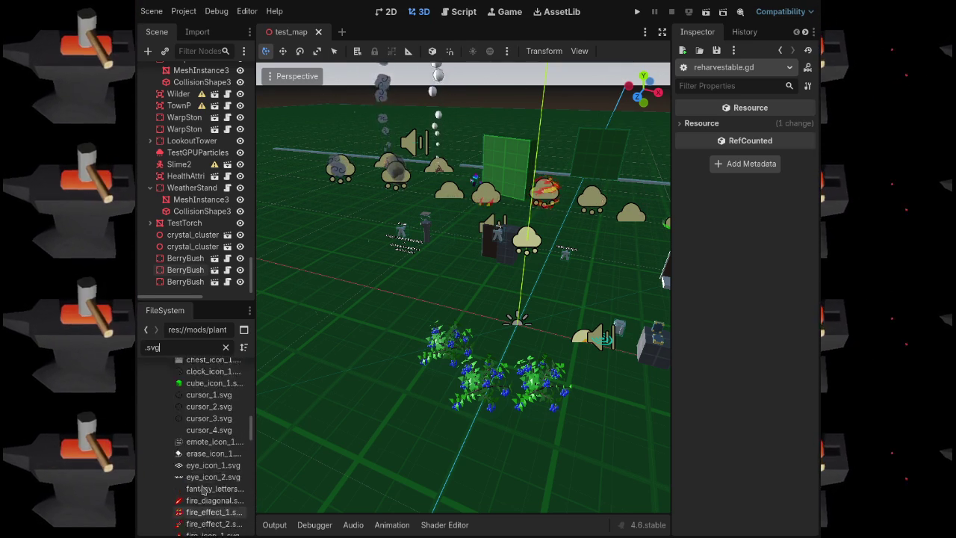
scroll(205, 489, up, 10)
scroll(236, 485, down, 5)
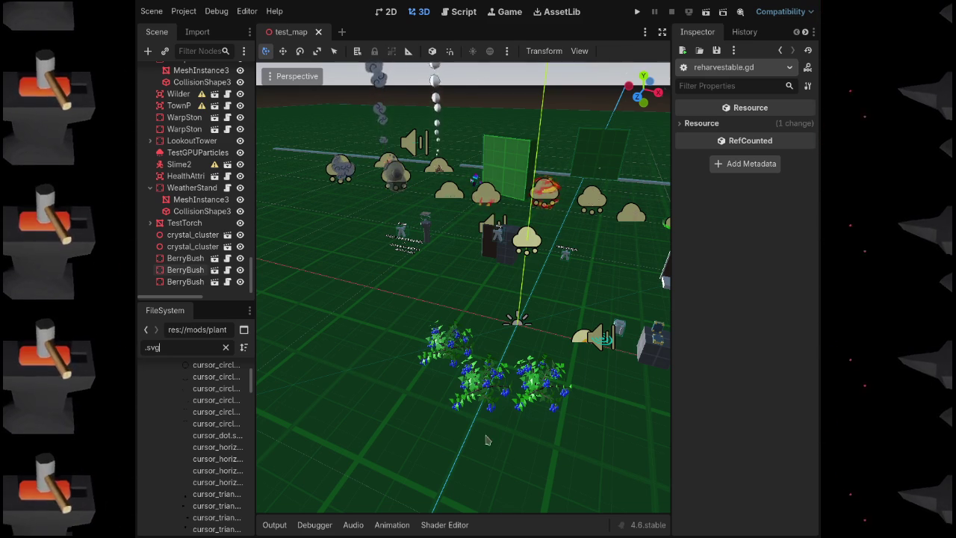
key(F5)
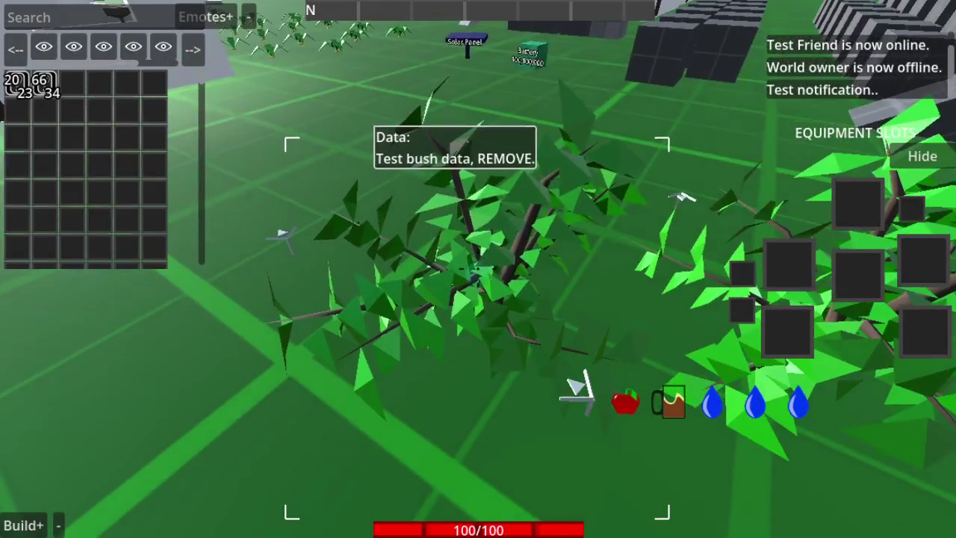
Harvest the regrown berries on the bushes with E, then stop the playtest with F8
key(e)
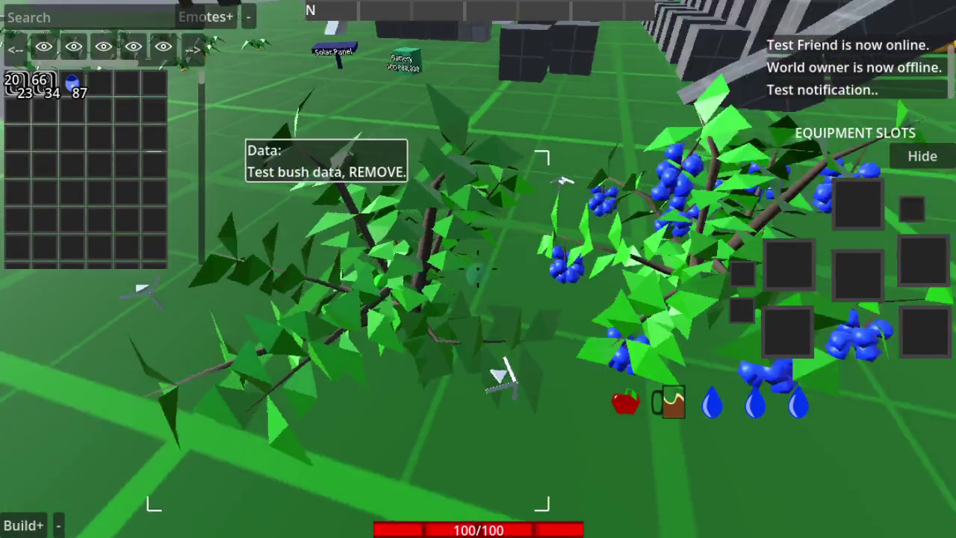
key(e)
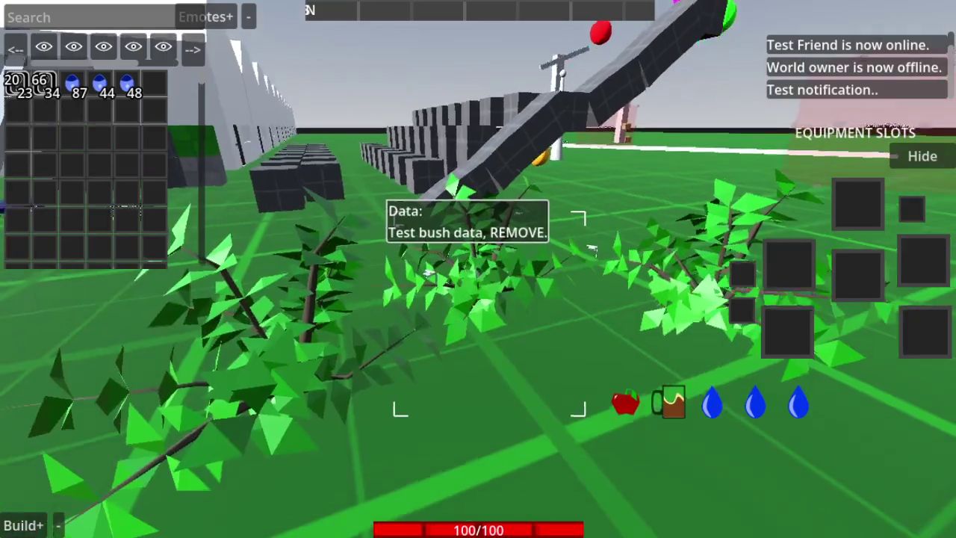
key(F8)
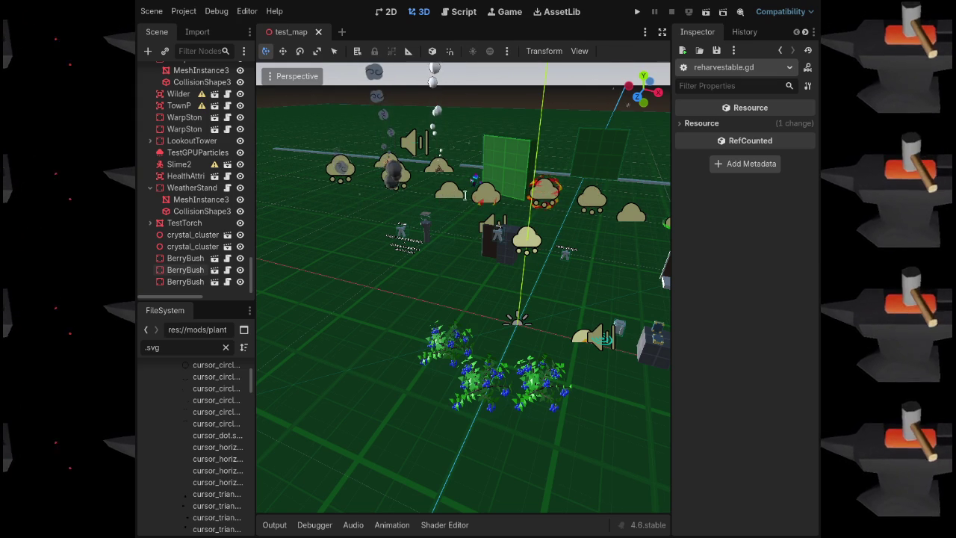
Run the project, open the inventory with I, and turn the camera to view the bushes
key(F5)
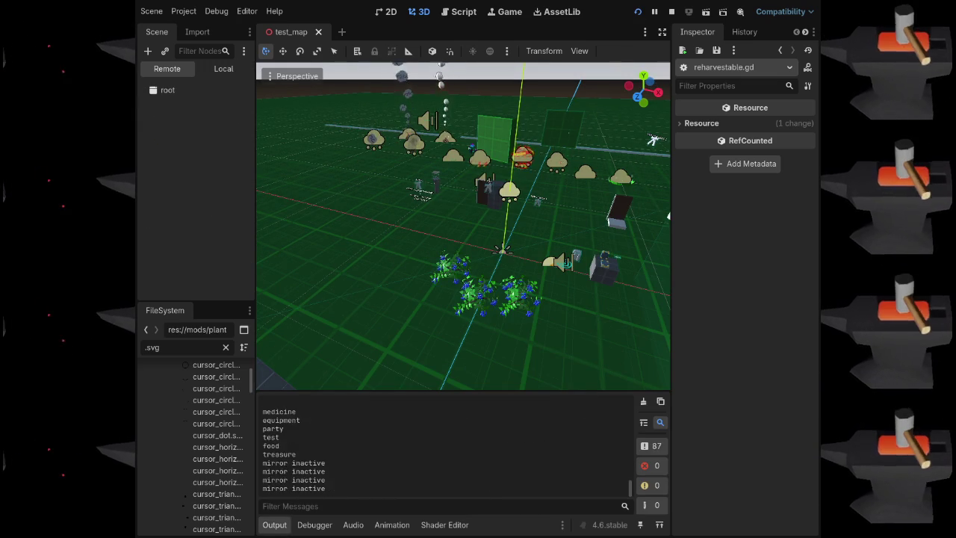
key(i)
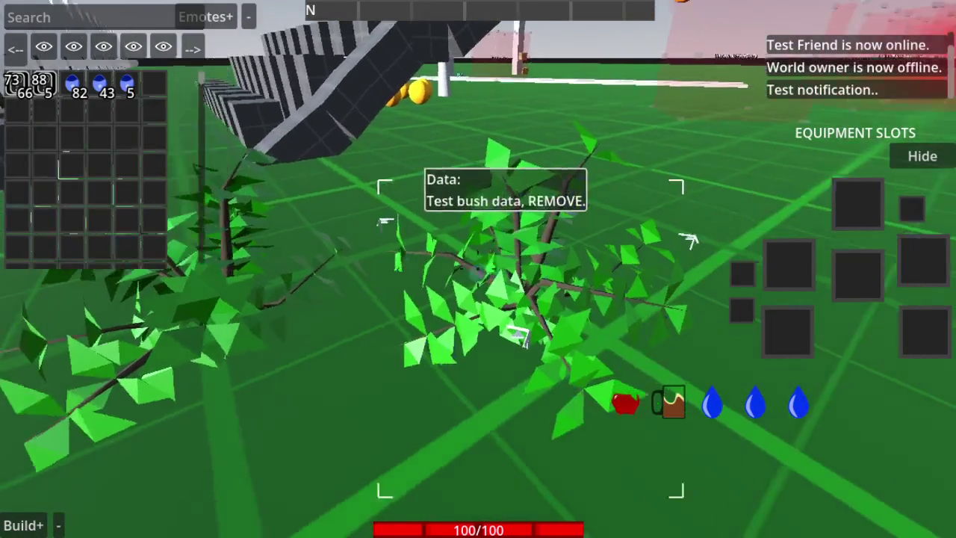
mouse_move(688, 239)
mouse_down()
mouse_move(583, 259)
mouse_move(622, 232)
mouse_move(665, 239)
mouse_move(561, 257)
mouse_up()
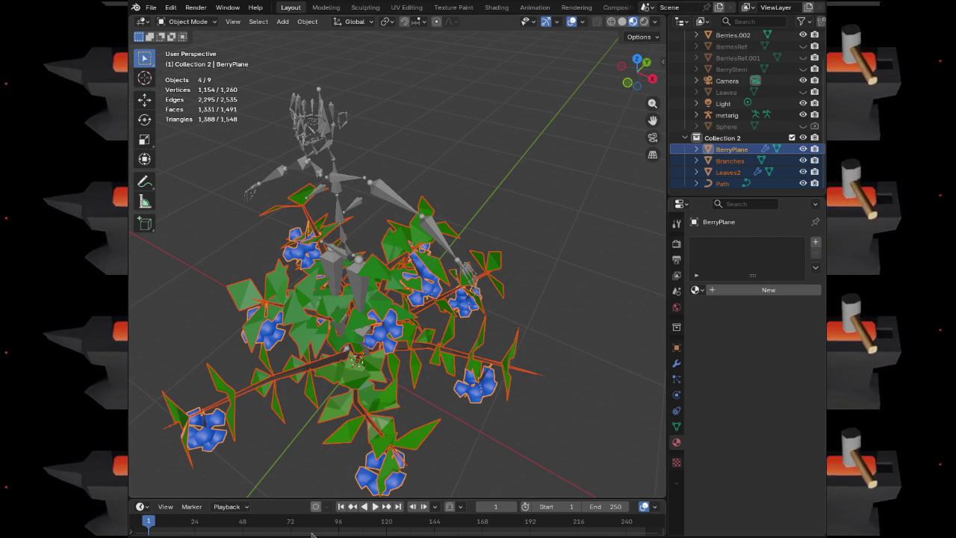
Move from the berry bush model to the character rig file with Rig, Cube meshes and FrontRef/SideRef references
click(151, 6)
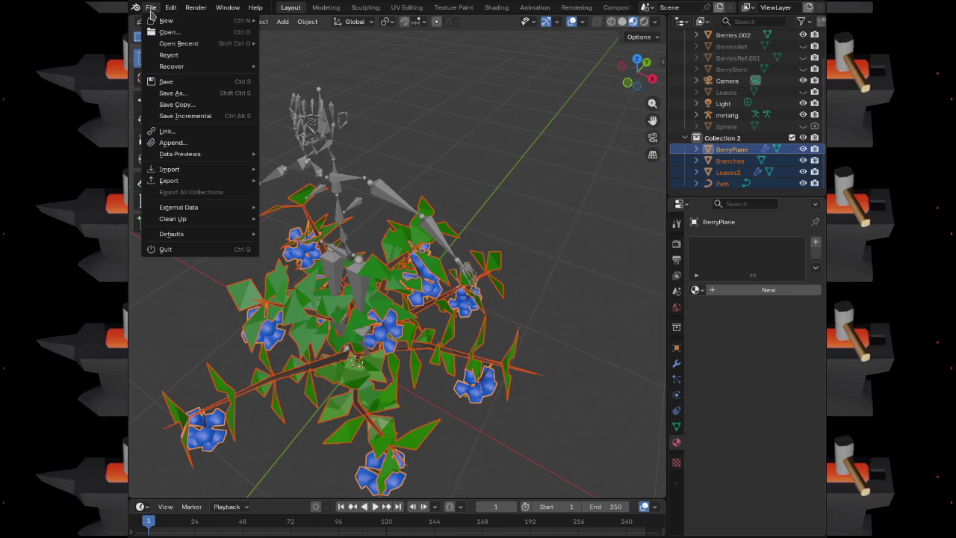
key(Escape)
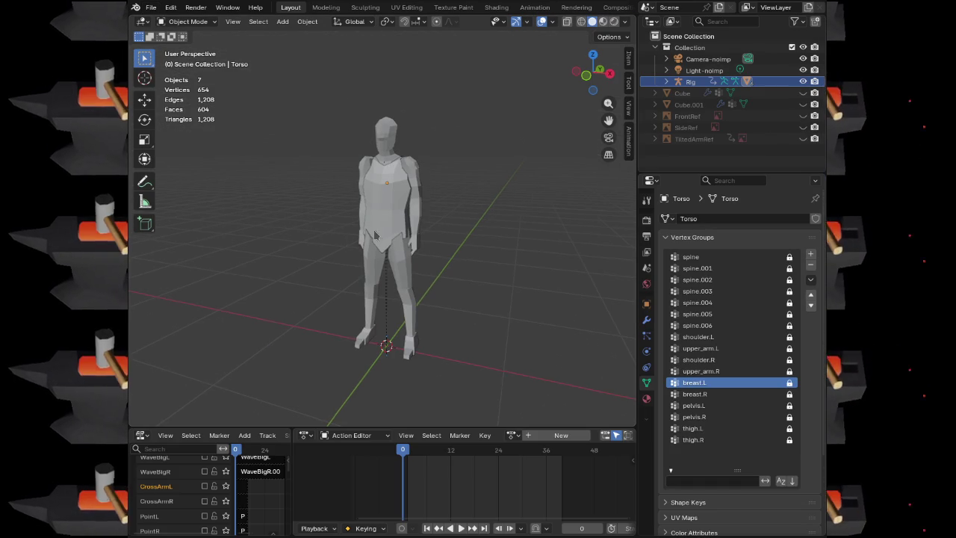
mouse_move(375, 235)
mouse_down()
mouse_move(474, 234)
mouse_move(343, 239)
mouse_up()
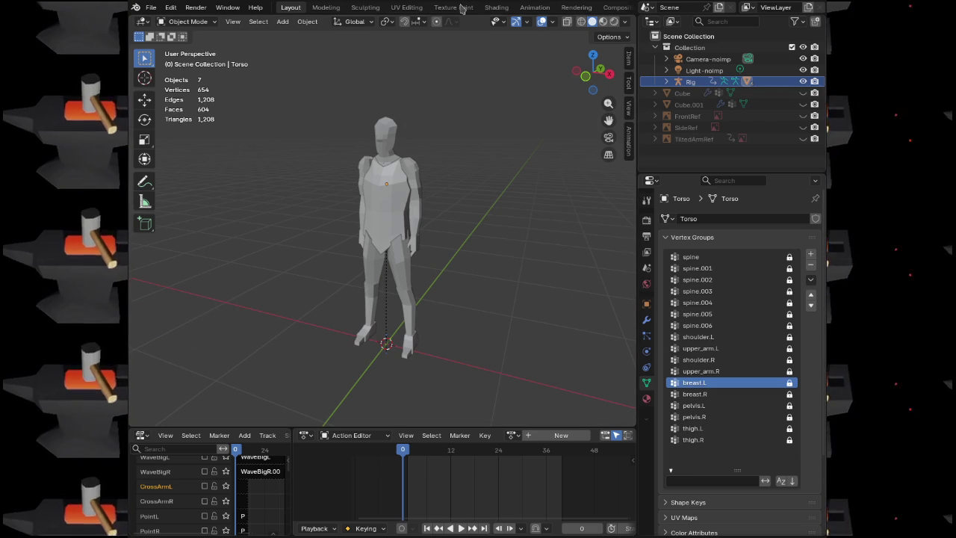
Switch to the Animation workspace, frame the figure from the front, and select the character's Rig armature
click(529, 7)
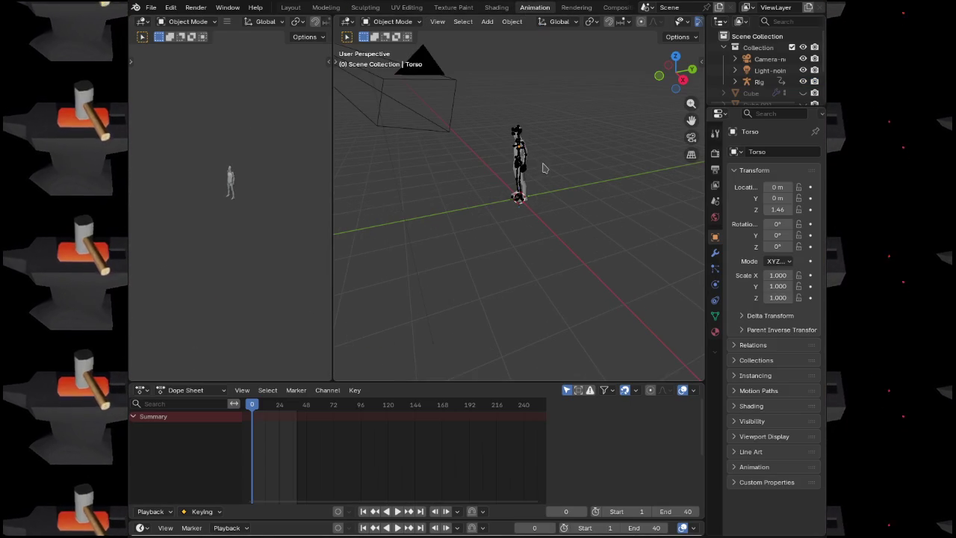
scroll(542, 173, up, 5)
mouse_move(542, 173)
mouse_down()
mouse_move(579, 218)
mouse_move(568, 221)
mouse_up()
scroll(559, 221, up, 3)
scroll(565, 222, down, 3)
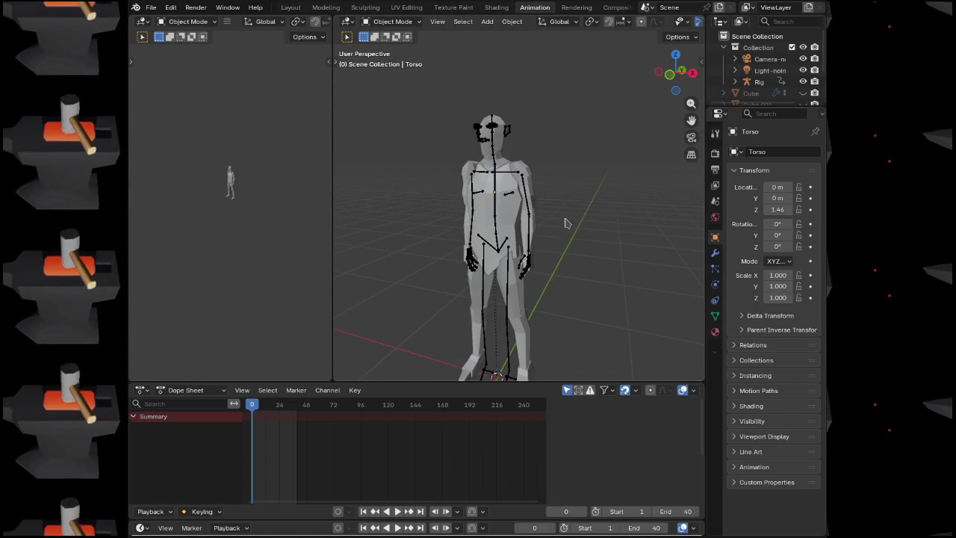
click(497, 225)
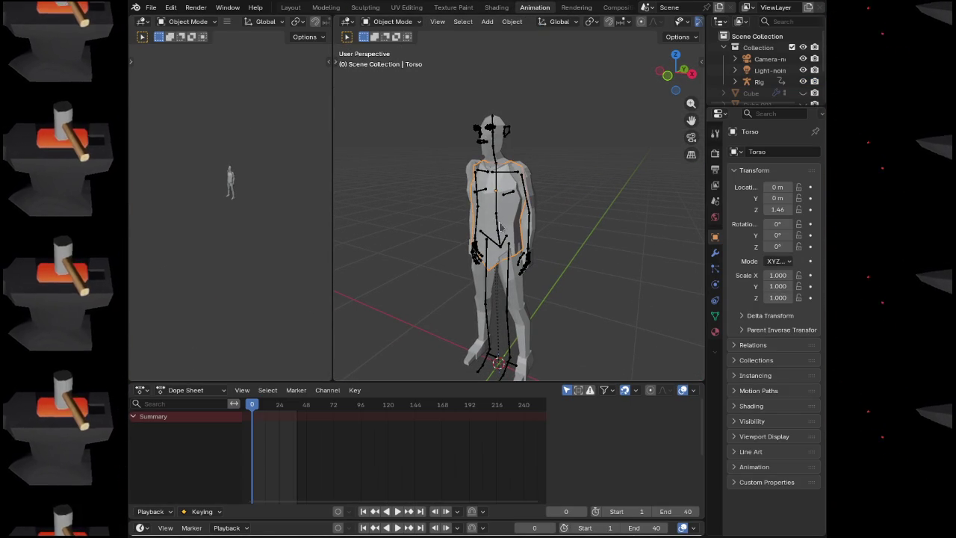
click(498, 226)
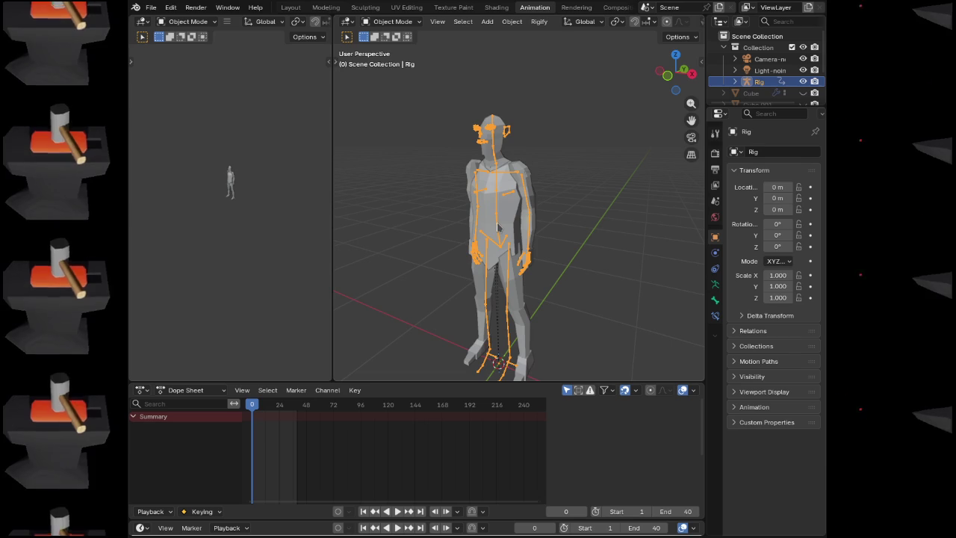
Set the Dope Sheet to Action Editor mode and play back the rig's animation
click(167, 392)
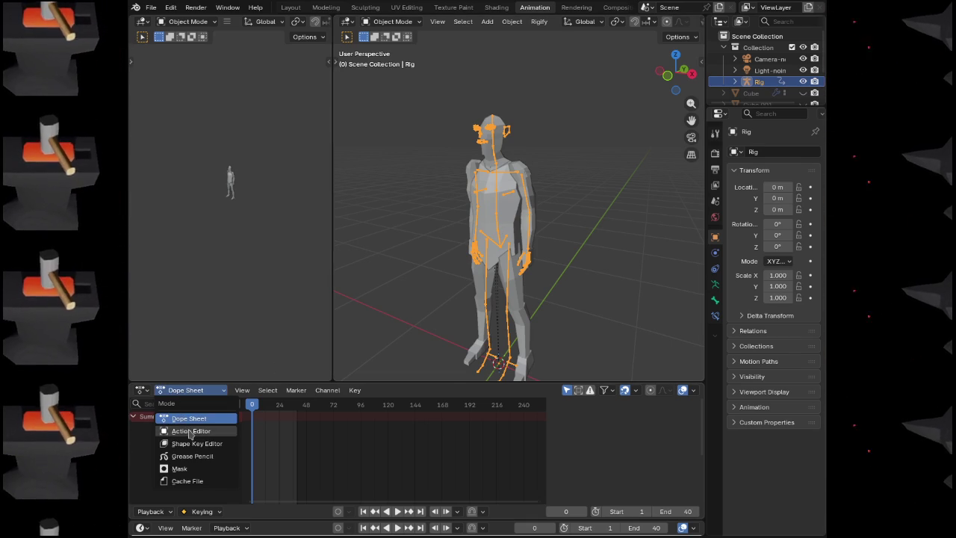
click(211, 431)
click(376, 389)
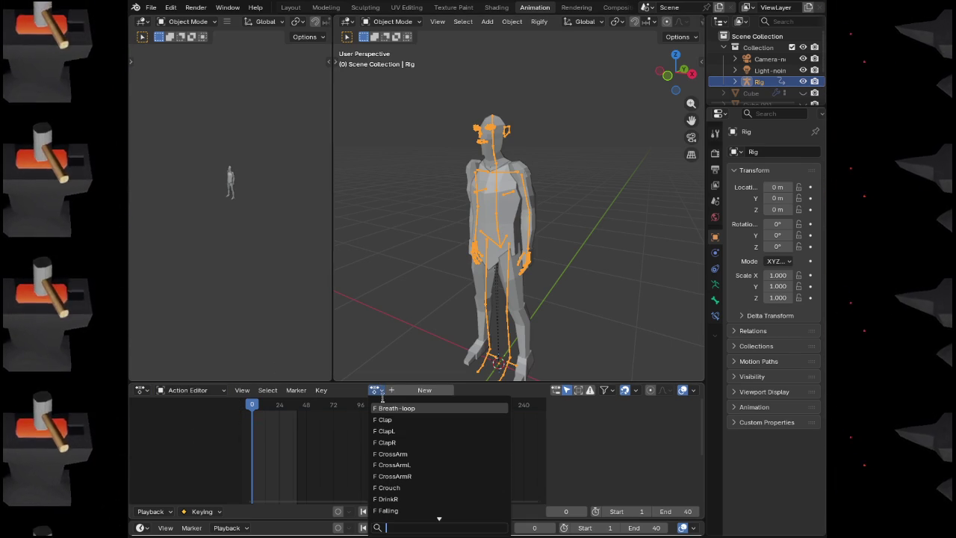
key(space)
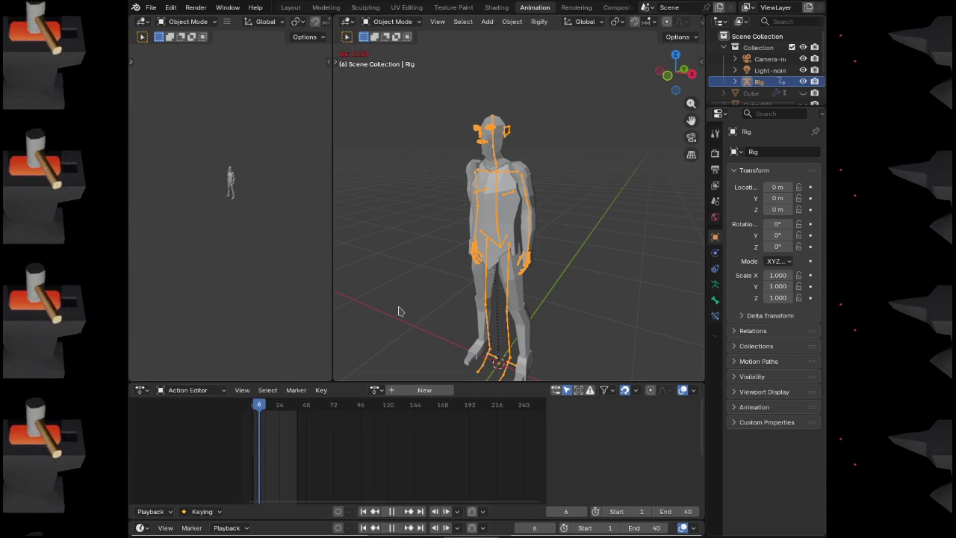
scroll(478, 236, up, 5)
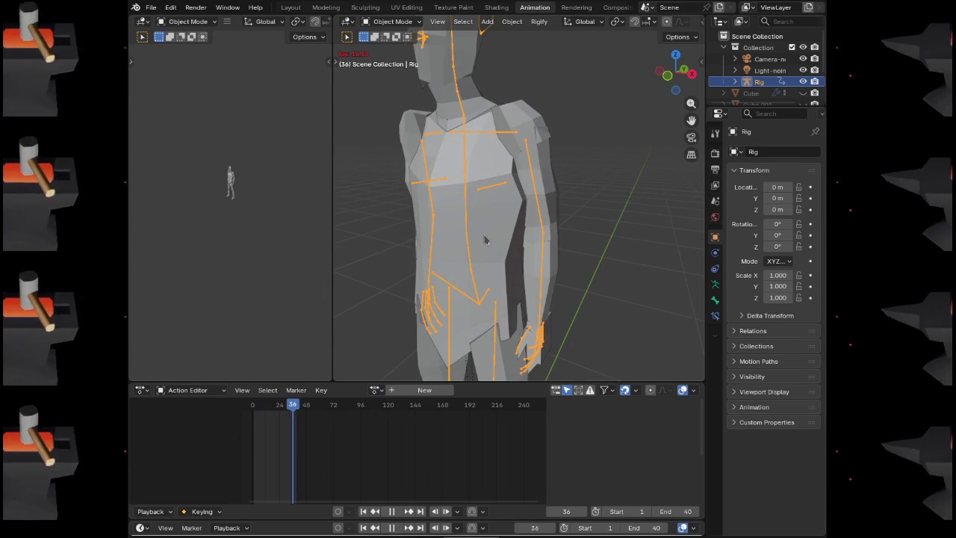
scroll(484, 239, down, 4)
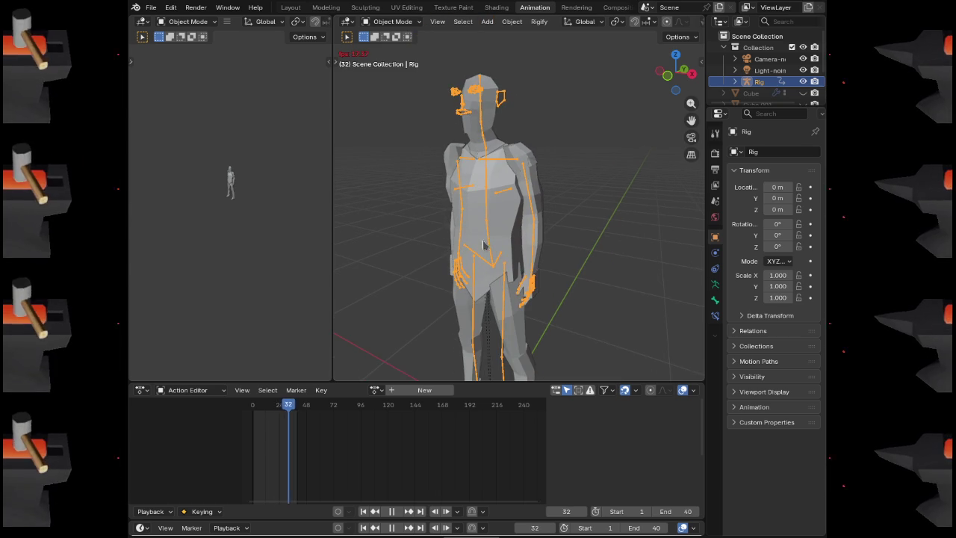
Assign the Clap action to the rig, replace it with Breath-loop, and enlarge the Timeline
click(377, 390)
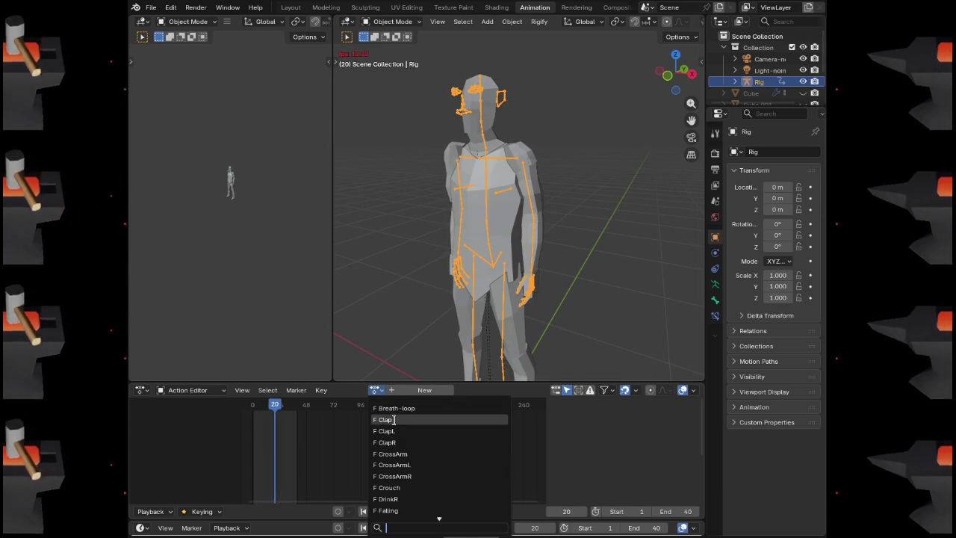
click(395, 420)
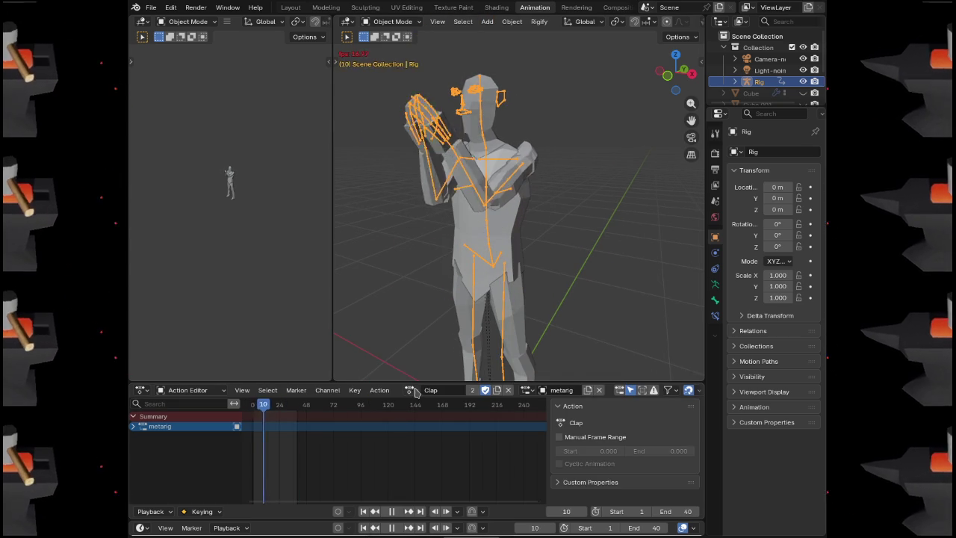
click(411, 390)
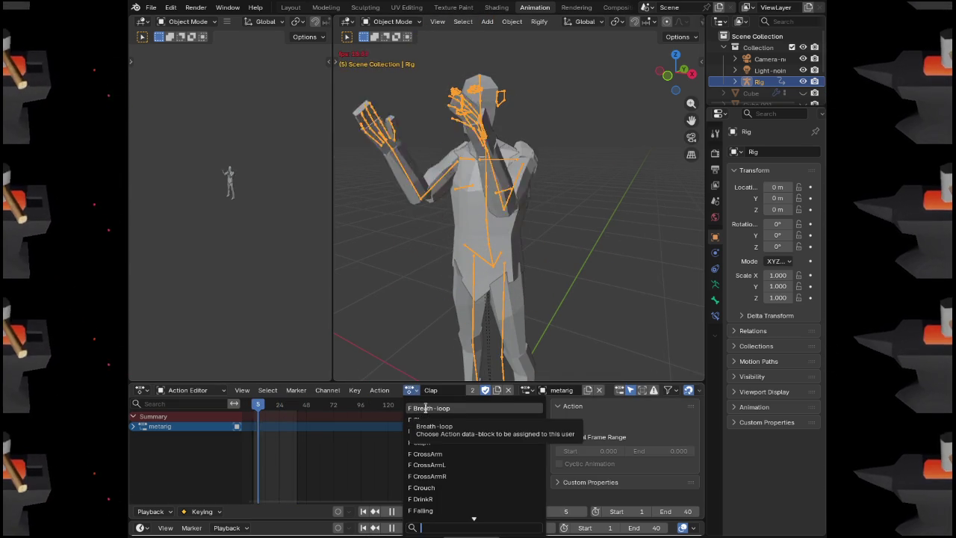
click(423, 408)
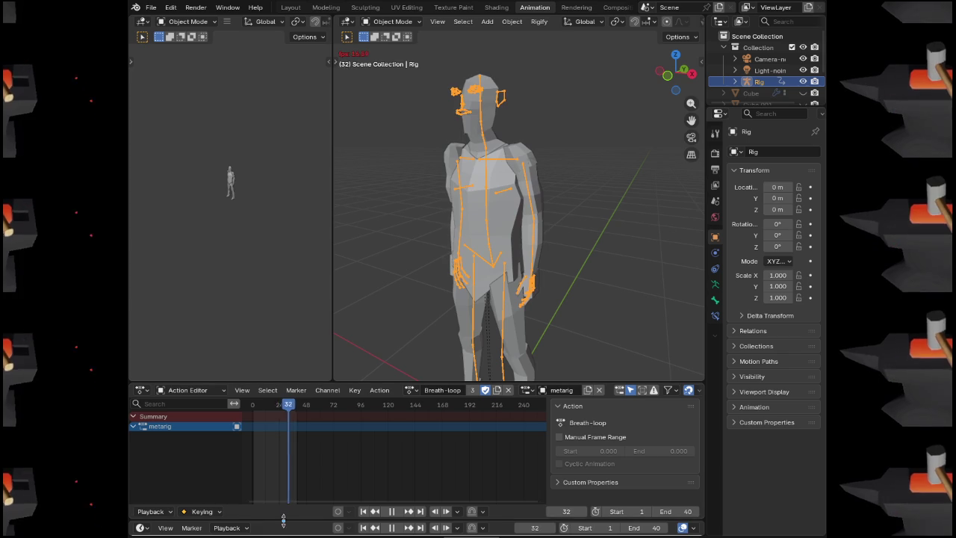
drag(283, 518, 283, 469)
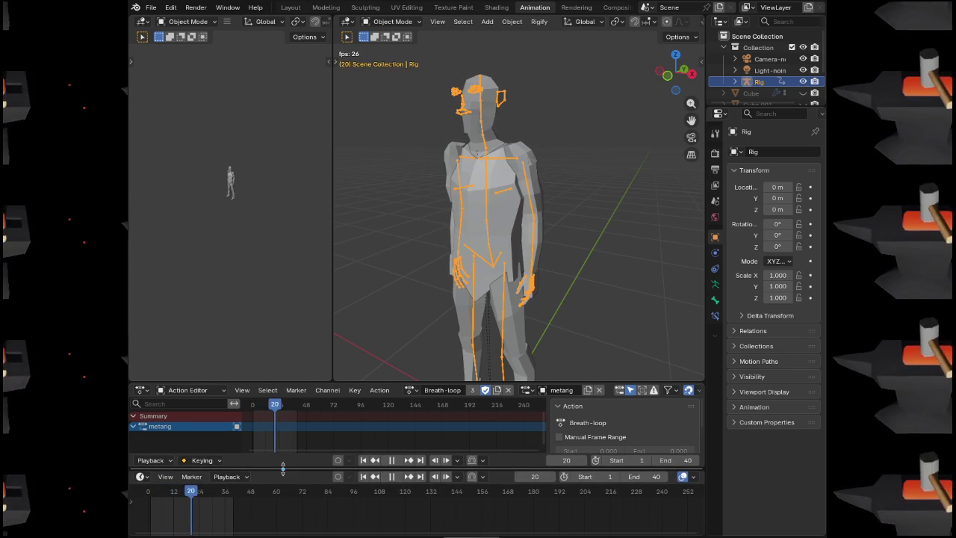
Turn the Timeline into a Nonlinear Animation editor and make it taller
click(142, 476)
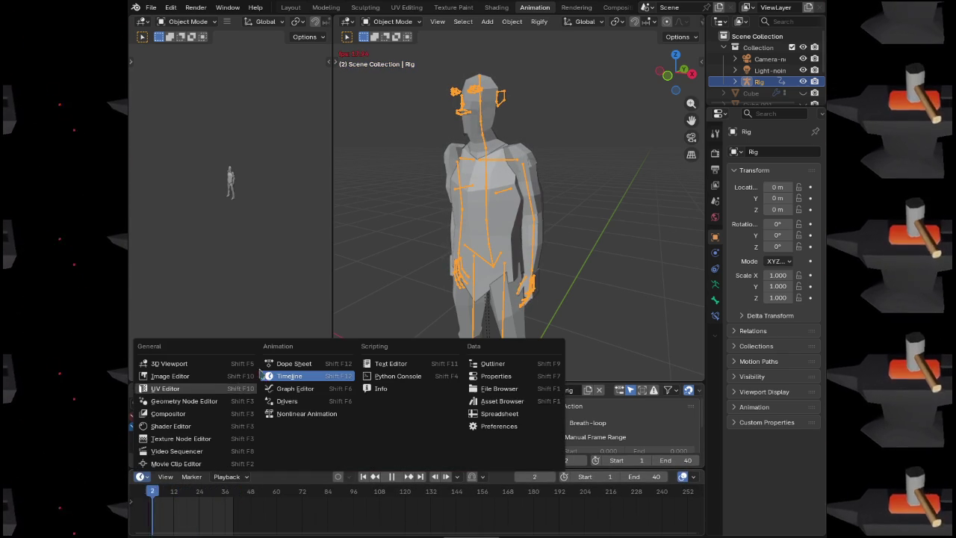
click(299, 413)
drag(263, 467, 263, 435)
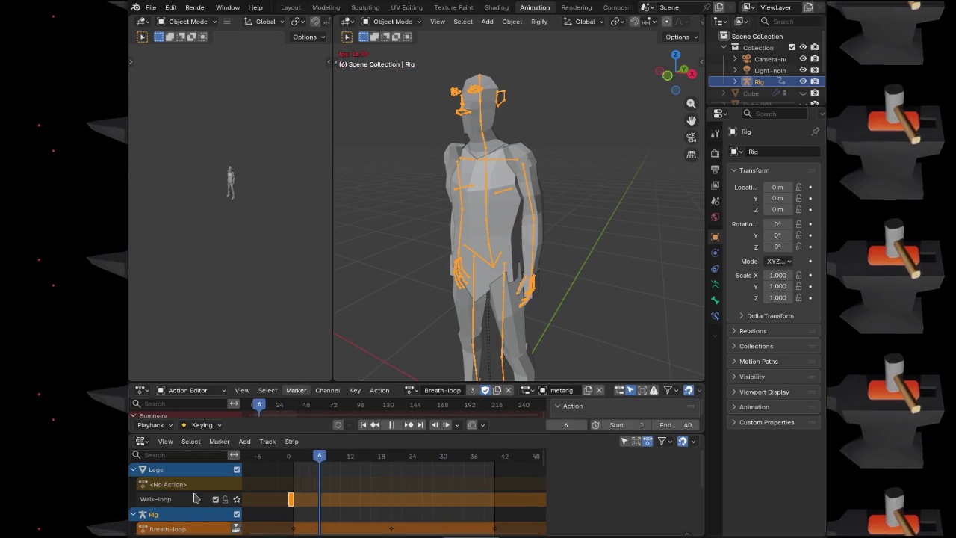
Scroll through the rig's tracks and mute the Breath track
scroll(198, 502, down, 2)
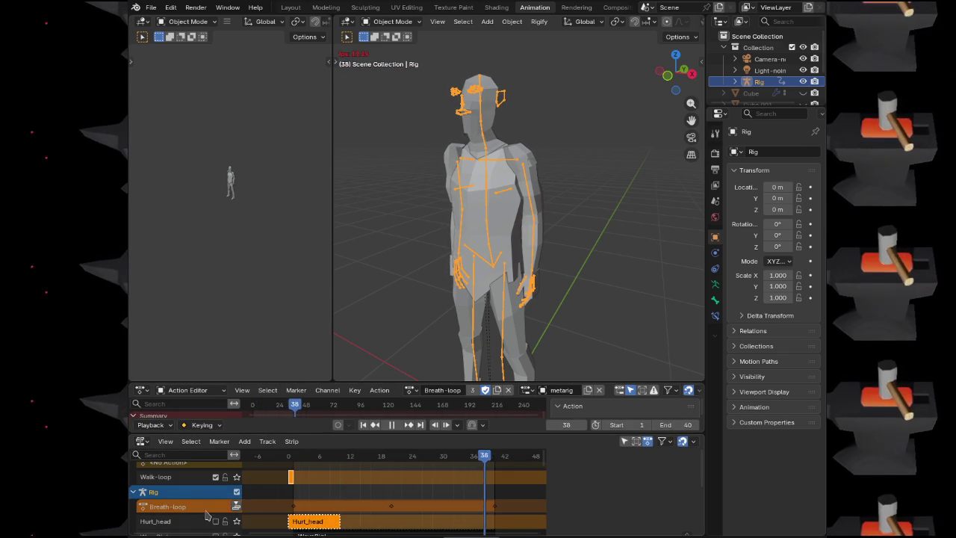
scroll(198, 514, down, 6)
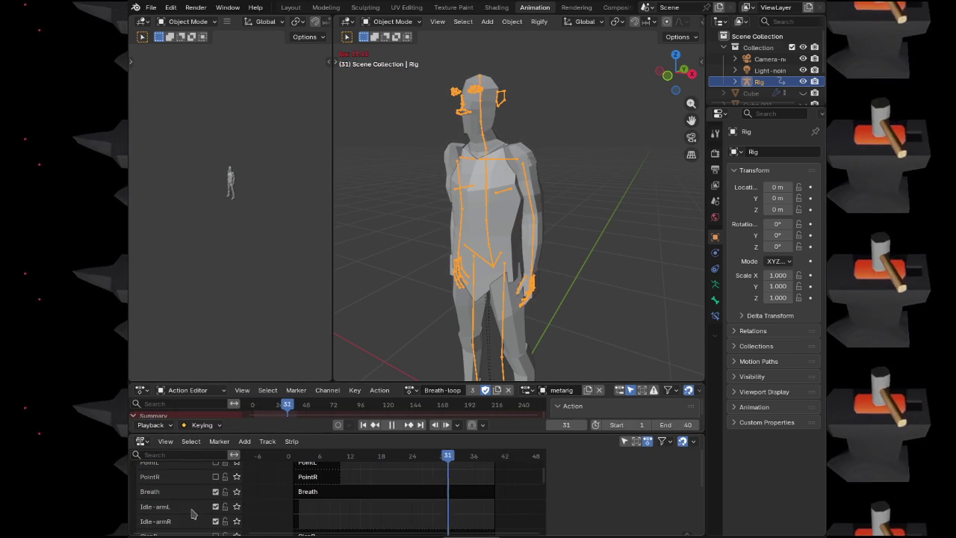
click(215, 492)
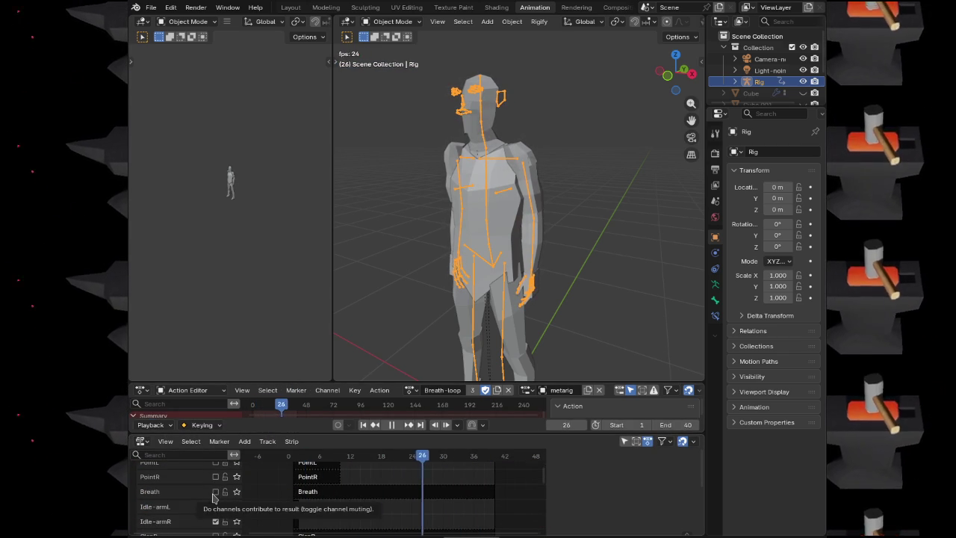
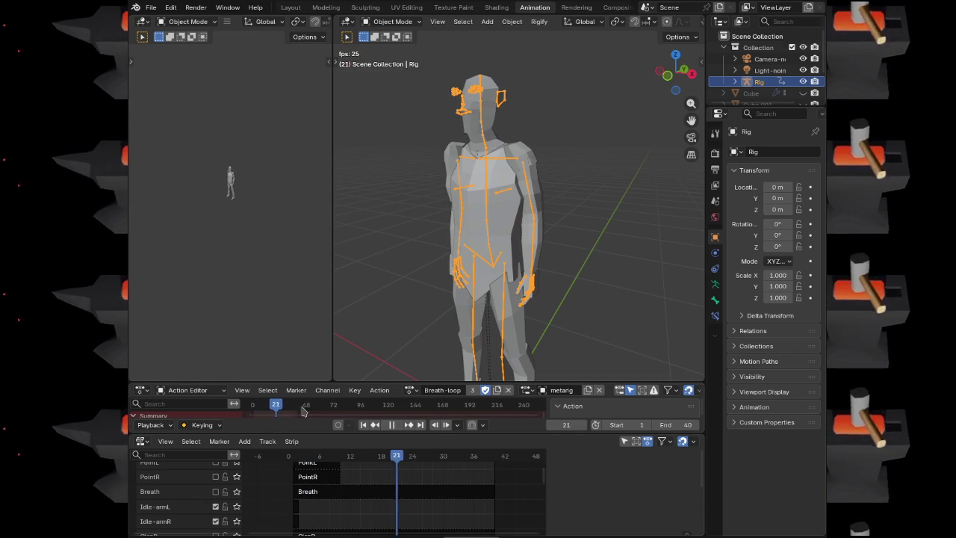
Try the WaveR action on the rig, then switch it back to Breath-loop
click(412, 390)
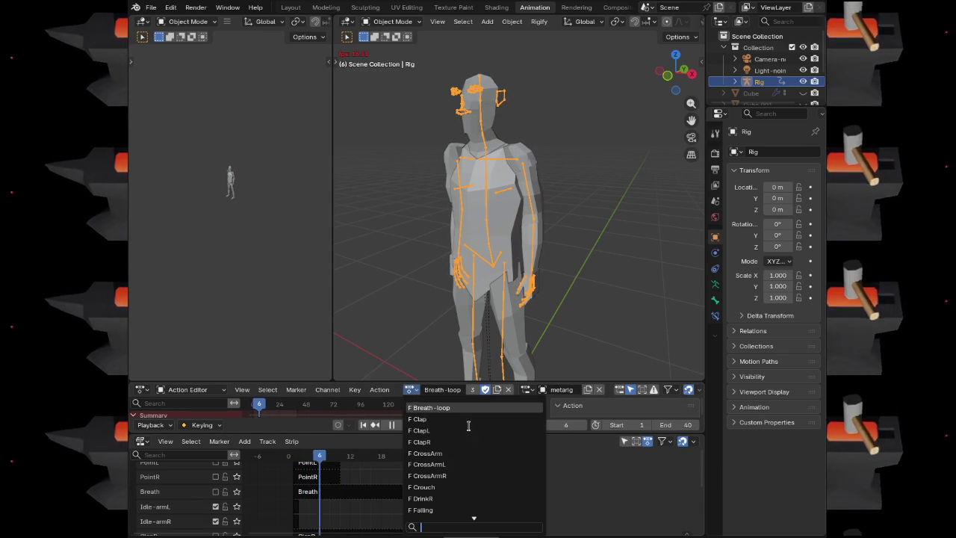
scroll(463, 448, down, 5)
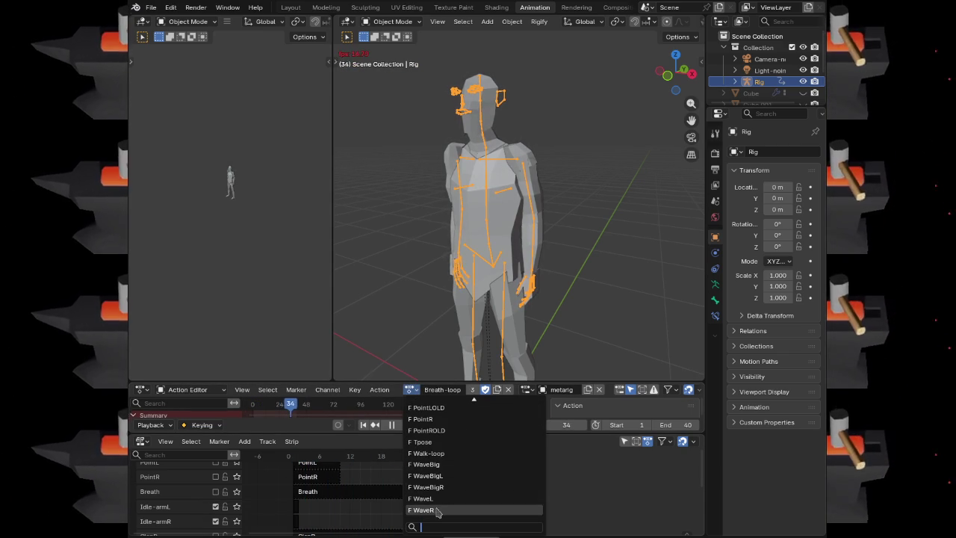
click(437, 509)
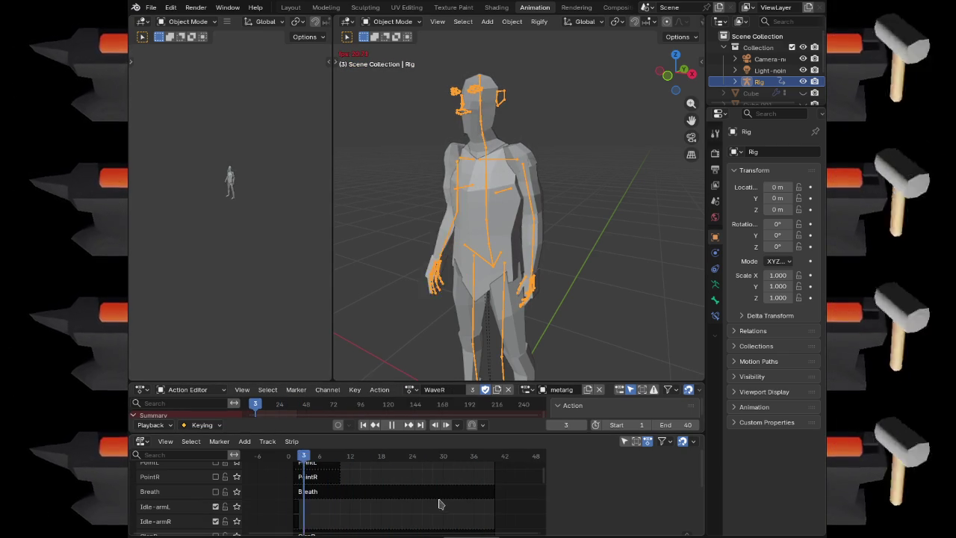
click(412, 389)
scroll(438, 433, up, 5)
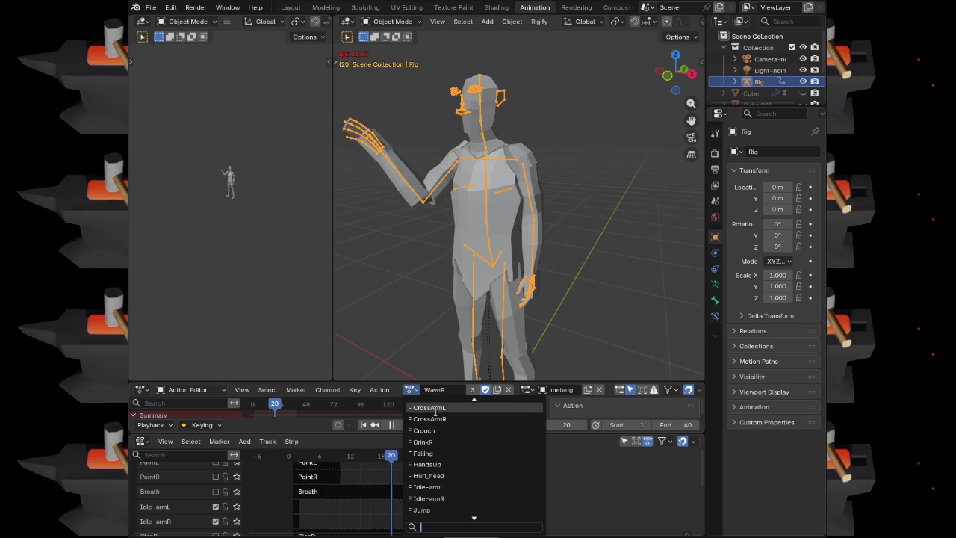
click(436, 408)
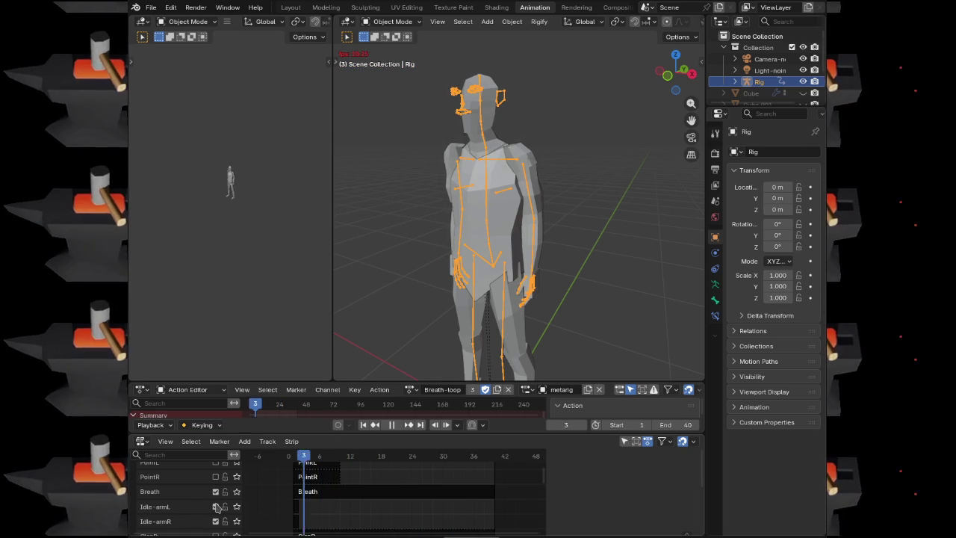
Toggle the Idle-armL NLA track off and on again, and make the action editor taller
click(216, 506)
click(216, 507)
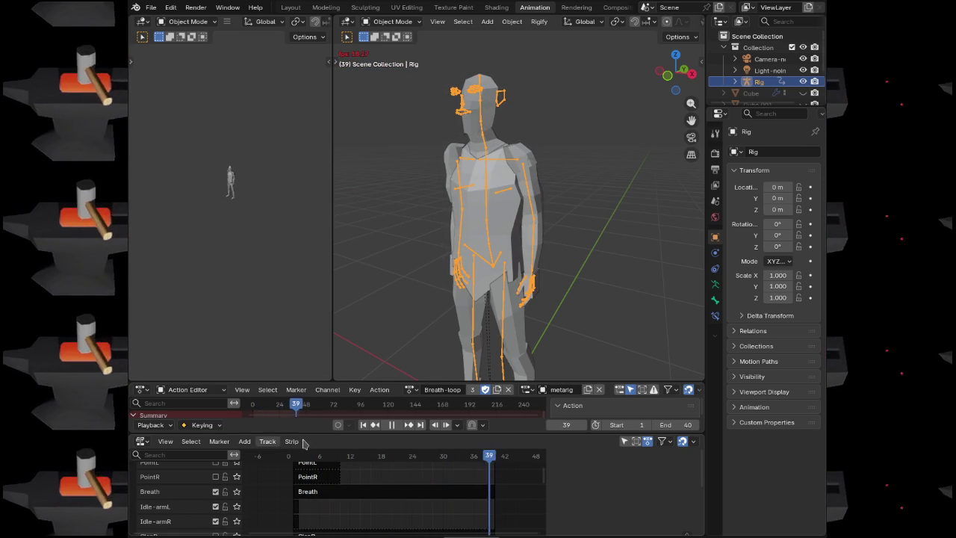
mouse_move(304, 433)
mouse_down()
mouse_move(305, 533)
mouse_move(304, 492)
mouse_up()
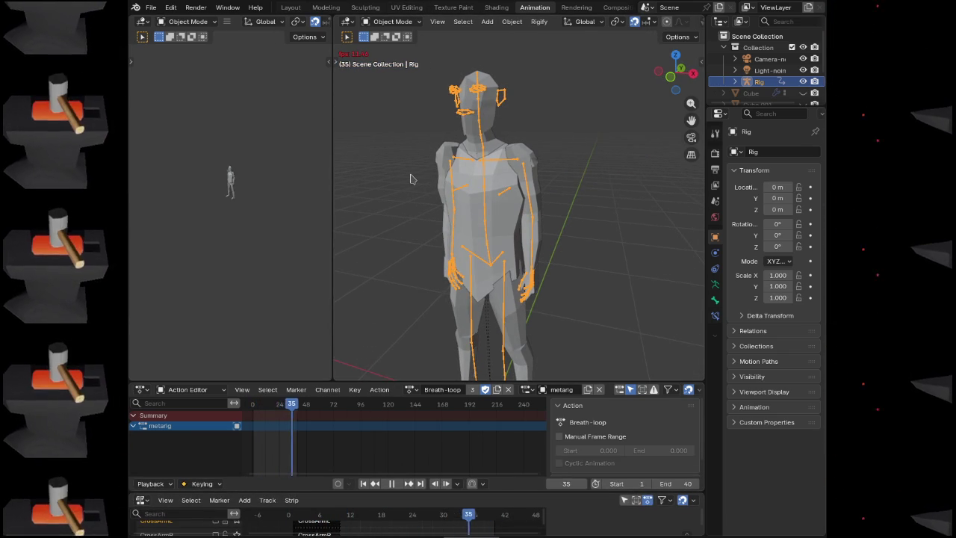
Enter Pose Mode, select all bones and unlink Breath-loop from the rig
key(ctrl+Tab)
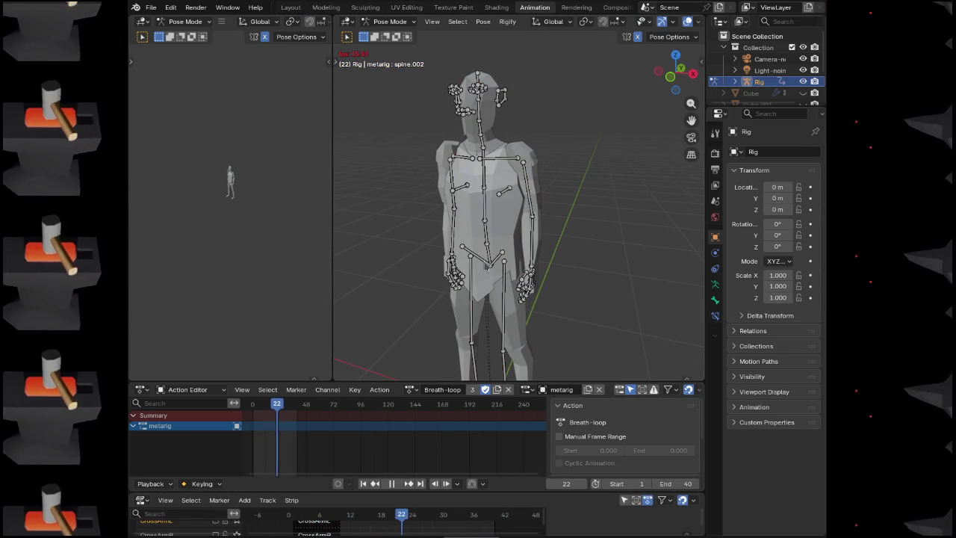
key(a)
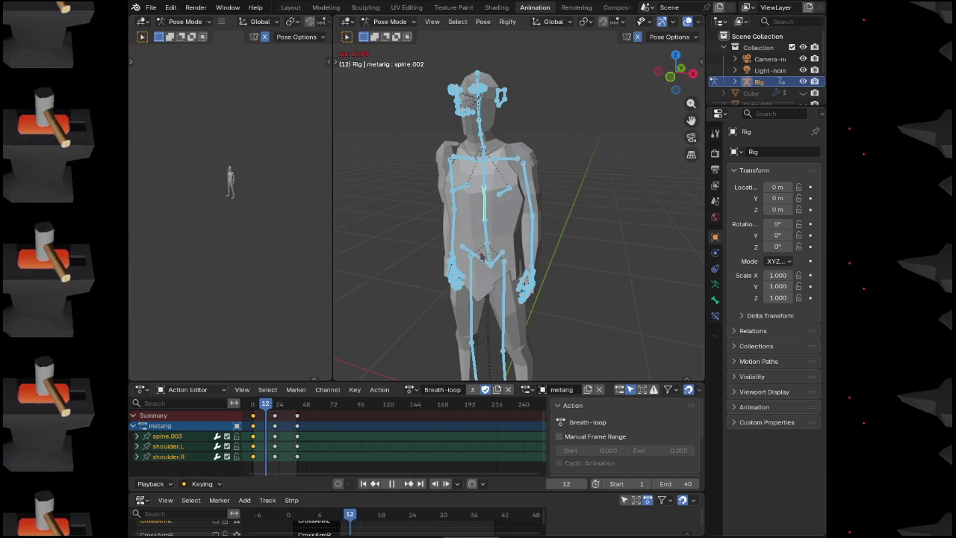
scroll(510, 275, down, 5)
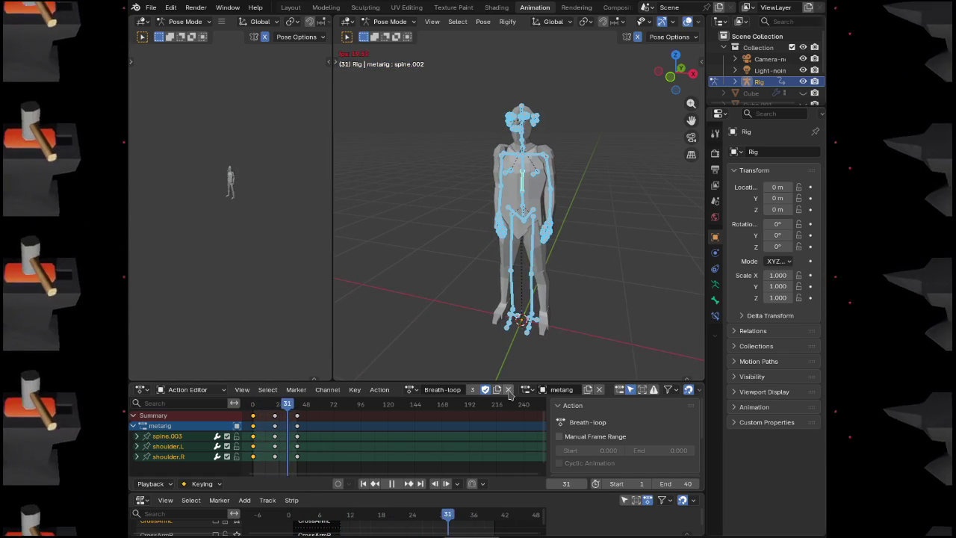
click(508, 390)
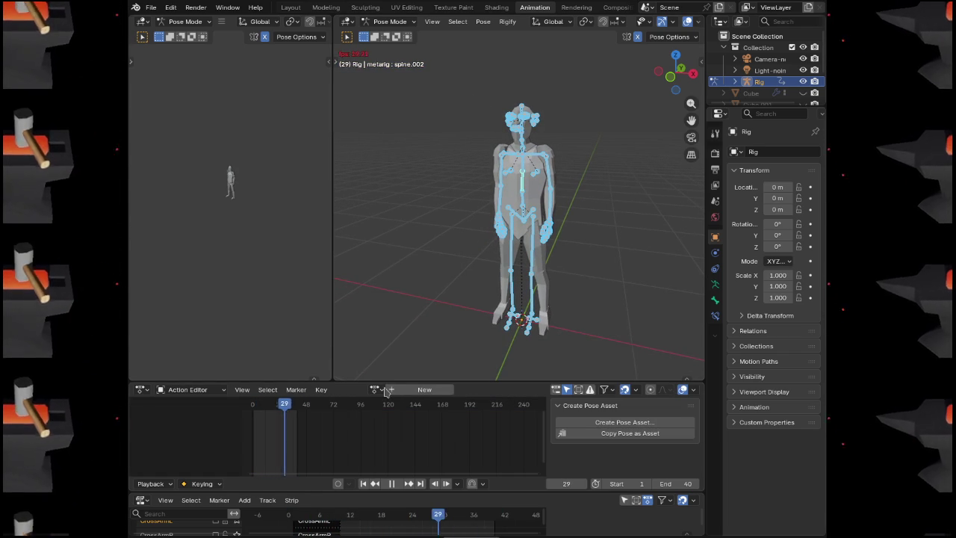
scroll(541, 178, up, 4)
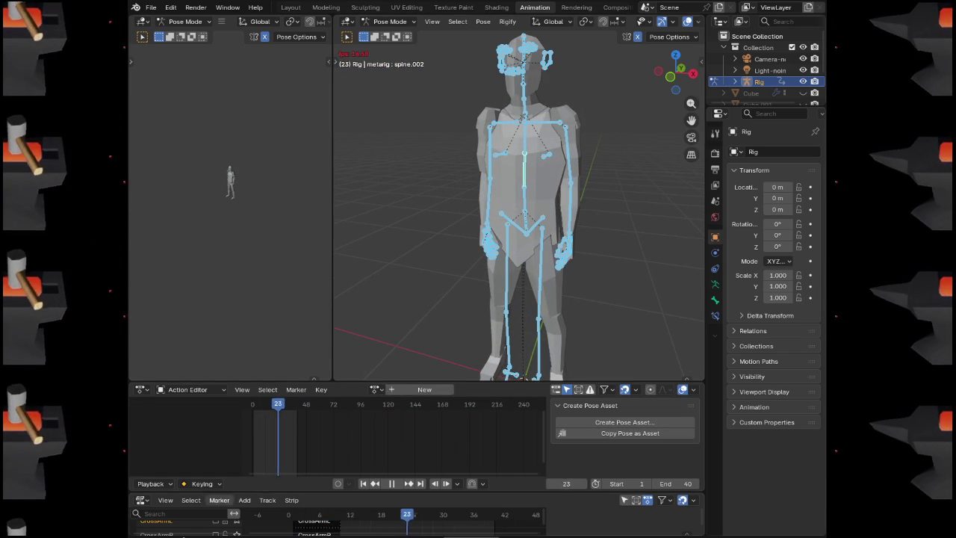
drag(252, 490, 252, 457)
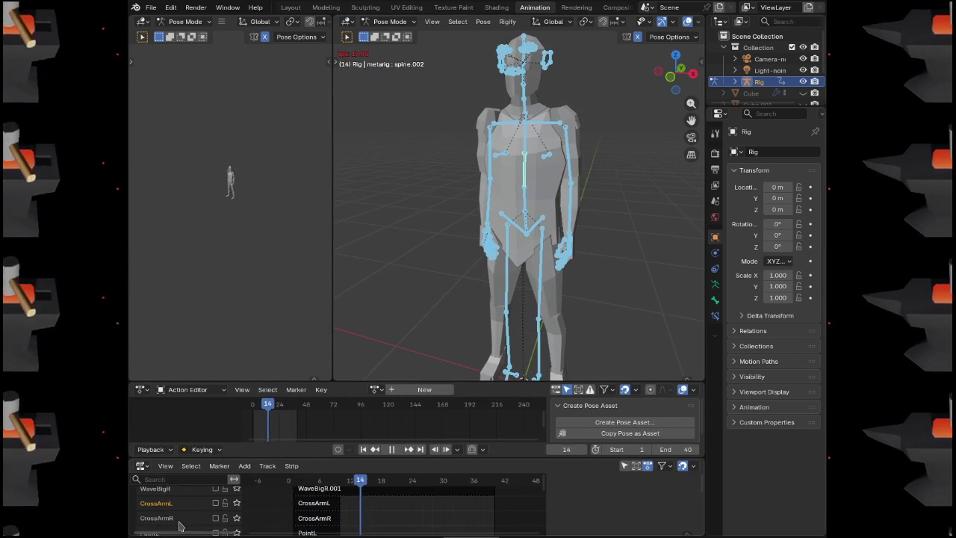
scroll(187, 525, down, 3)
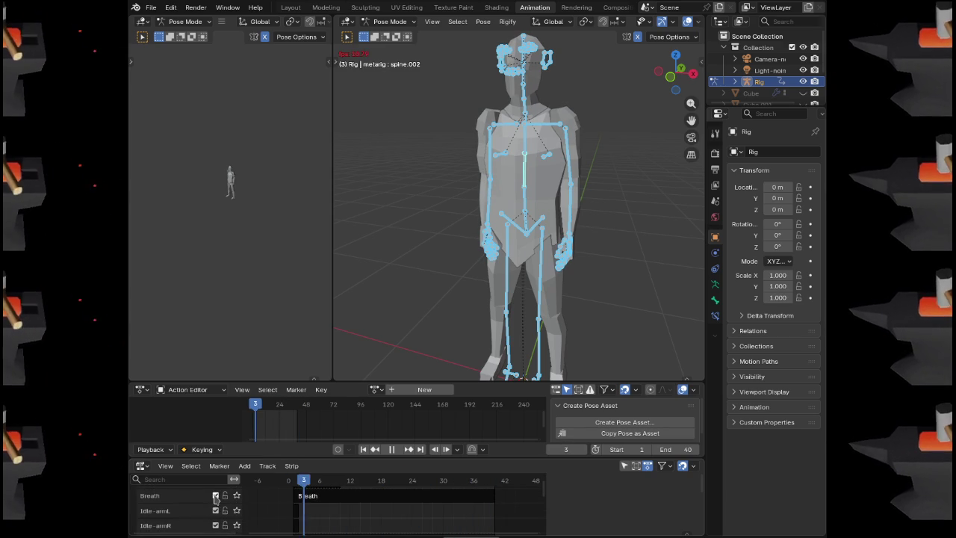
Create a new empty action named Action in the Action Editor
click(375, 389)
key(Escape)
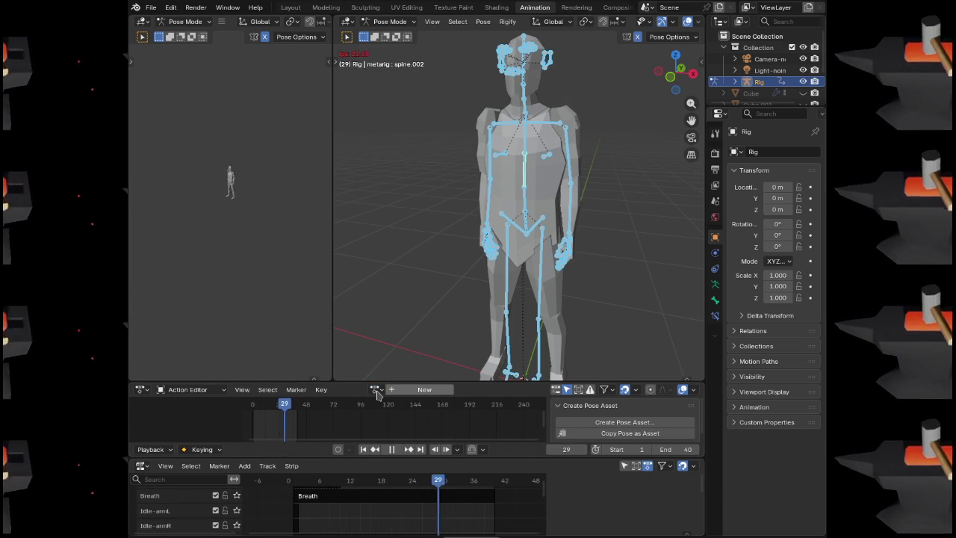
click(376, 389)
click(438, 516)
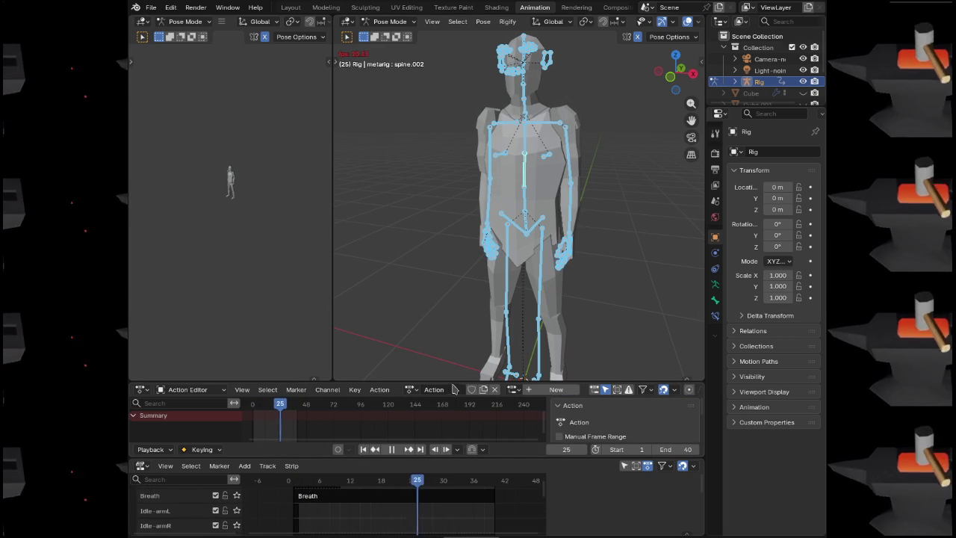
Rename the new action to 'Sleeping'
click(419, 396)
key(Escape)
click(419, 394)
key(Escape)
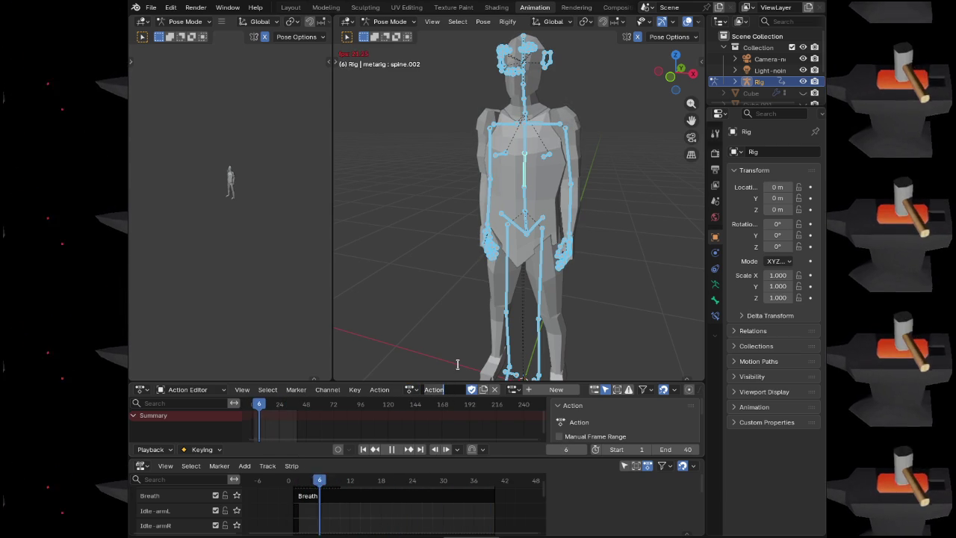
text(Sleping)
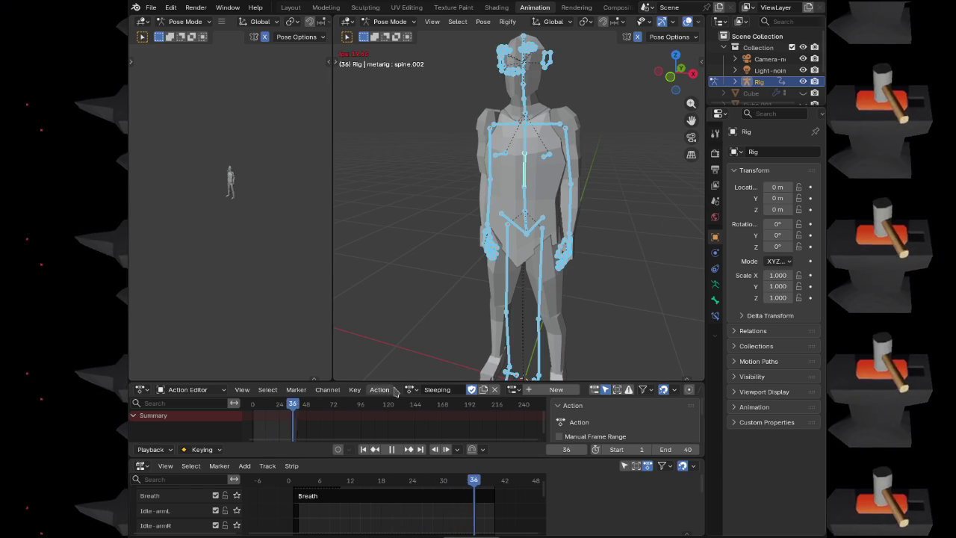
Enlarge the action editor and scrub the playhead back to frame 0
drag(398, 382, 401, 360)
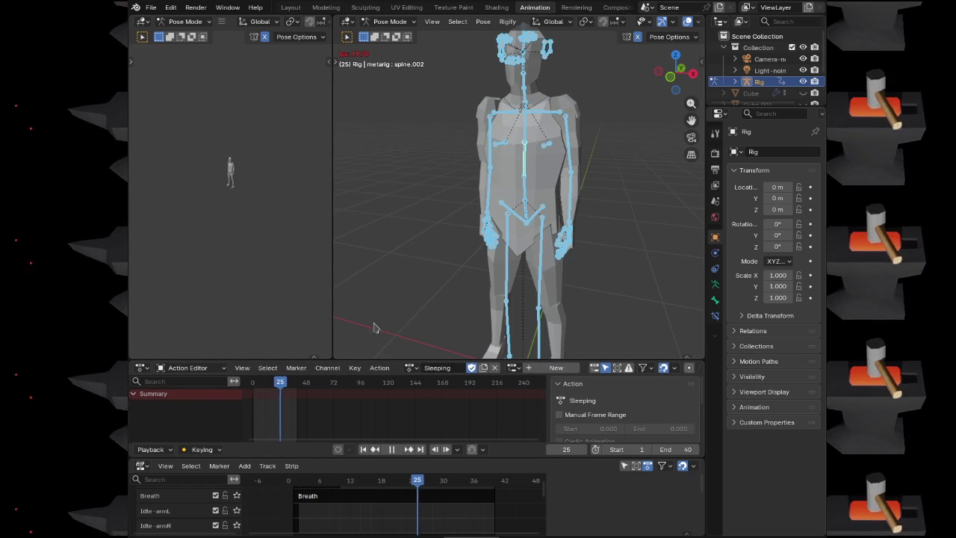
click(256, 390)
drag(255, 390, 254, 390)
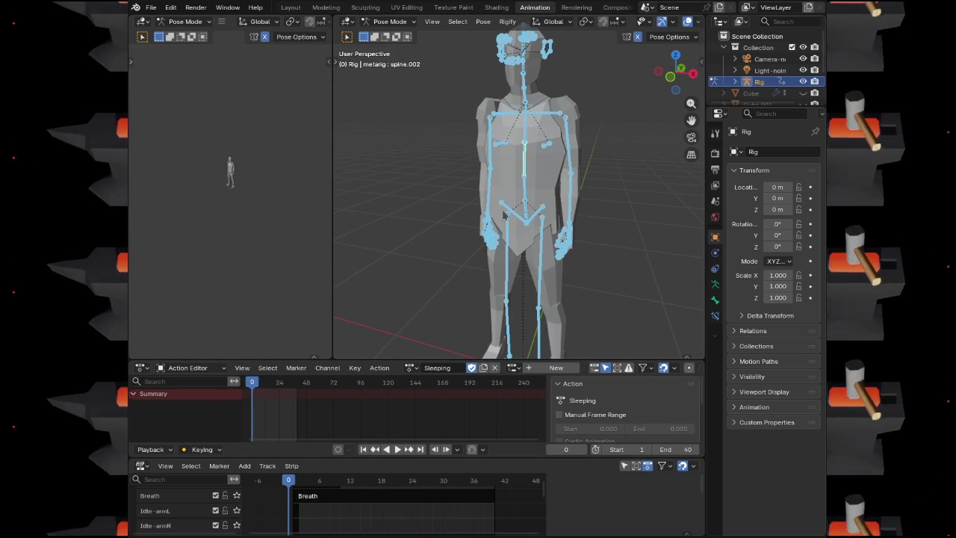
Test-rotate the spine, spine.001 and pelvis.L bones, cancelling each rotation
drag(503, 214, 514, 220)
click(529, 214)
key(r)
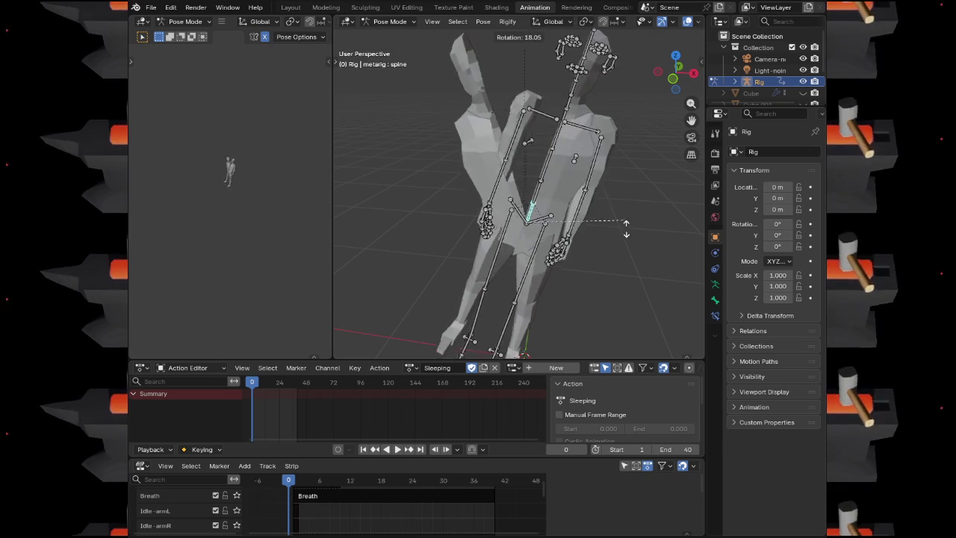
key(Escape)
click(528, 200)
key(r)
key(Escape)
click(535, 219)
key(r)
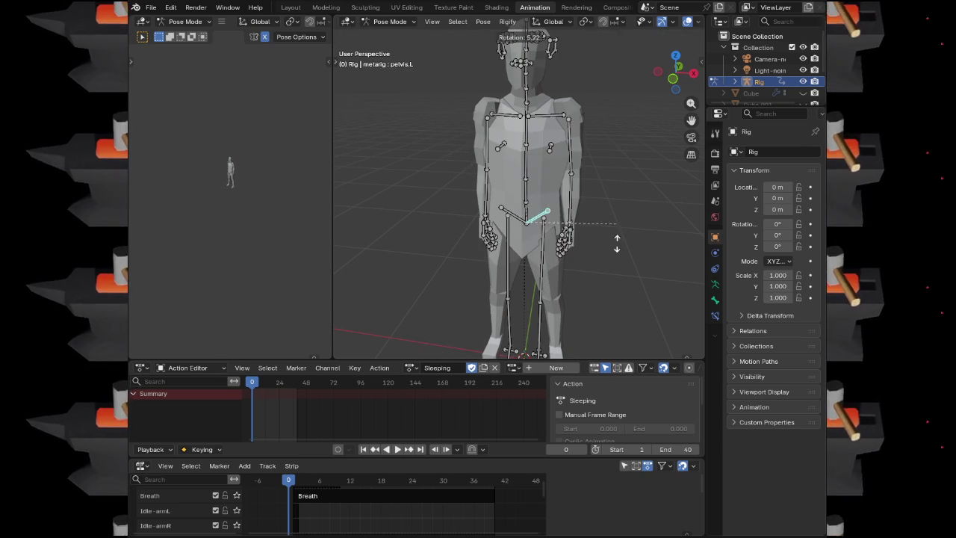
key(Escape)
Cancel another spine rotation, return to Object Mode and select the Torso mesh
key(r)
key(Escape)
key(r)
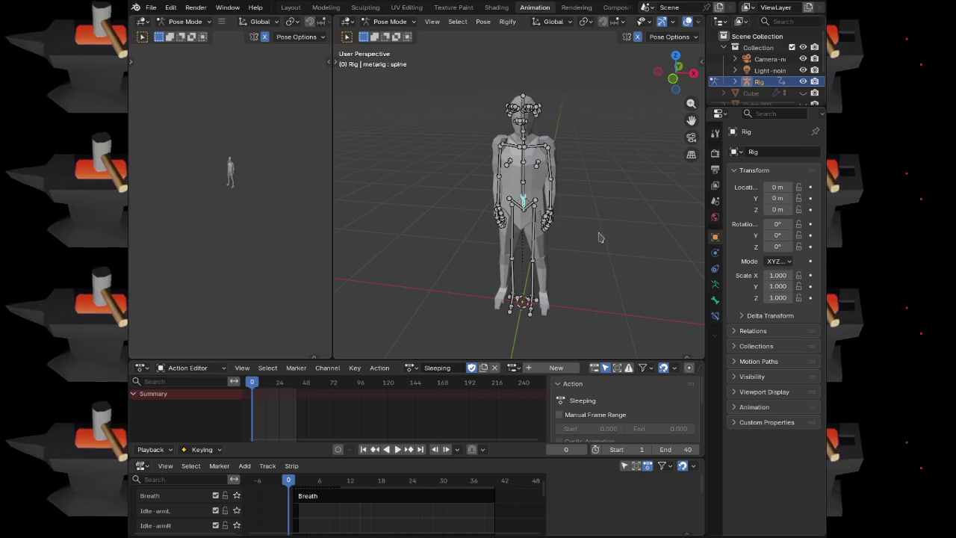
scroll(574, 191, up, 2)
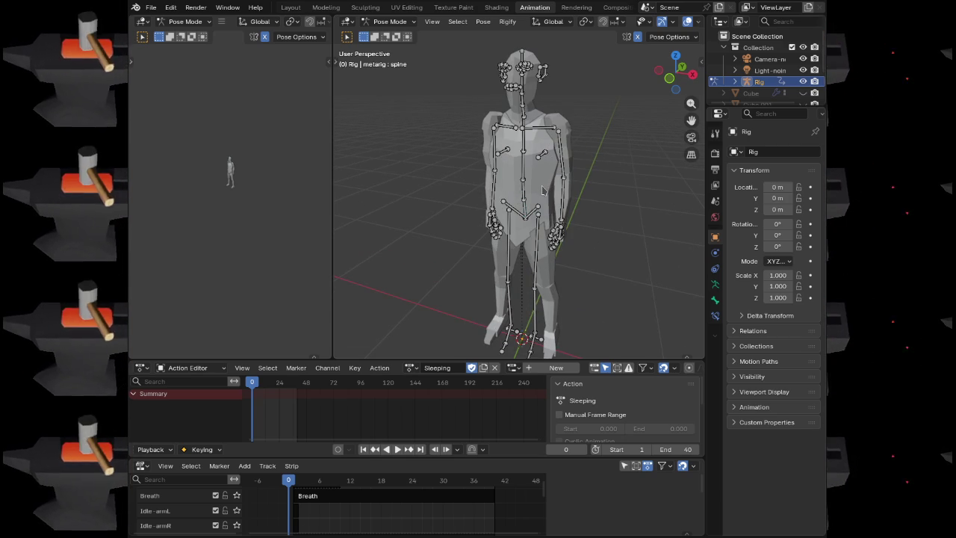
key(ctrl+Tab)
click(541, 195)
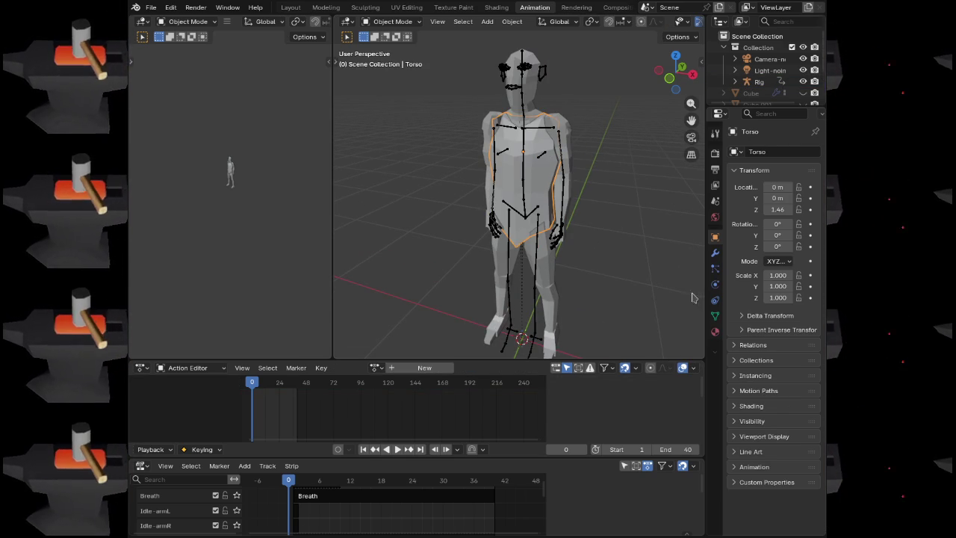
Show the Torso's modifiers, then test-rotate the rig's spine in Pose Mode and return to Object Mode
click(715, 254)
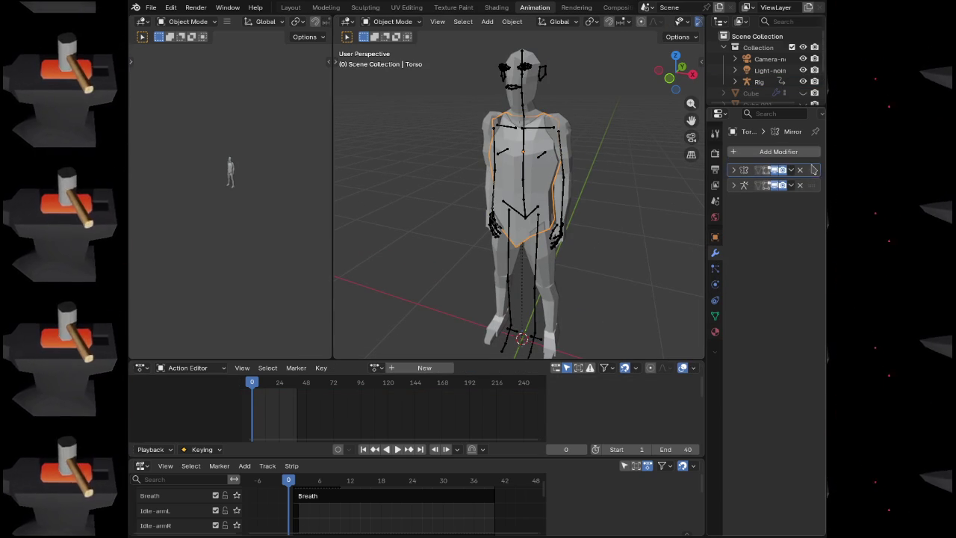
click(525, 211)
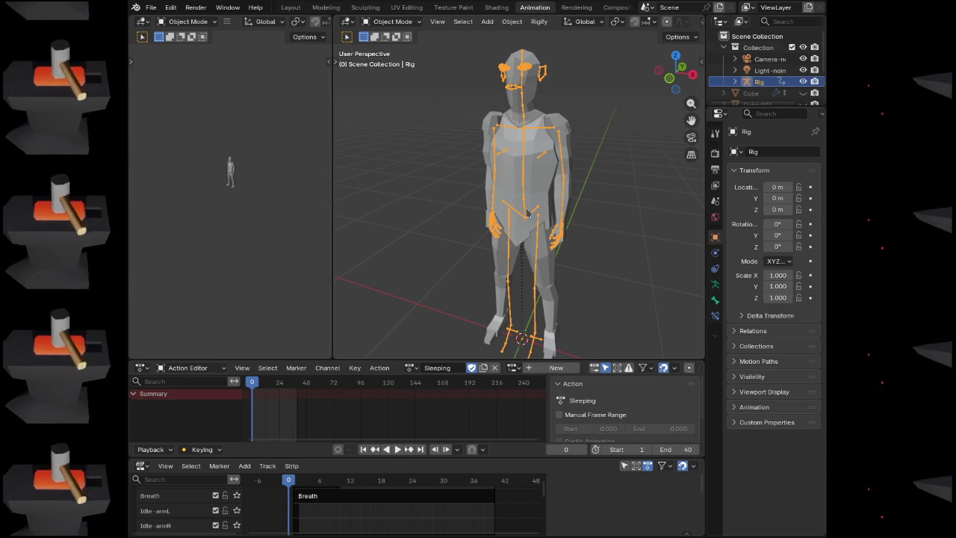
key(ctrl+Tab)
key(r)
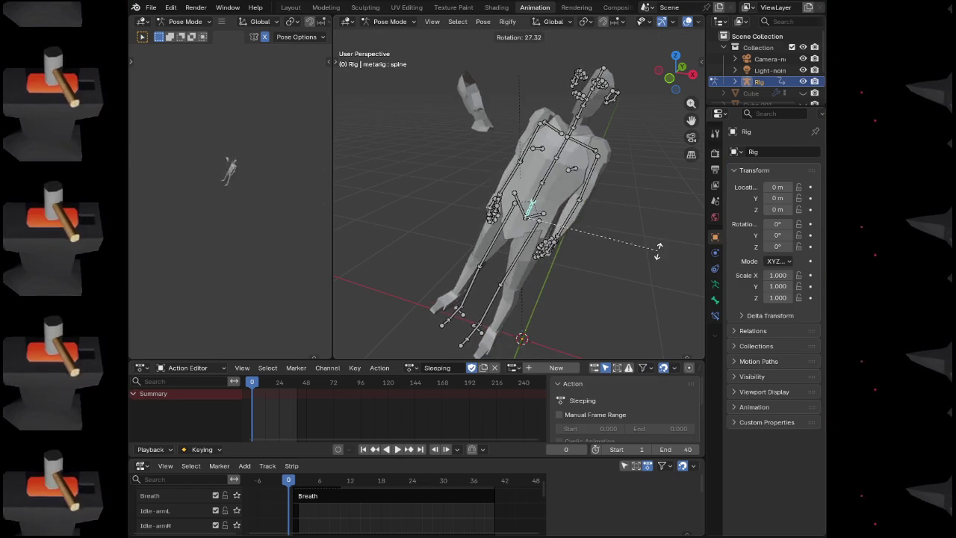
key(Escape)
key(ctrl+Tab)
Move the Head mesh's Mirror modifier above its Armature modifier and collapse it
click(533, 100)
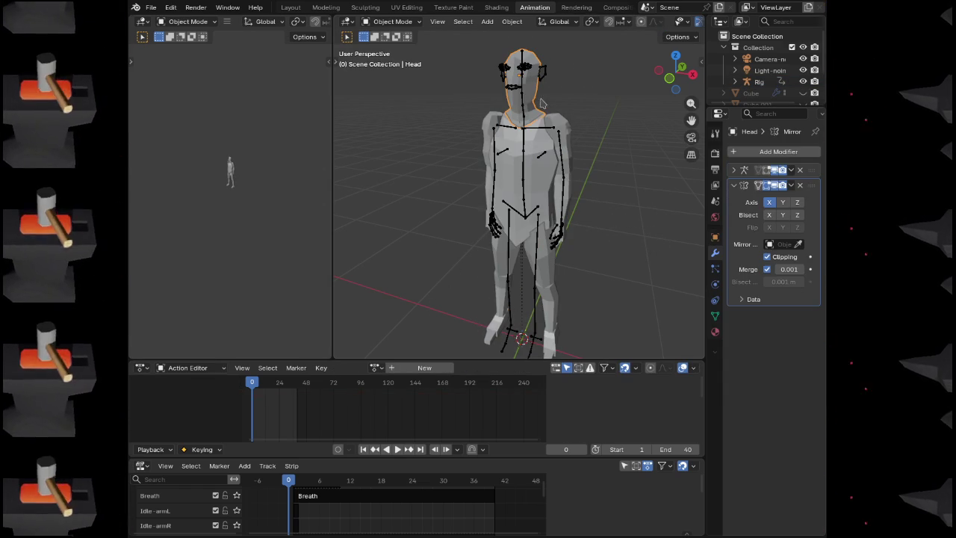
drag(812, 183, 812, 171)
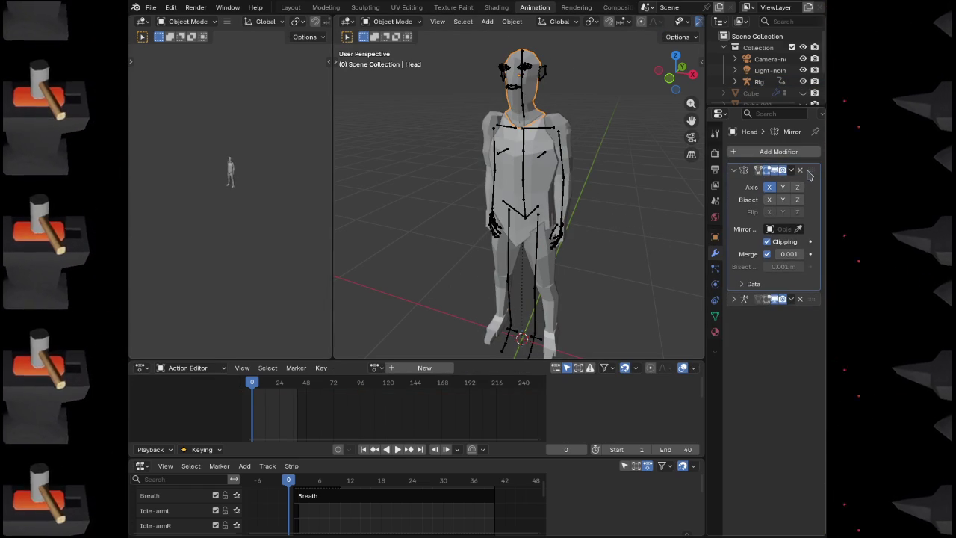
click(732, 170)
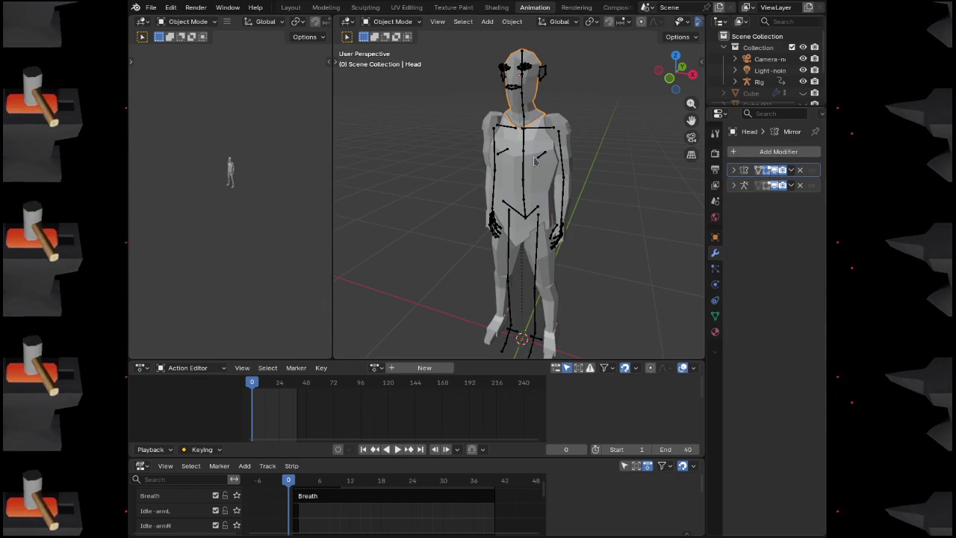
Select the Rig armature and switch it into Pose Mode
click(566, 123)
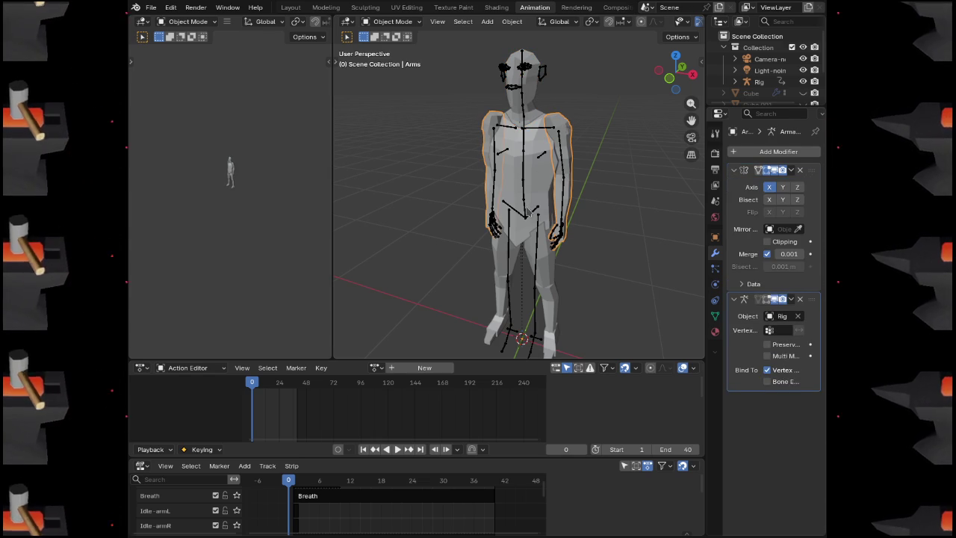
click(533, 211)
key(ctrl+Tab)
Rotate the spine bone -90° around X so the character lies flat
key(r)
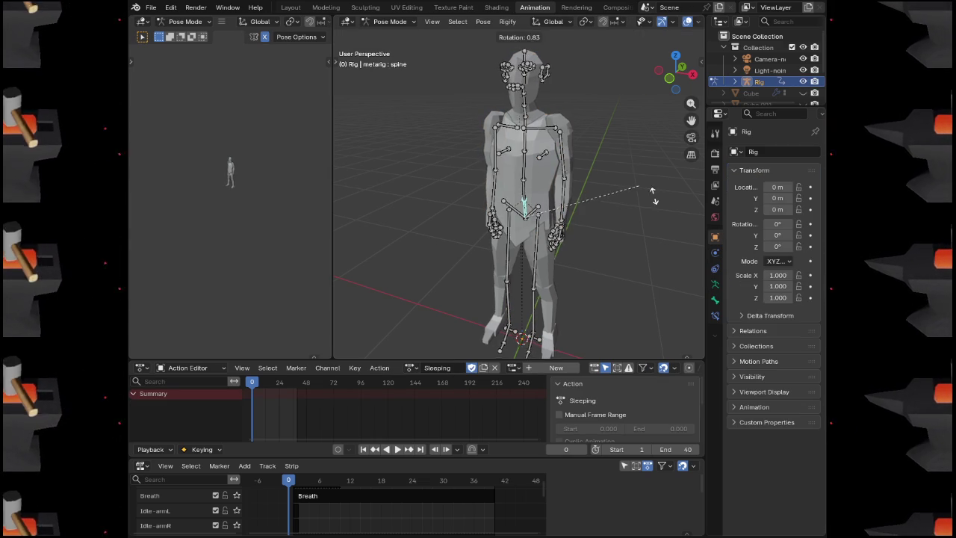
right_click(657, 269)
mouse_move(606, 246)
mouse_down()
mouse_move(612, 220)
mouse_move(578, 216)
mouse_move(528, 230)
mouse_up()
key(r)
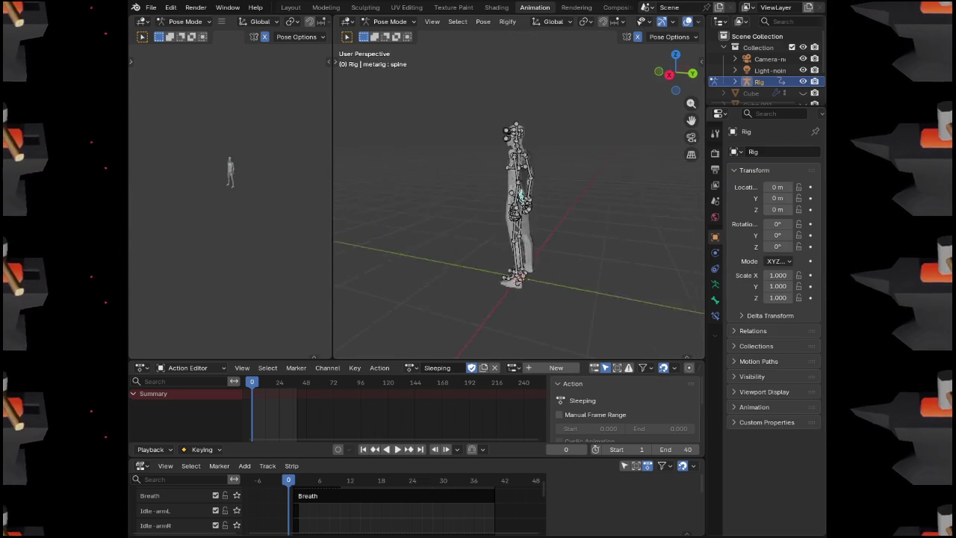
text(x-90)
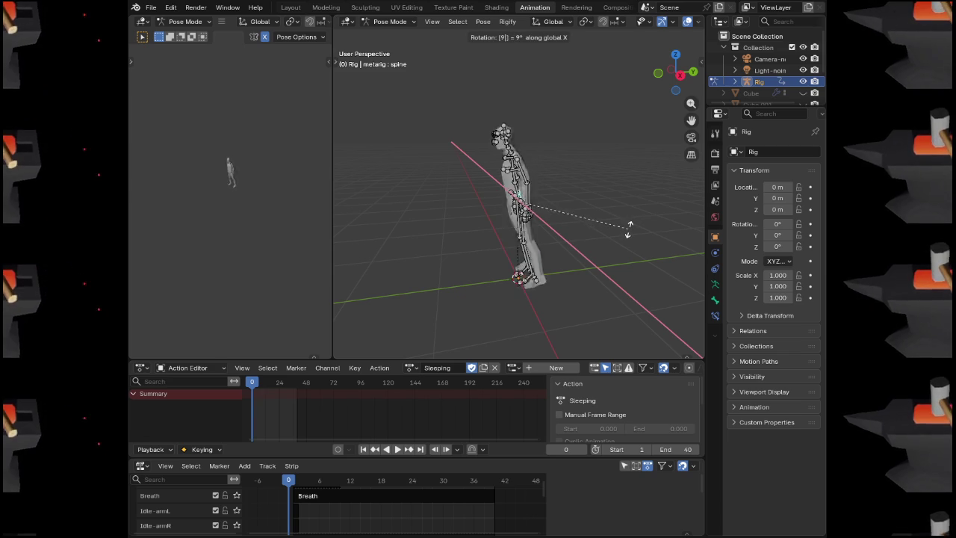
key(Return)
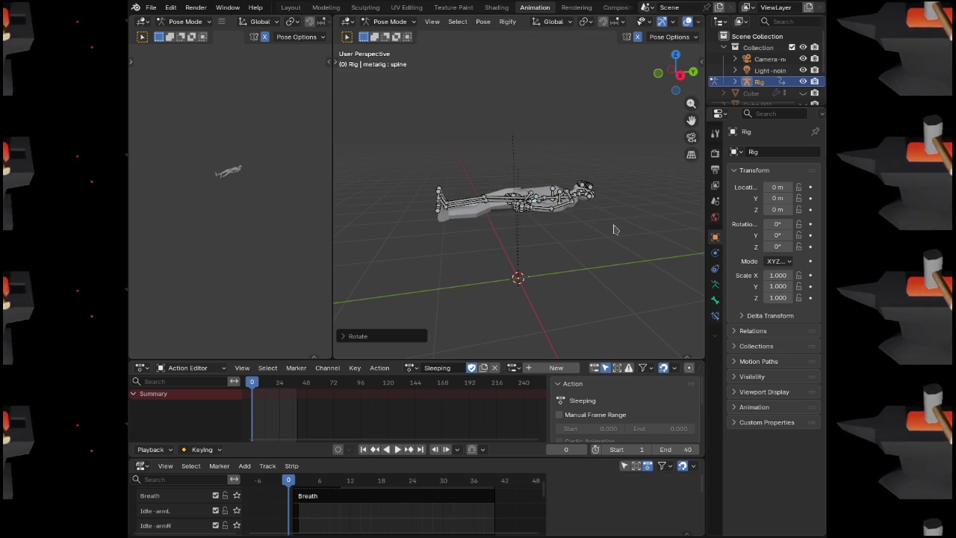
Lower the rig along Z in right side view and keyframe the spine pose at frame 0
key(KP_3)
key(g)
key(z)
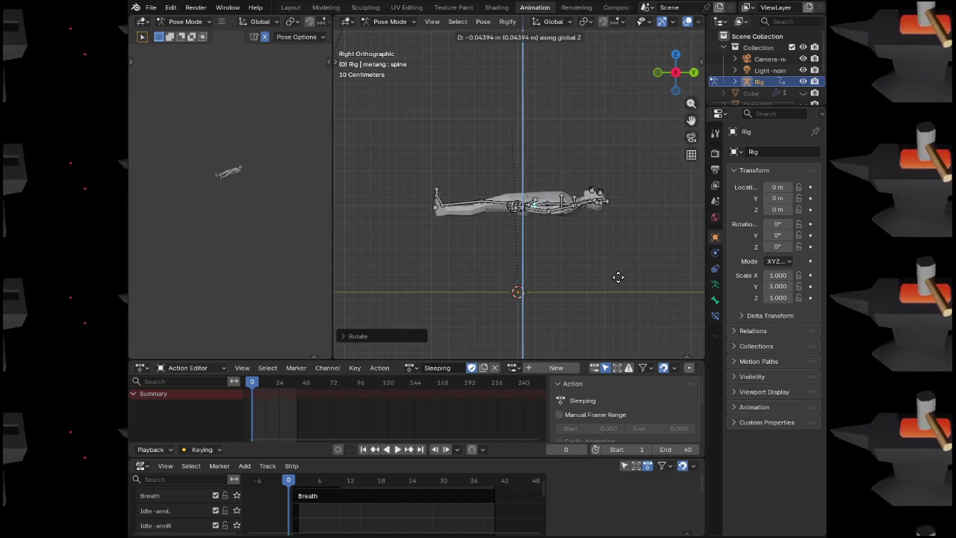
click(612, 312)
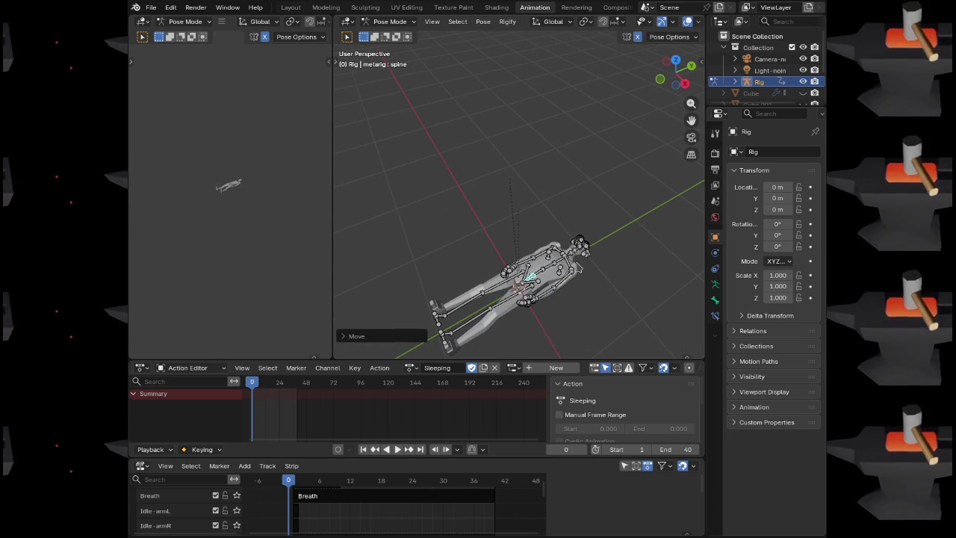
drag(584, 322, 591, 225)
key(i)
drag(531, 267, 448, 232)
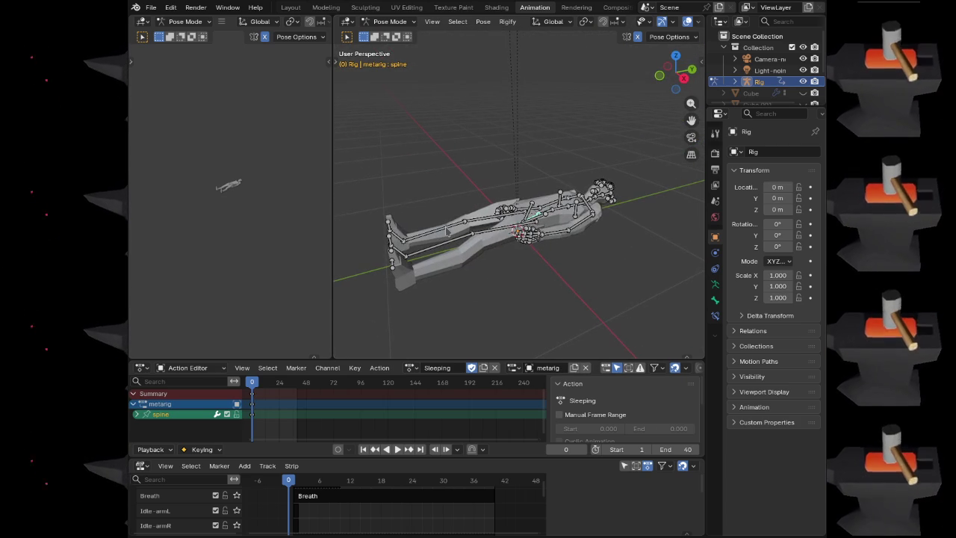
Rotate the foot.L bone upward in right side orthographic view
click(400, 239)
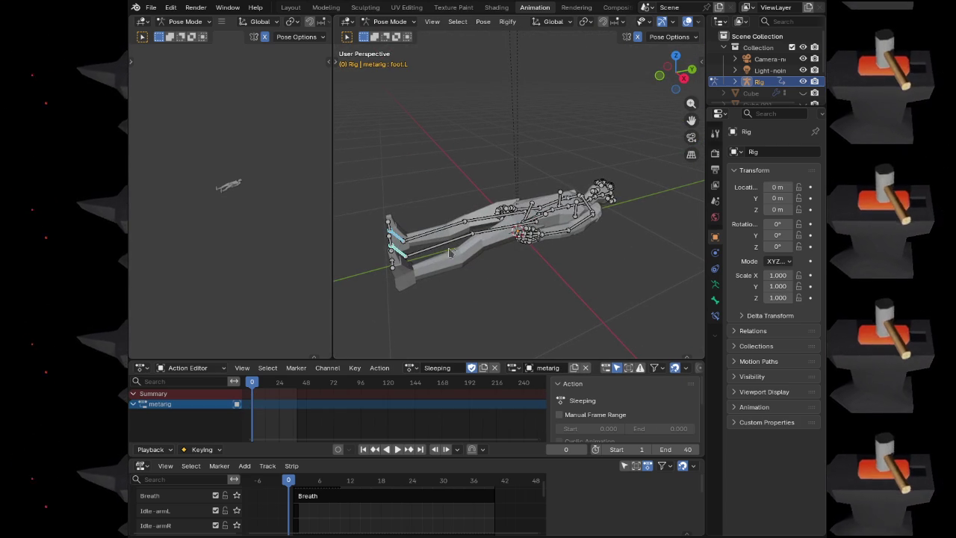
key(KP_3)
key(r)
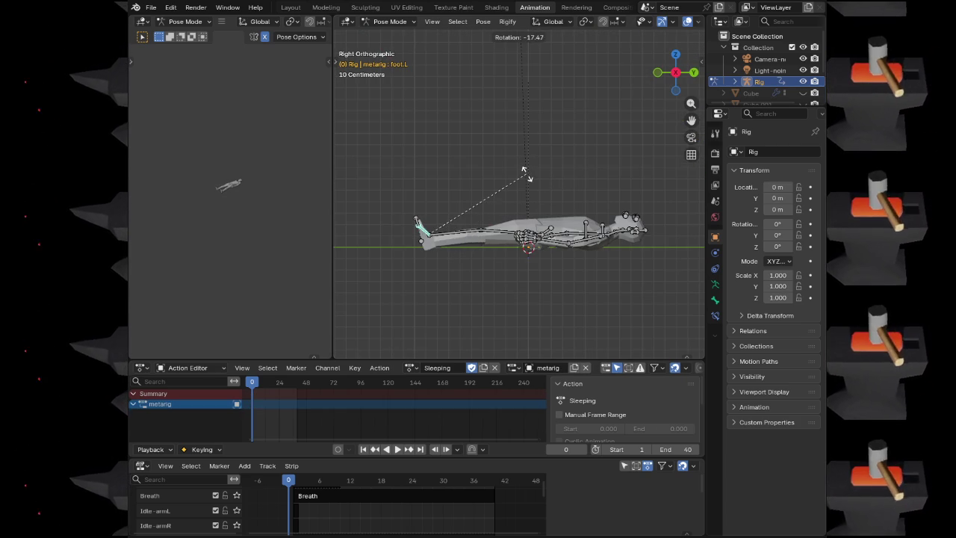
click(525, 172)
drag(502, 234, 489, 223)
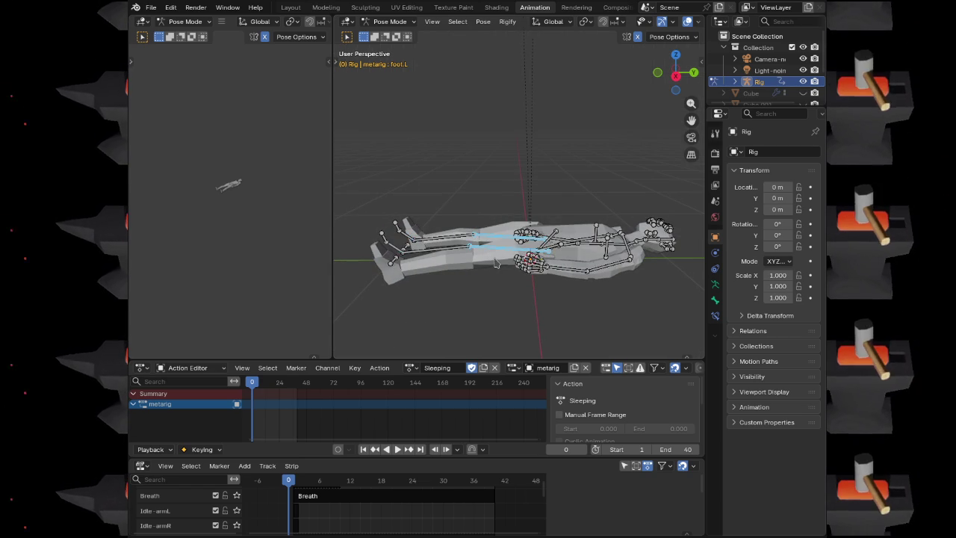
key(KP_3)
click(492, 283)
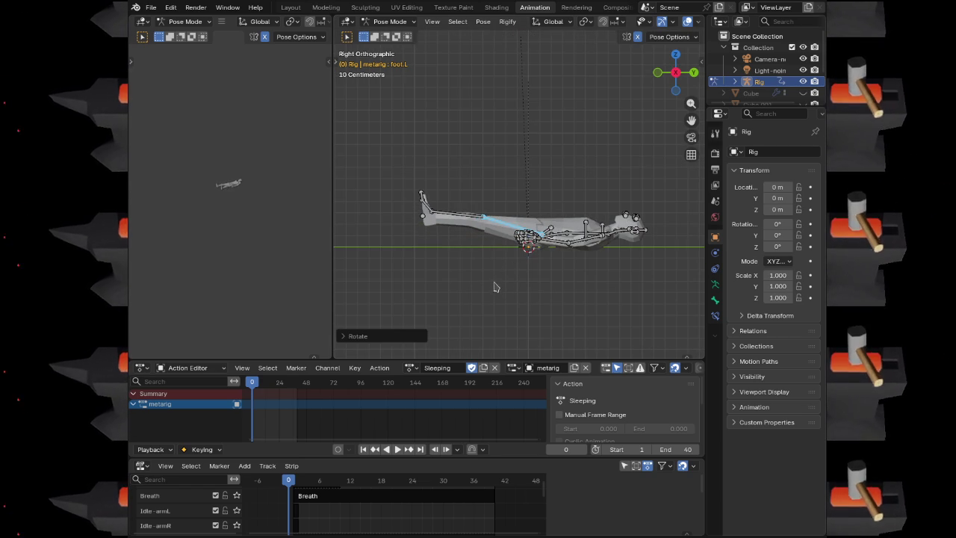
key(r)
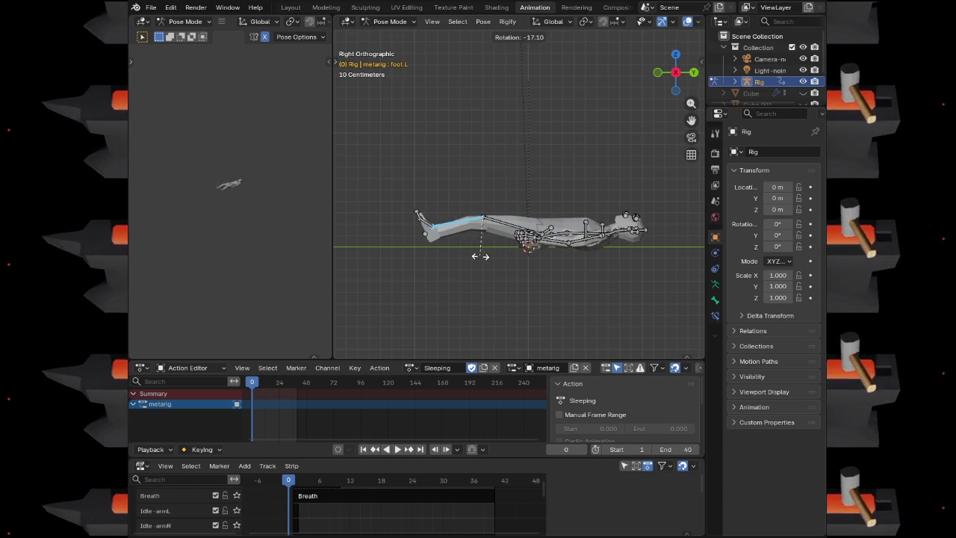
click(487, 247)
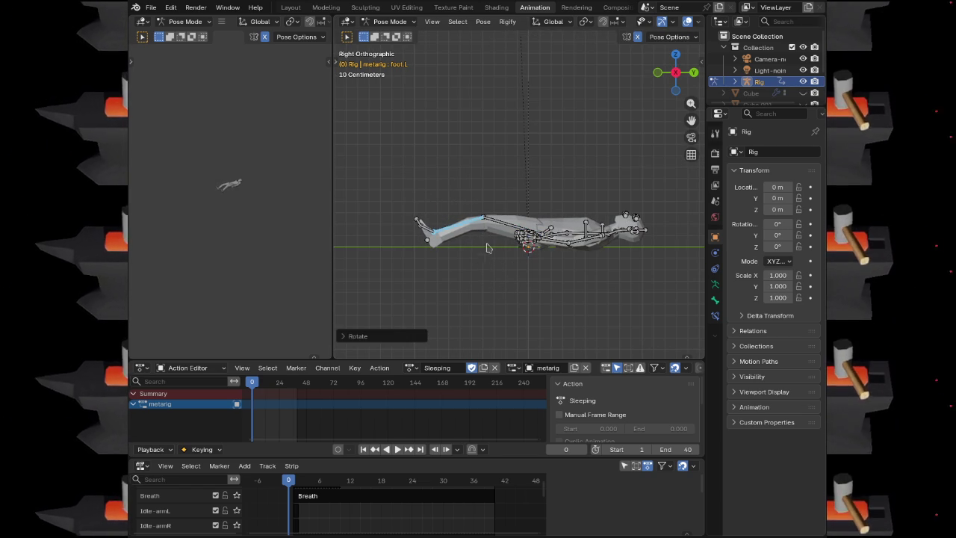
click(470, 247)
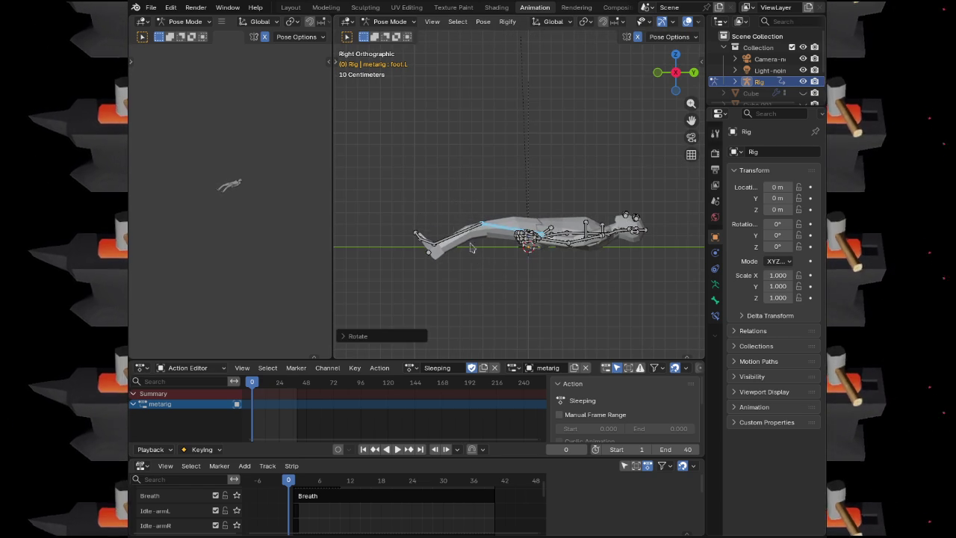
Rotate the left leg bone repeatedly until it lies level with the body, undoing the last attempt
key(r)
click(480, 226)
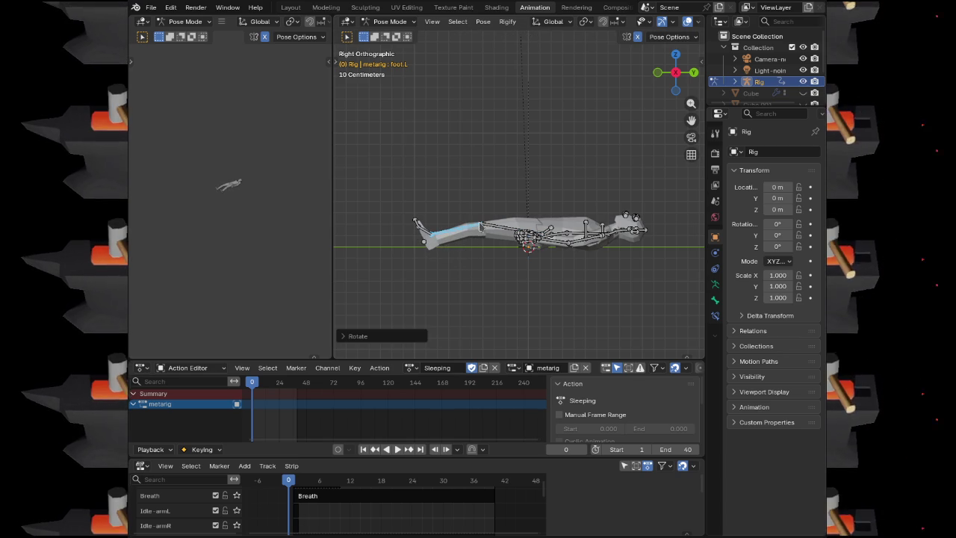
key(r)
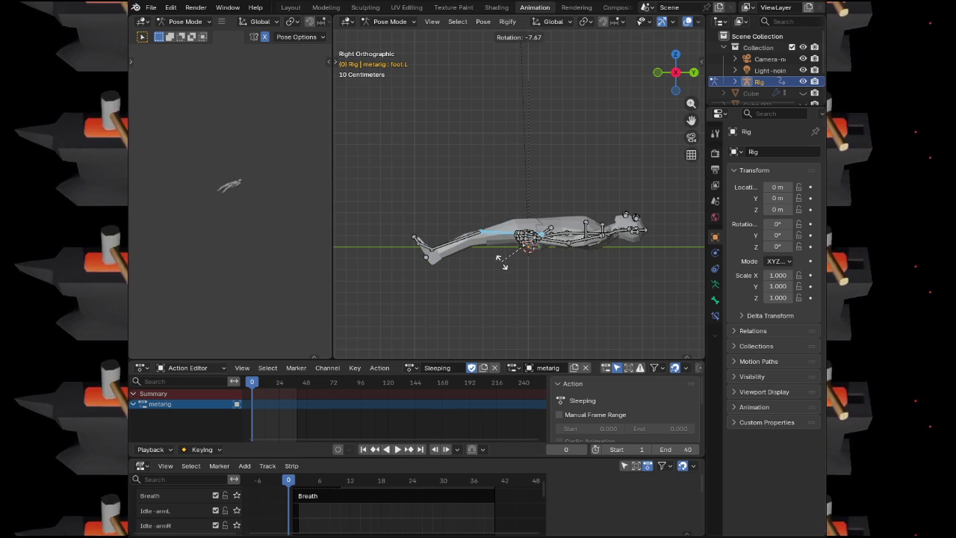
click(502, 265)
key(r)
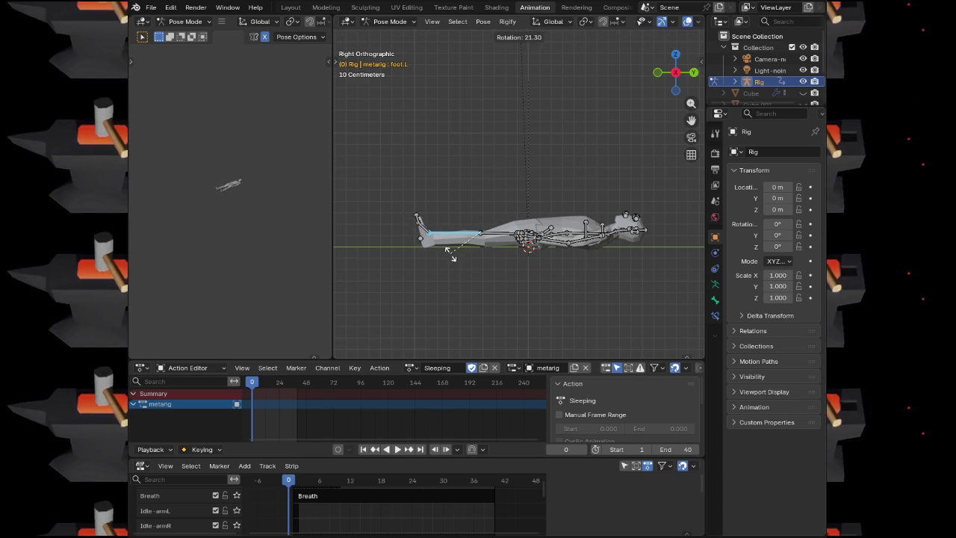
click(452, 252)
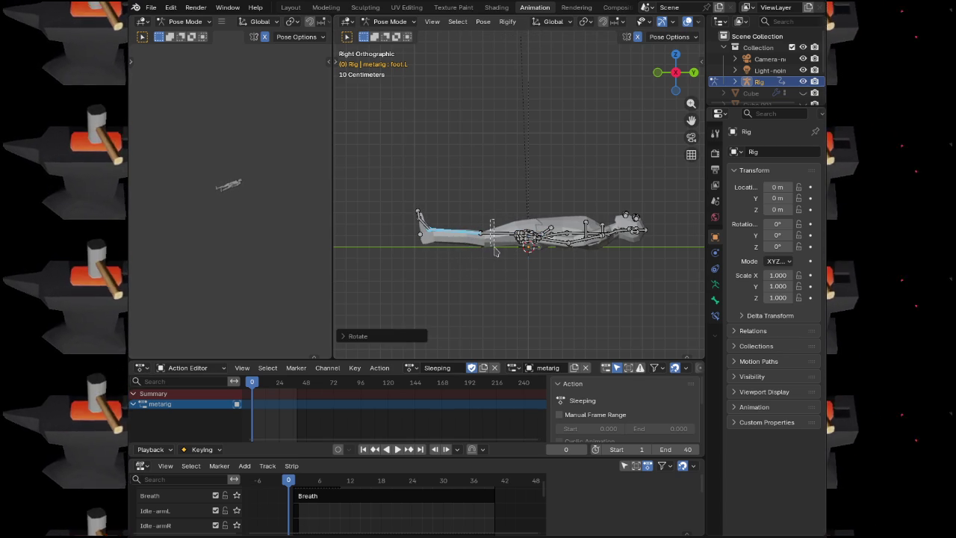
key(r)
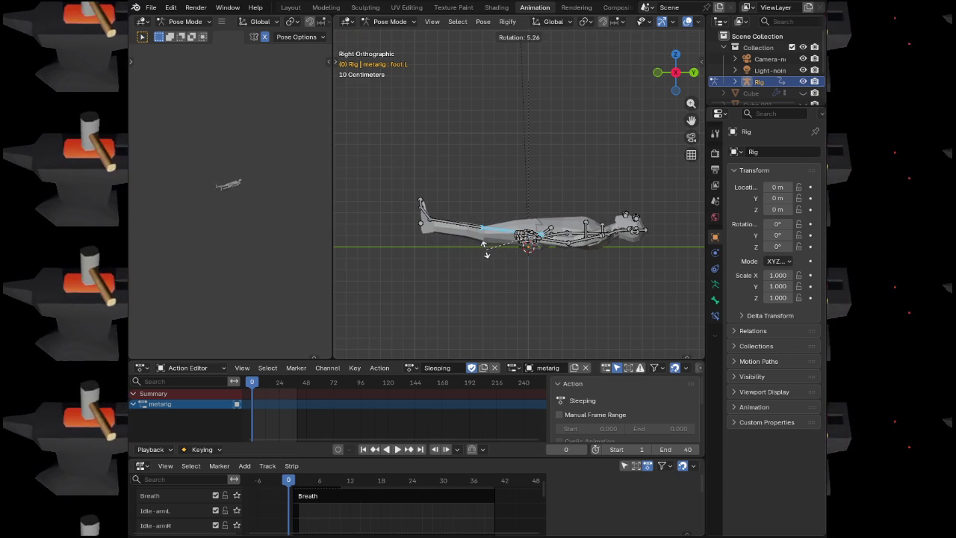
click(480, 251)
key(r)
click(482, 280)
key(ctrl+z)
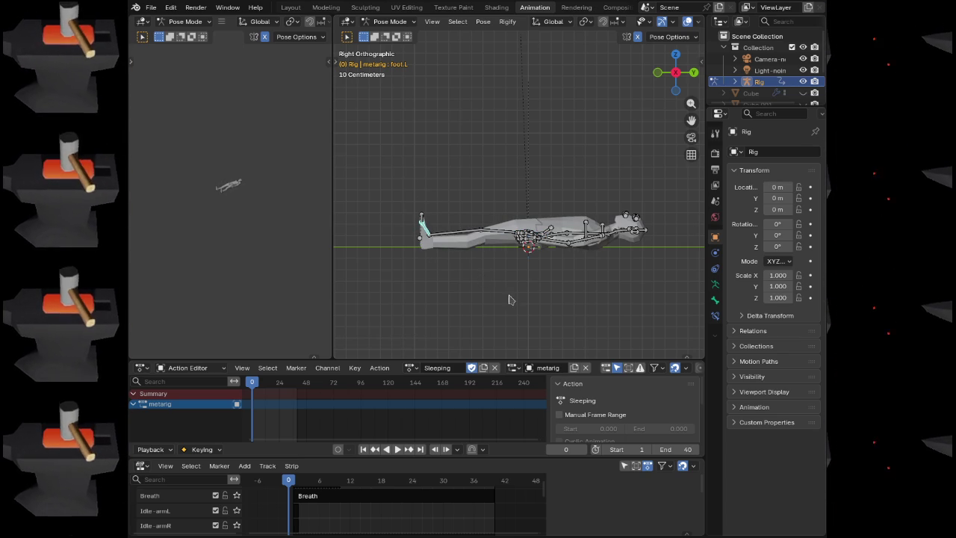
Rotate the other foot bone and select the thigh.R bone
key(r)
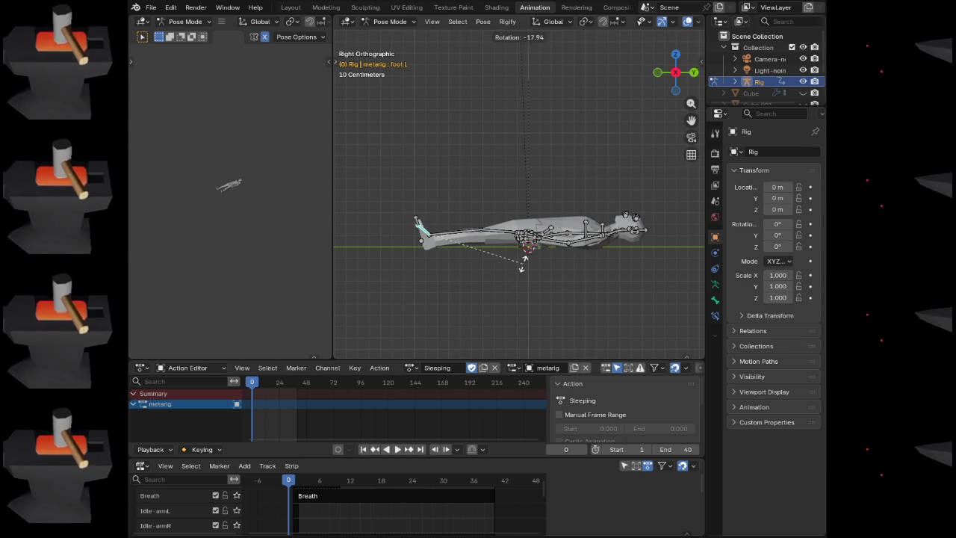
click(524, 267)
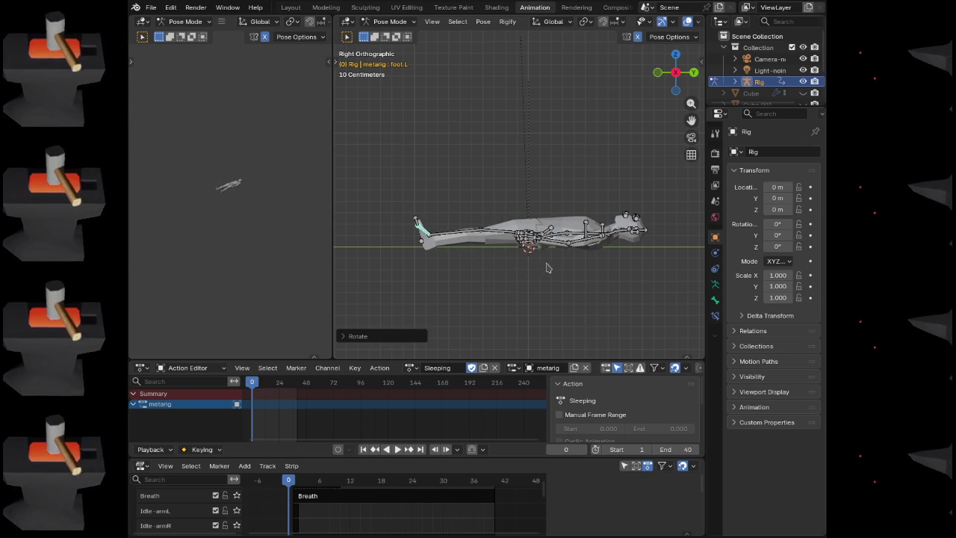
mouse_move(503, 201)
mouse_down()
mouse_move(542, 266)
mouse_move(560, 274)
mouse_move(464, 191)
mouse_up()
click(464, 191)
Rotate thigh.R outward in top orthographic view
key(KP_7)
key(r)
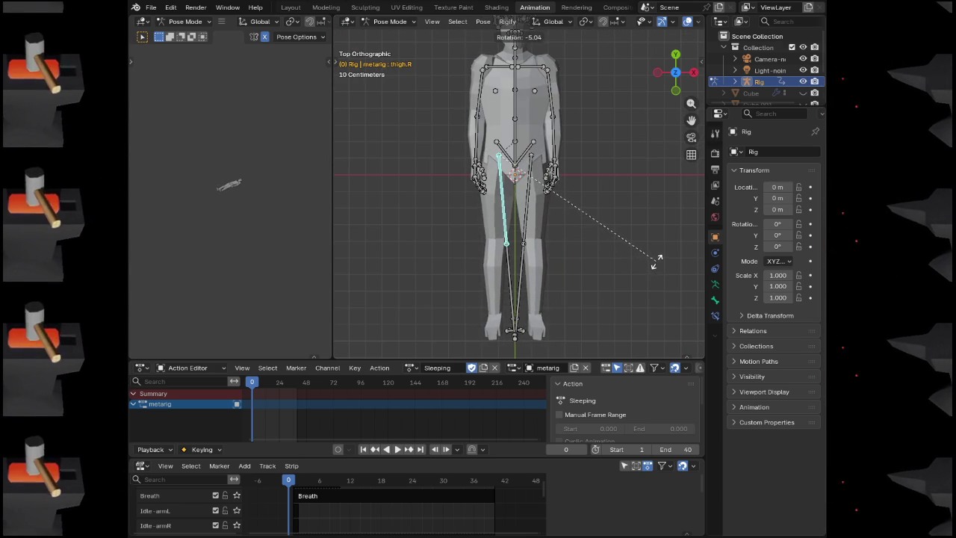
click(656, 261)
Select upper_arm.R and start rotating the upper arms upward from top view
drag(575, 268, 635, 187)
drag(478, 172, 514, 170)
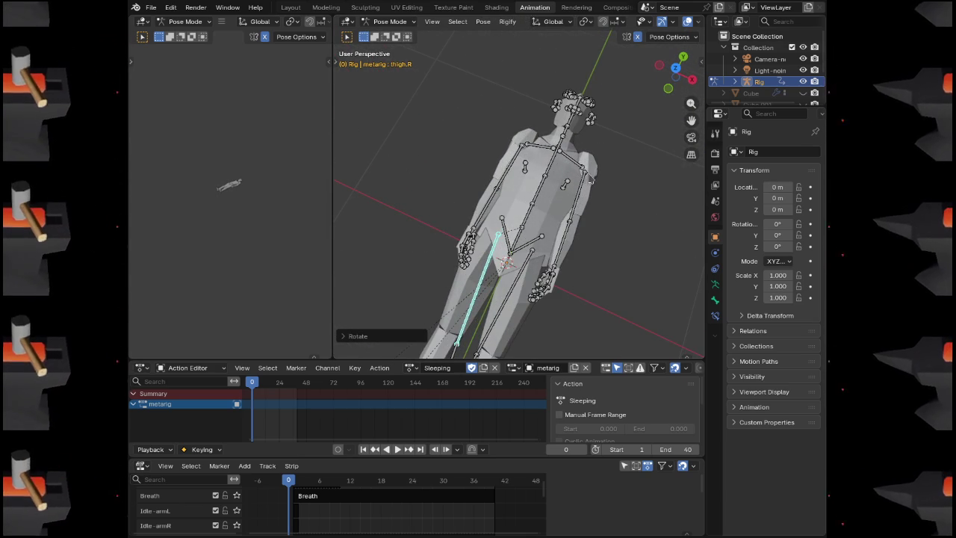
click(510, 172)
key(r)
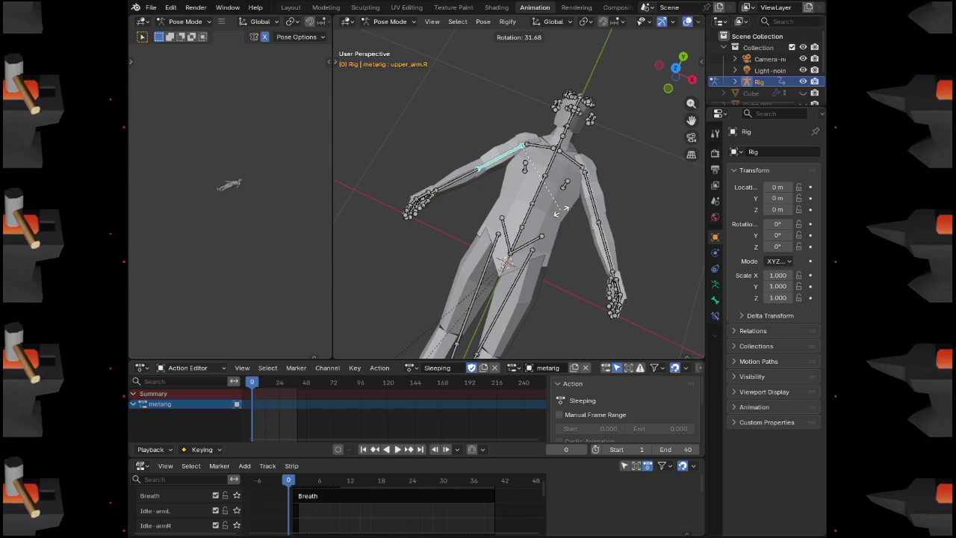
key(Escape)
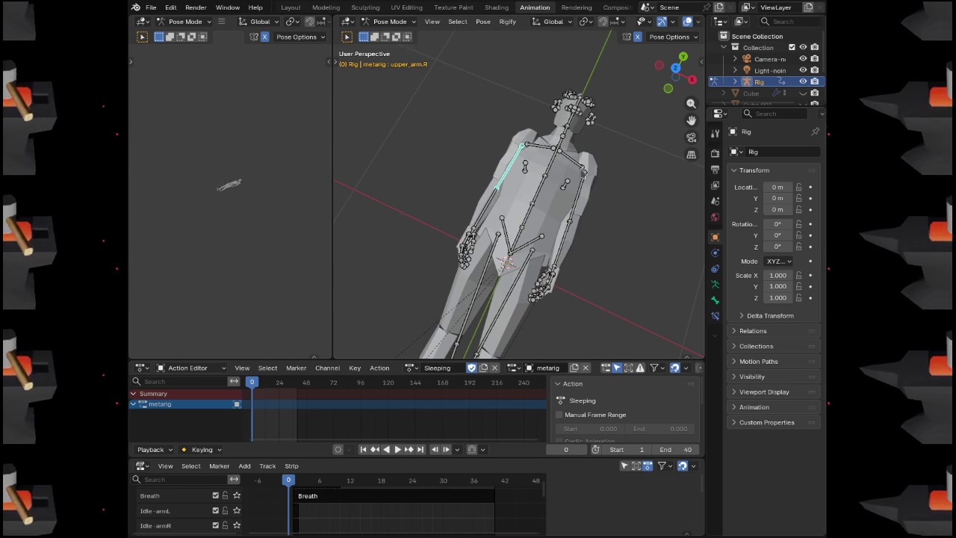
key(KP_7)
scroll(606, 175, up, 2)
key(r)
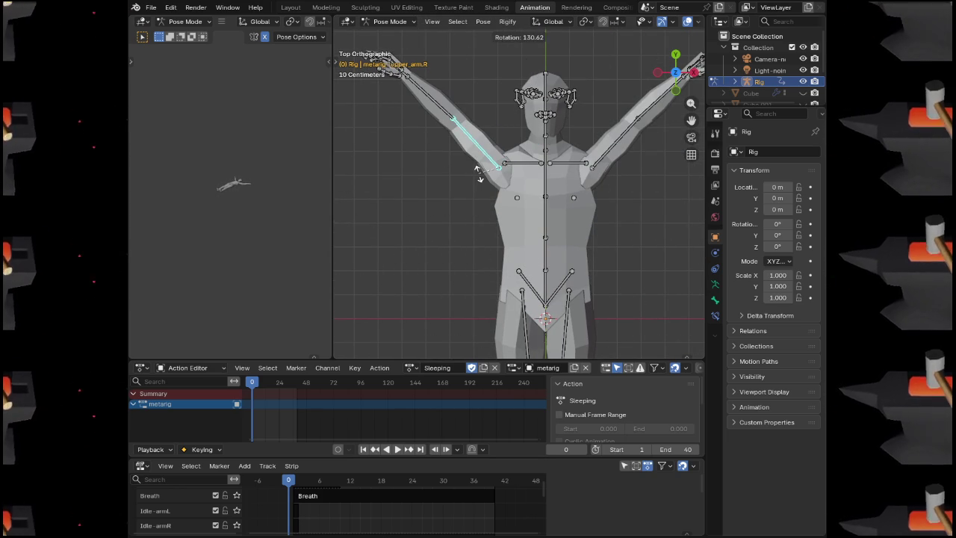
Raise the right upper arm in stages and bend the forearms over the head
click(478, 174)
mouse_move(482, 201)
mouse_down()
mouse_move(649, 112)
mouse_move(598, 219)
mouse_up()
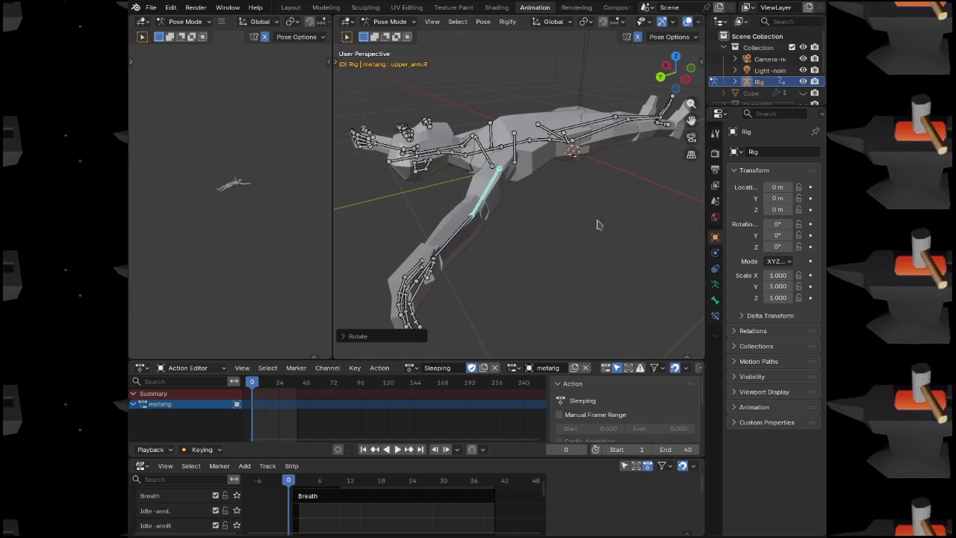
key(r)
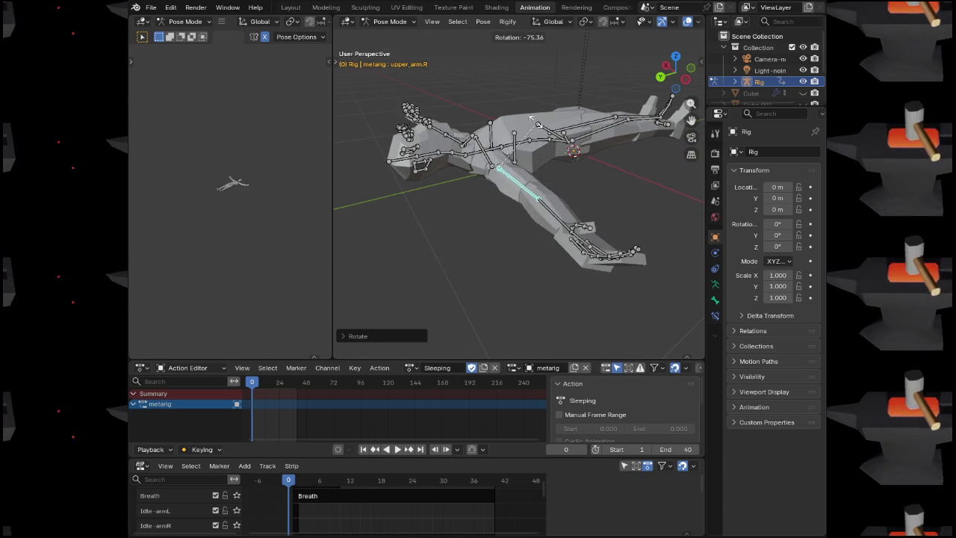
click(583, 217)
mouse_move(582, 216)
mouse_down()
mouse_move(486, 185)
mouse_move(437, 237)
mouse_up()
key(r)
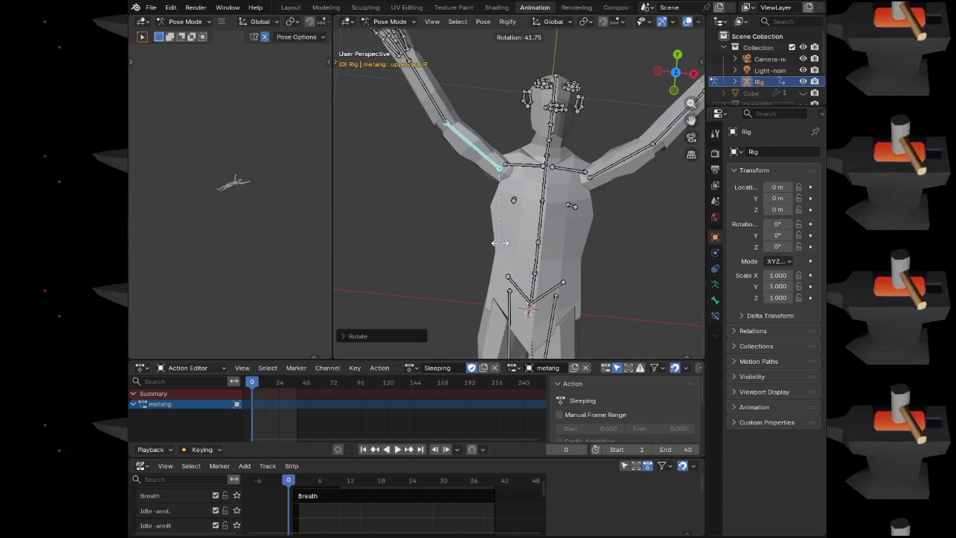
click(491, 244)
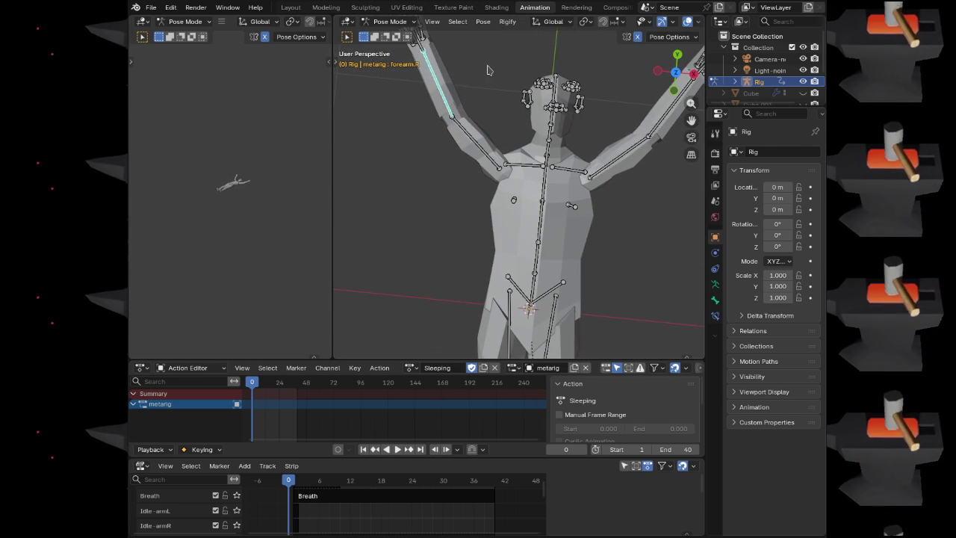
key(r)
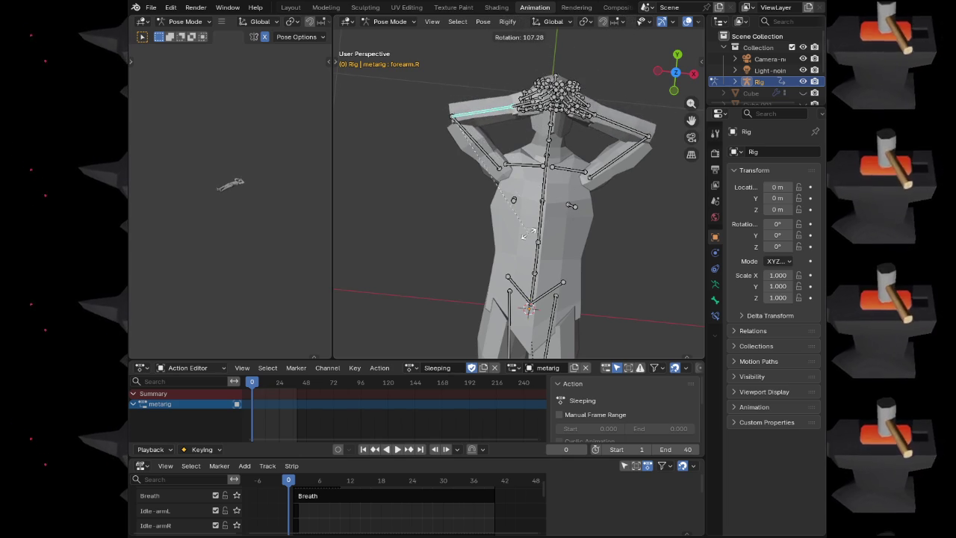
click(524, 234)
Switch to front view with wireframe shading and readjust the right forearm and upper arm
drag(676, 75, 661, 129)
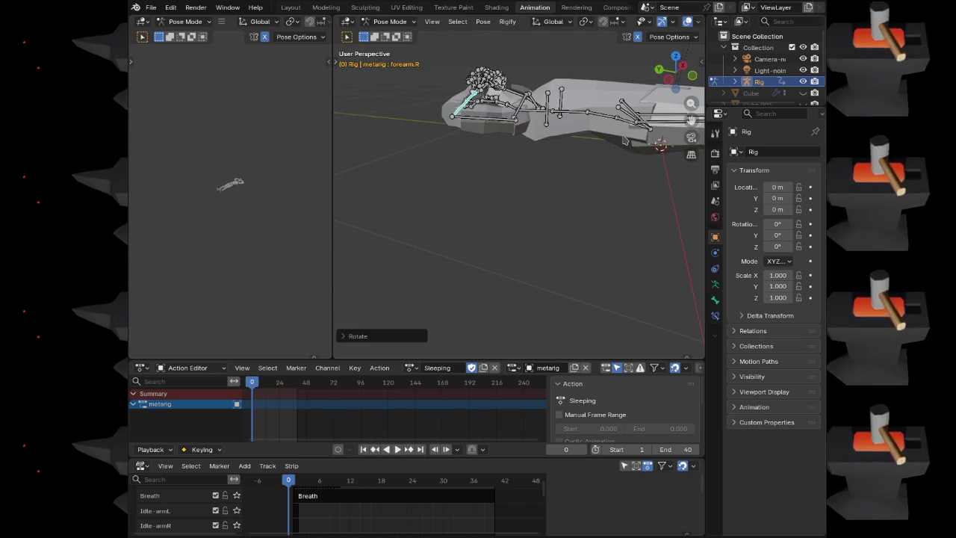
key(KP_1)
click(567, 139)
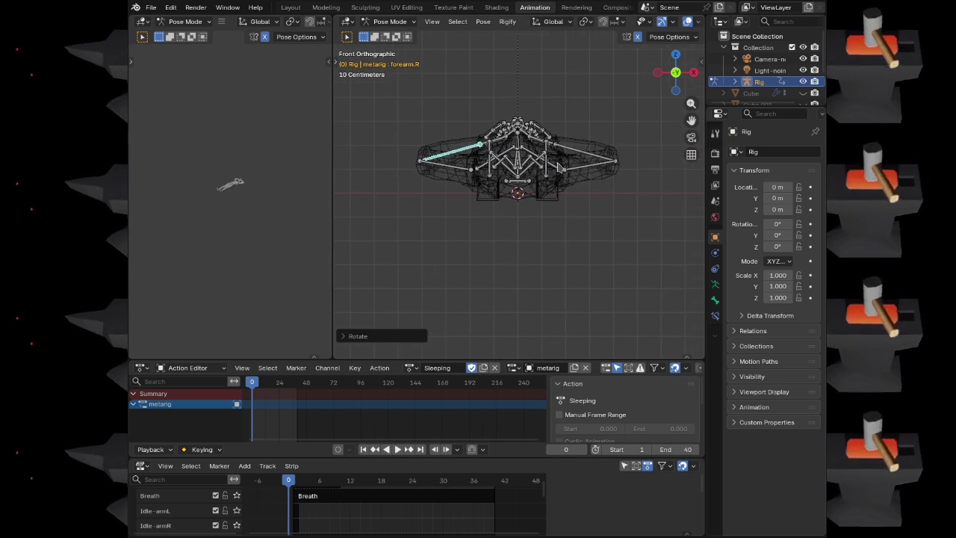
key(r)
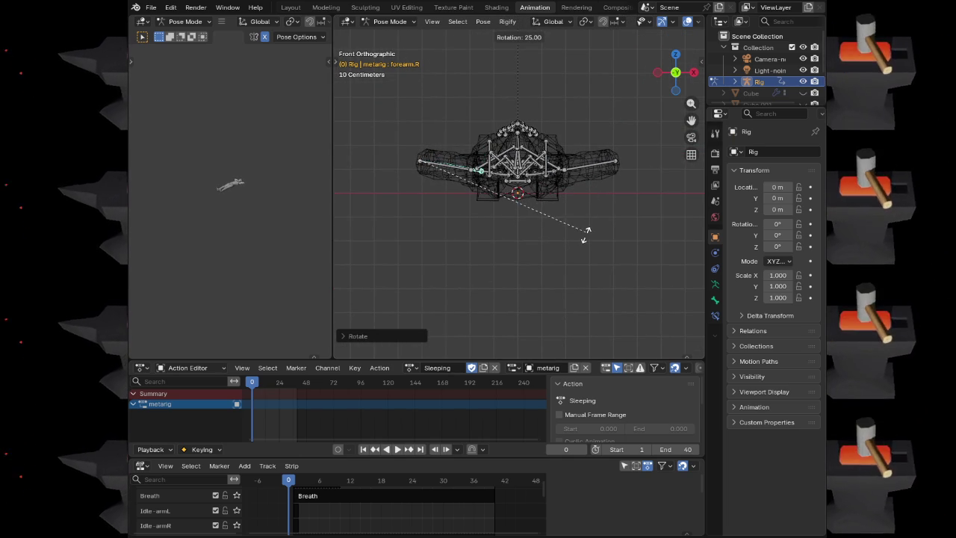
click(441, 178)
scroll(434, 176, up, 4)
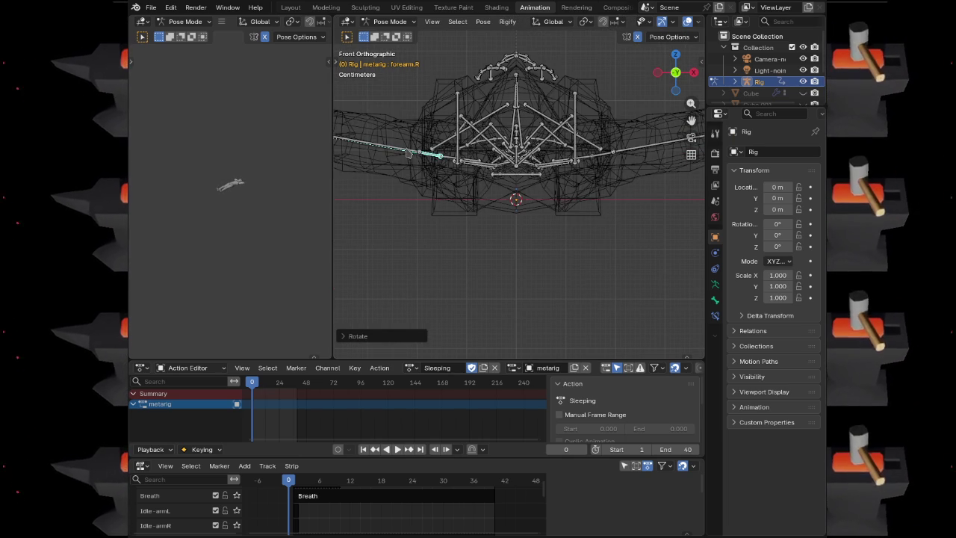
key(r)
click(402, 209)
mouse_move(448, 212)
mouse_down()
mouse_move(499, 217)
mouse_move(514, 118)
mouse_up()
key(KP_3)
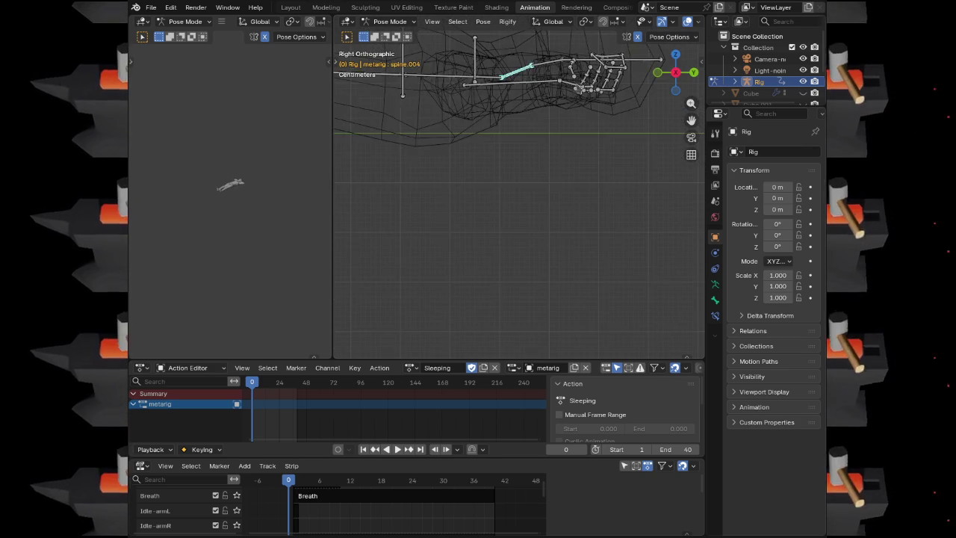
Restore solid shading, confirm the spine.004 rotation, then try and cancel rotating spine.005
drag(575, 126, 501, 255)
click(573, 317)
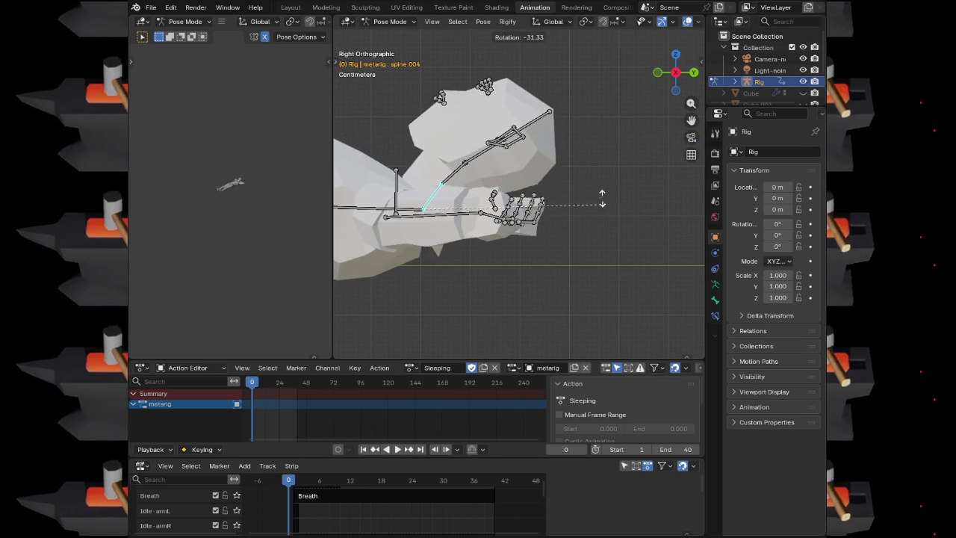
click(607, 293)
click(470, 191)
key(r)
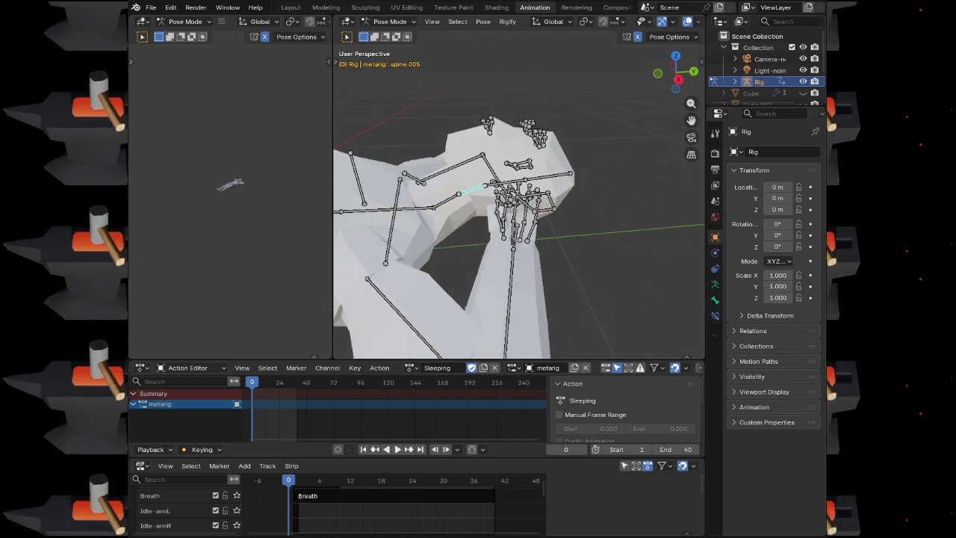
key(Escape)
key(r)
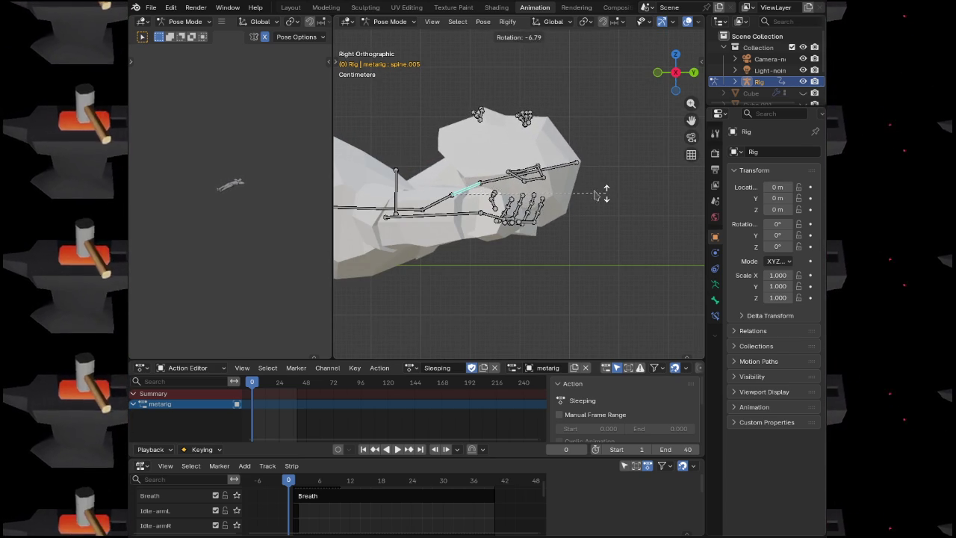
key(Escape)
Step up through spine.006 to the face bone and rotate it to tilt the head
key(bracketright)
key(r)
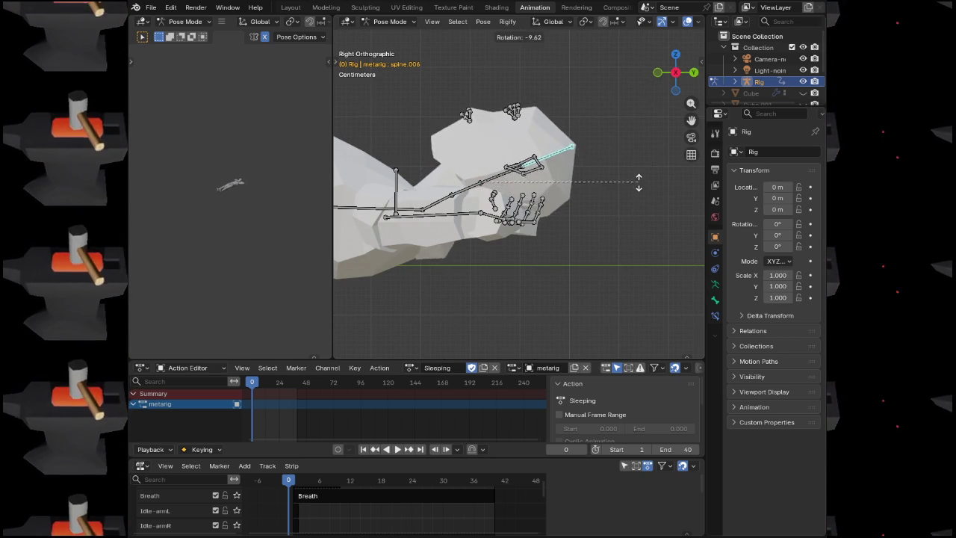
key(Escape)
key(bracketright)
key(r)
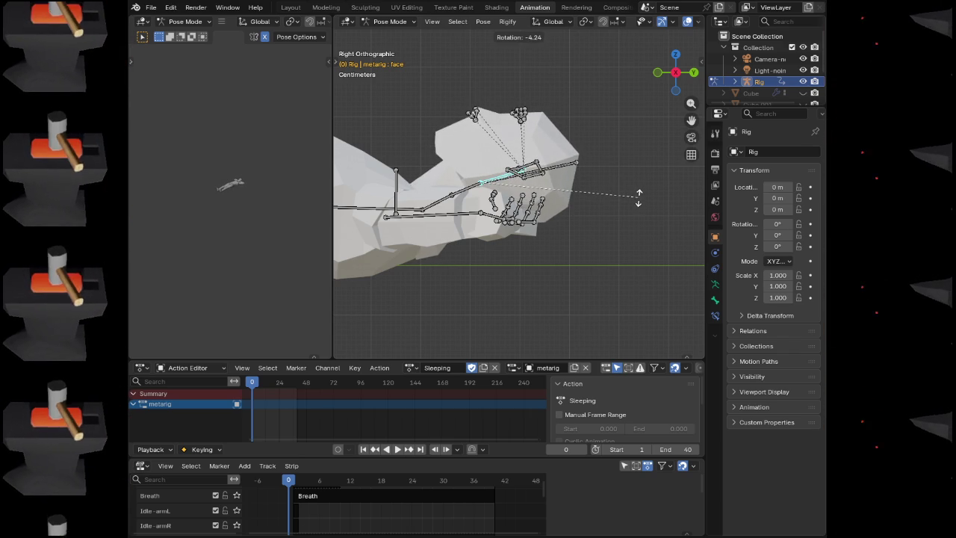
click(638, 191)
Select upper_arm.L and spine.004 with the posed bones and insert keyframes
scroll(578, 209, down, 3)
drag(577, 209, 537, 187)
click(545, 254)
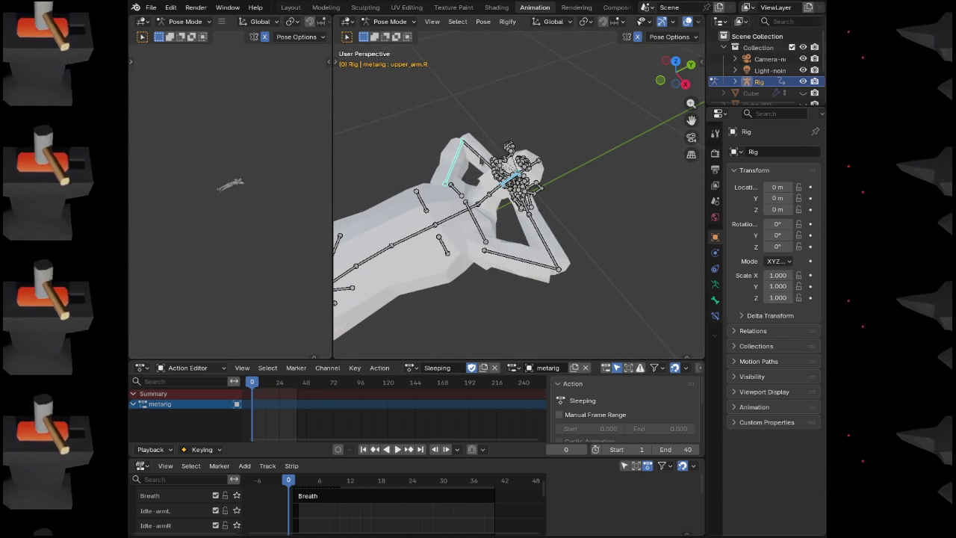
shift+click(482, 195)
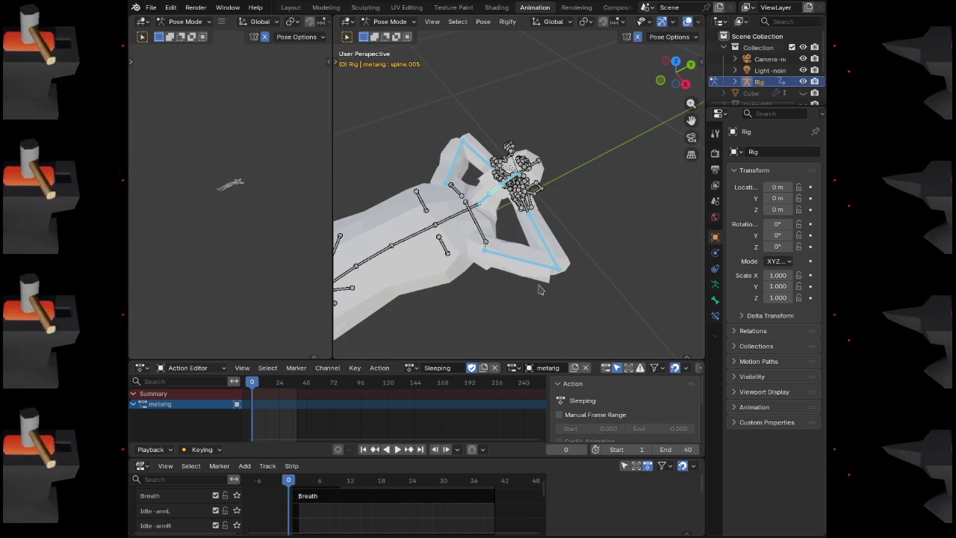
key(i)
mouse_move(568, 254)
mouse_down()
mouse_move(553, 260)
mouse_move(493, 239)
mouse_up()
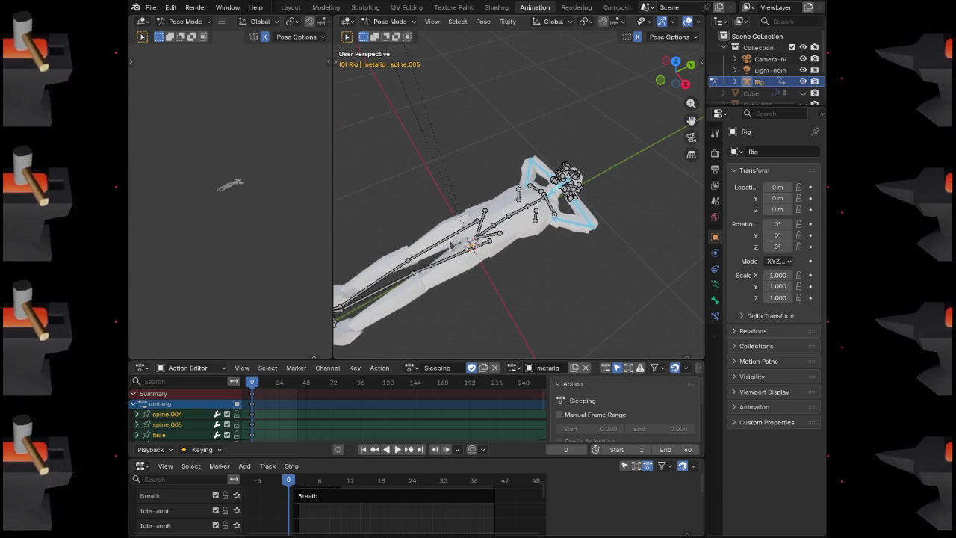
Select thigh.L, shin.L and foot.L and insert keyframes for the left leg
click(449, 257)
shift+click(371, 282)
mouse_move(371, 283)
mouse_down()
mouse_move(407, 295)
mouse_move(511, 281)
mouse_move(514, 234)
mouse_move(533, 250)
mouse_up()
shift+click(377, 293)
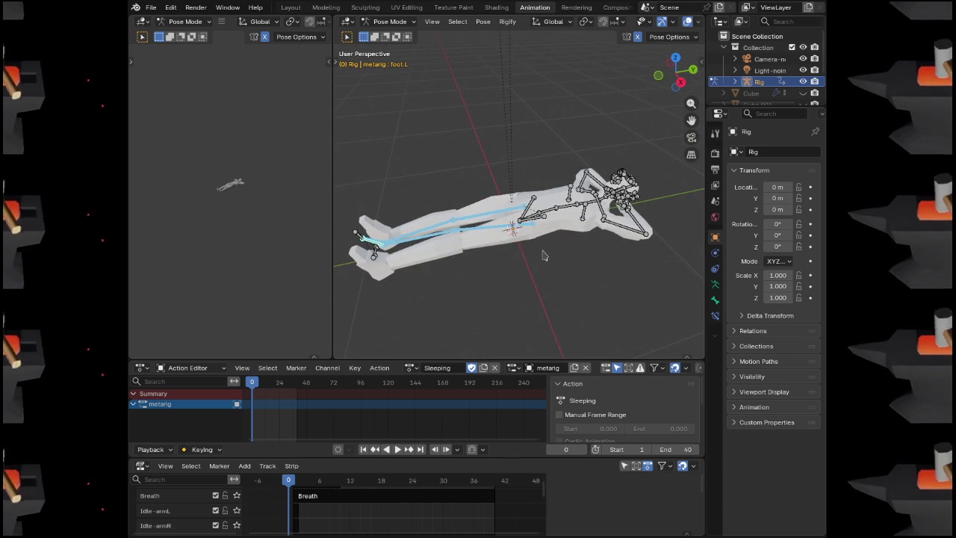
key(i)
scroll(571, 258, up, 5)
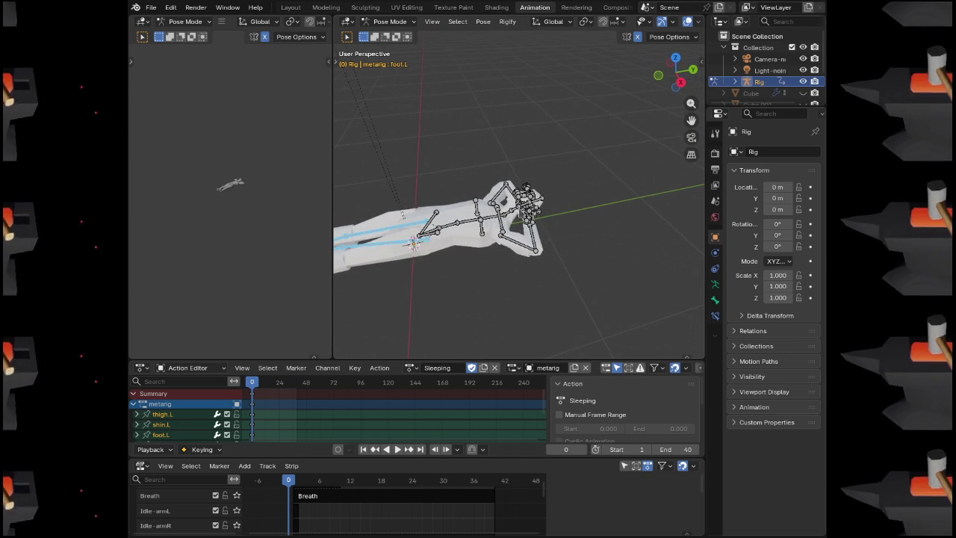
scroll(538, 231, up, 1)
scroll(539, 230, down, 6)
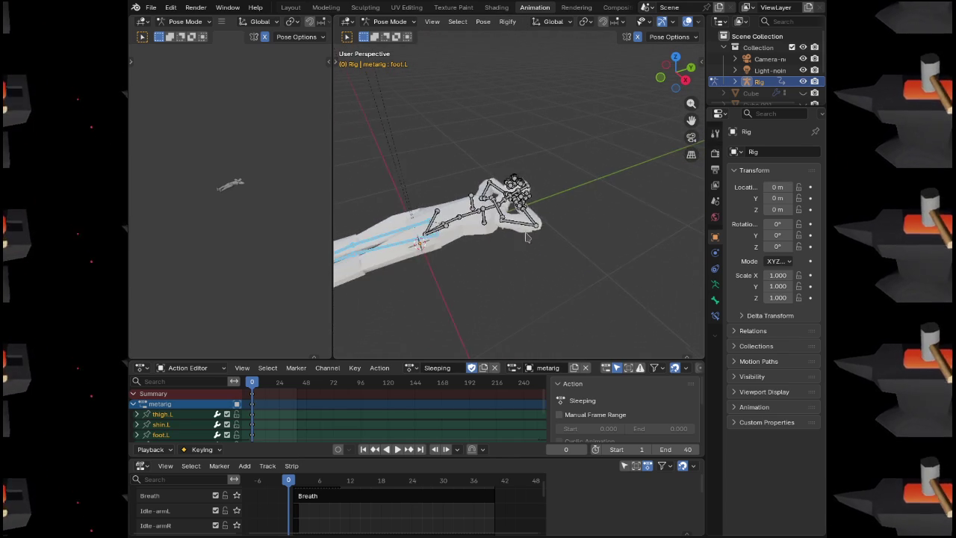
scroll(539, 230, up, 4)
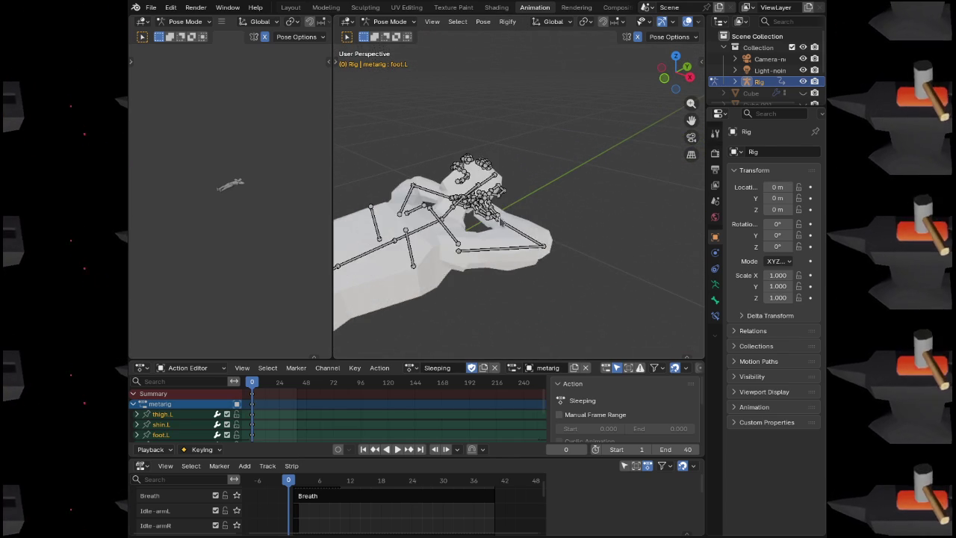
Check the rest pose in Edit Mode, return to Pose Mode, then switch to Object Mode
key(Tab)
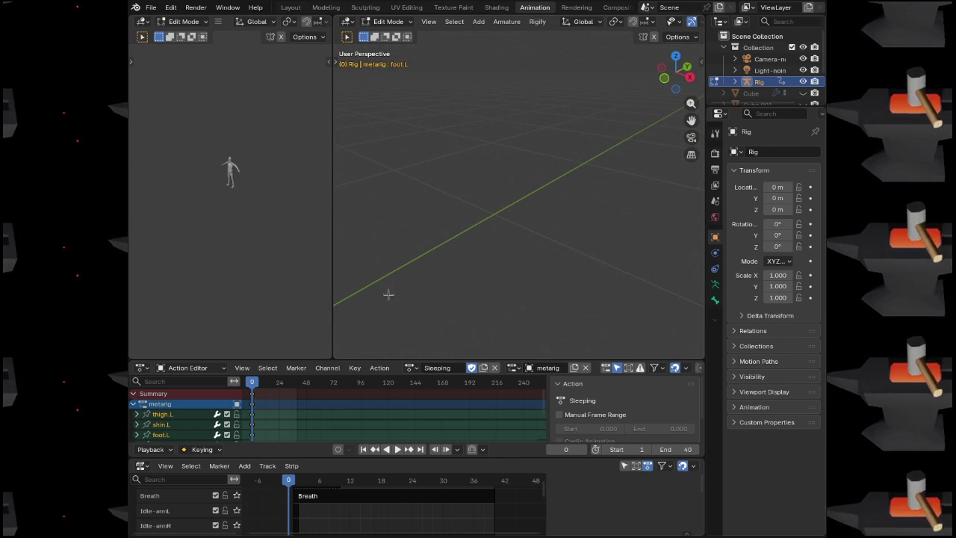
scroll(428, 265, down, 3)
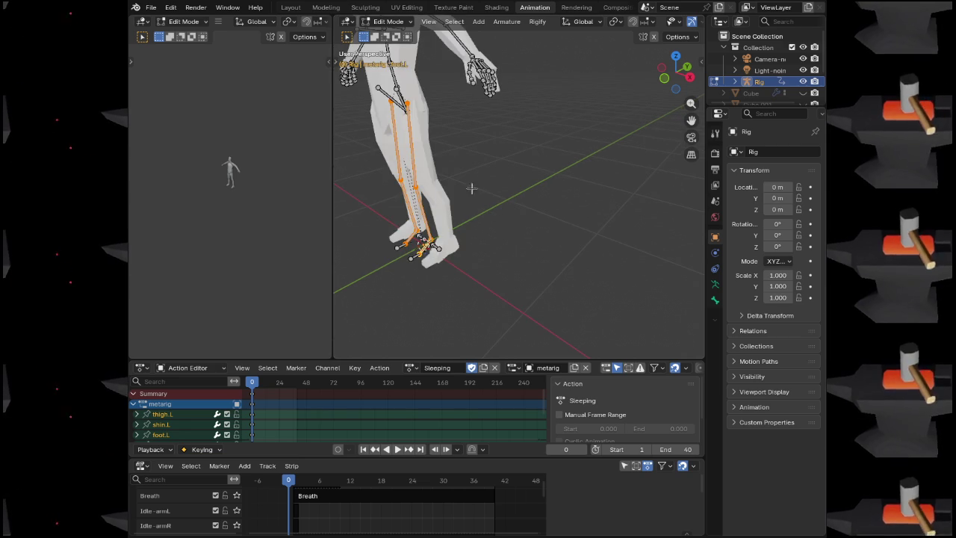
scroll(466, 203, down, 2)
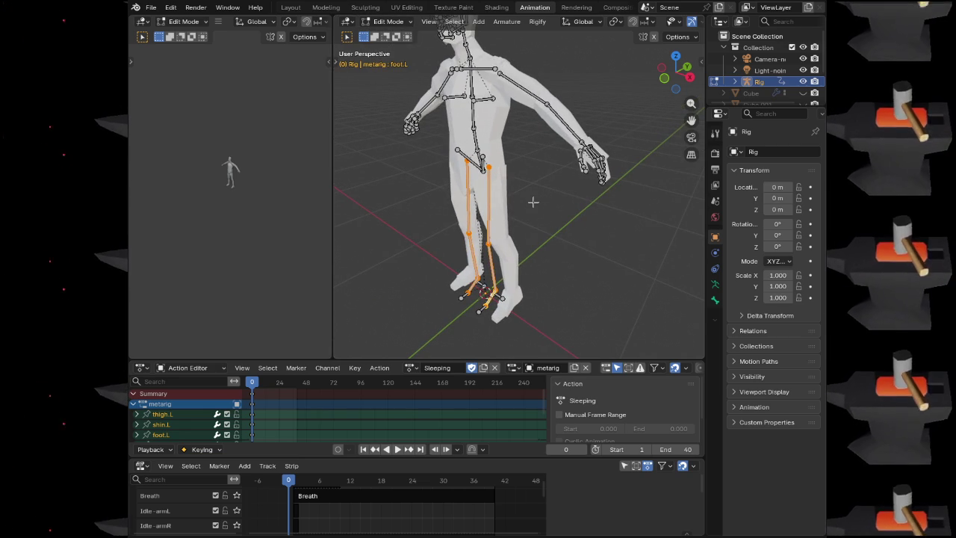
key(Tab)
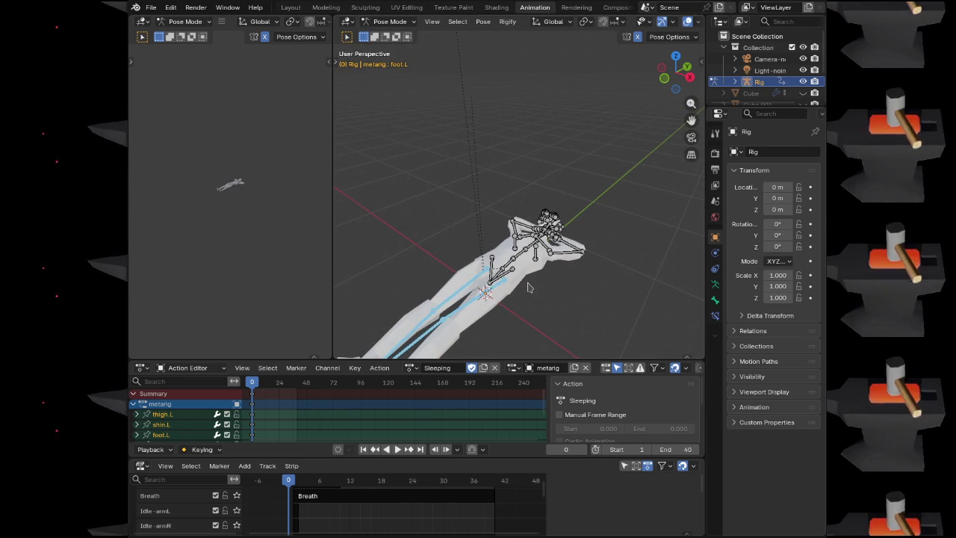
key(ctrl+Tab)
drag(531, 286, 562, 301)
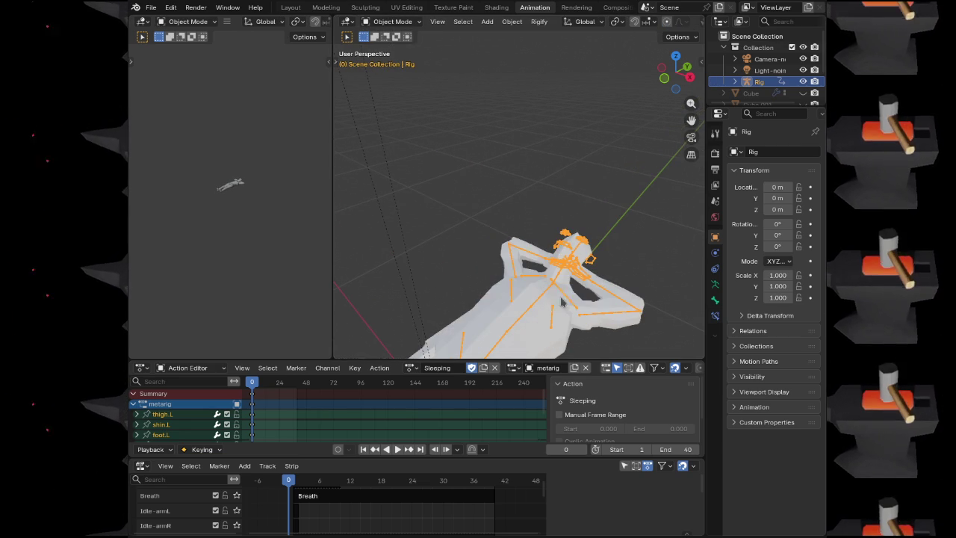
Deselect the rig, orbit to inspect the Sleeping pose, then unlink the Sleeping action
scroll(562, 282, up, 3)
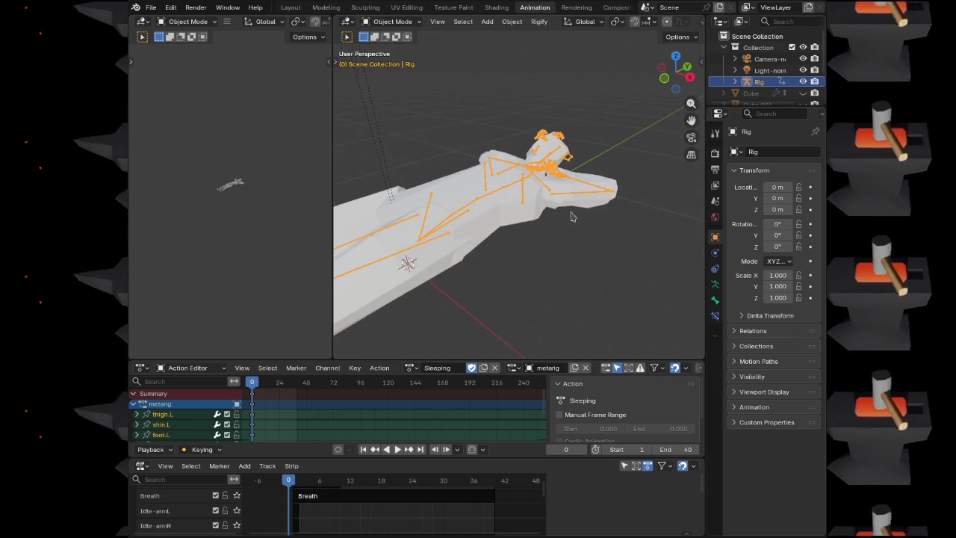
scroll(575, 220, up, 2)
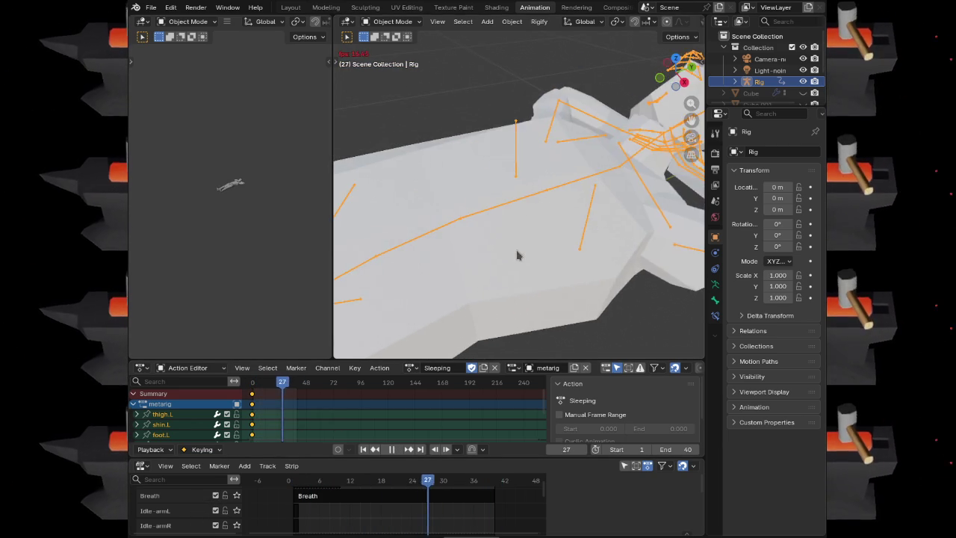
click(549, 282)
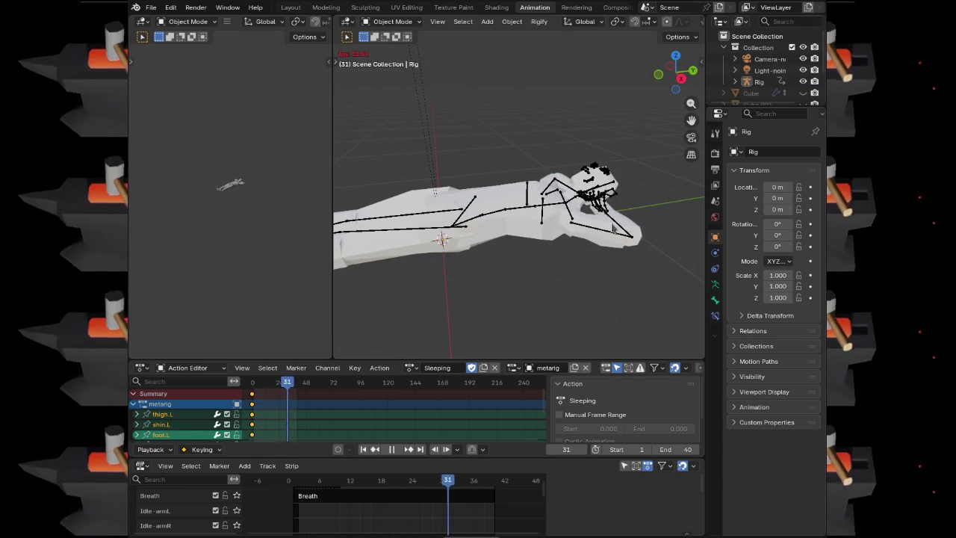
scroll(612, 228, up, 2)
drag(596, 297, 582, 278)
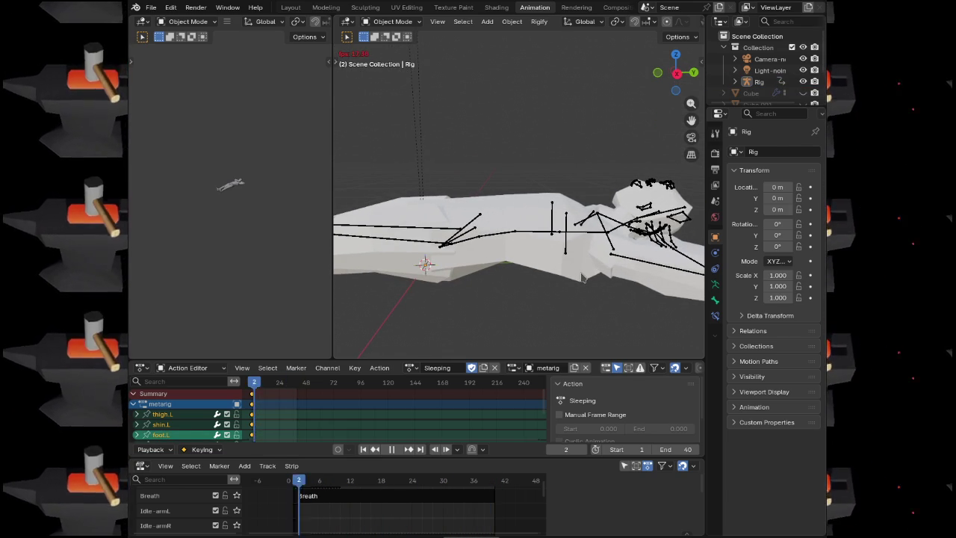
scroll(582, 277, down, 3)
mouse_move(523, 254)
mouse_down()
mouse_move(559, 301)
mouse_move(550, 287)
mouse_up()
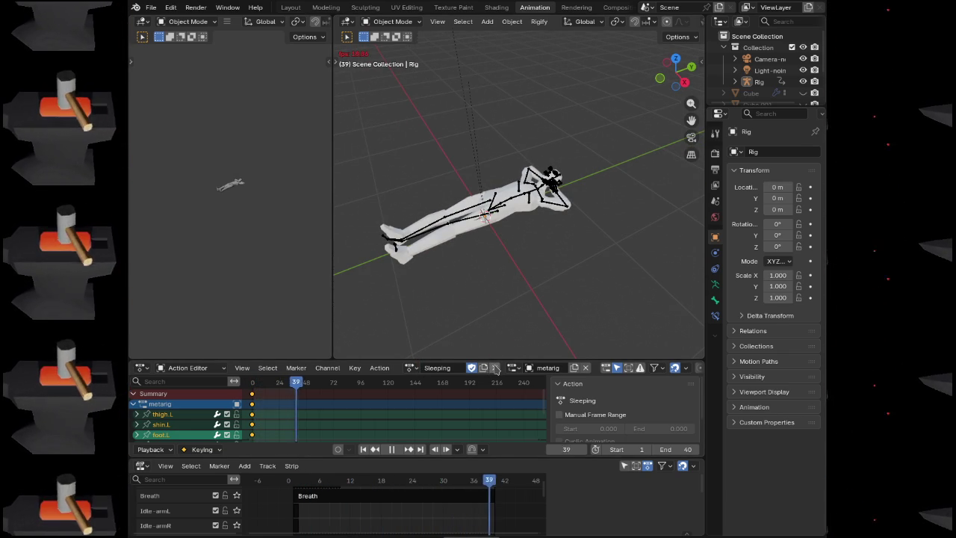
click(496, 369)
click(415, 368)
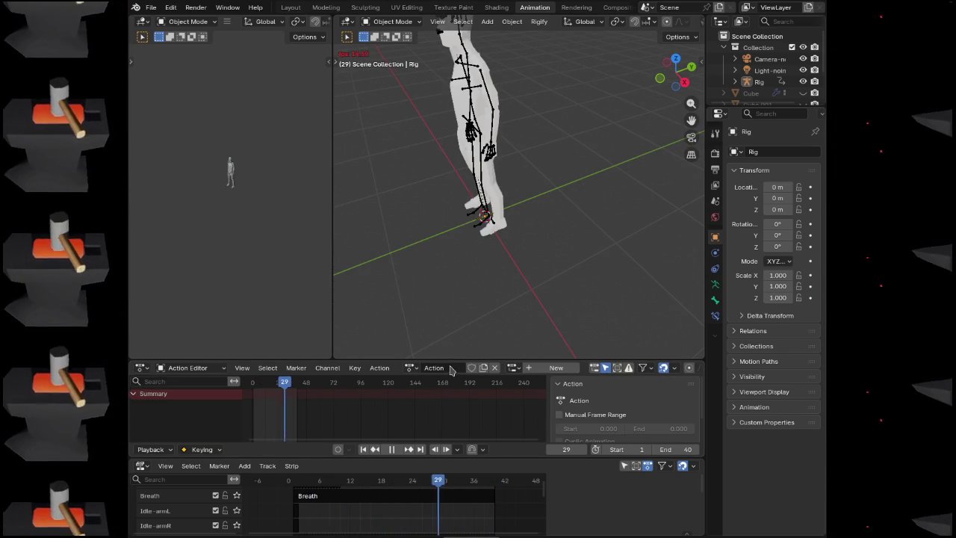
Name the new action 'Sitting' with a fake user, rewind to frame 0, and stop playback
double_click(452, 368)
text(Sitting)
key(Return)
click(471, 368)
click(252, 384)
key(space)
Select the rig, enter Pose Mode, and view it from the right side orthographically
drag(465, 236, 507, 234)
scroll(507, 235, up, 3)
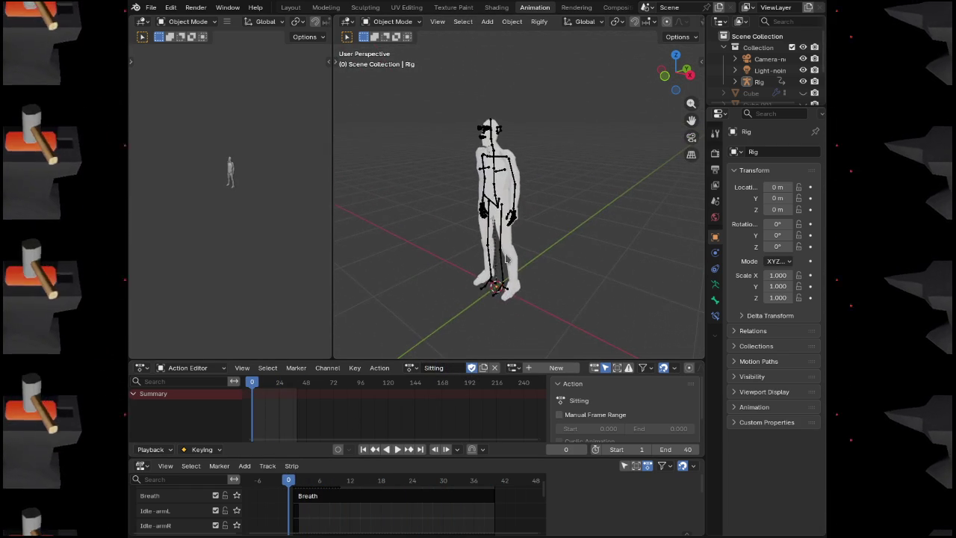
click(527, 207)
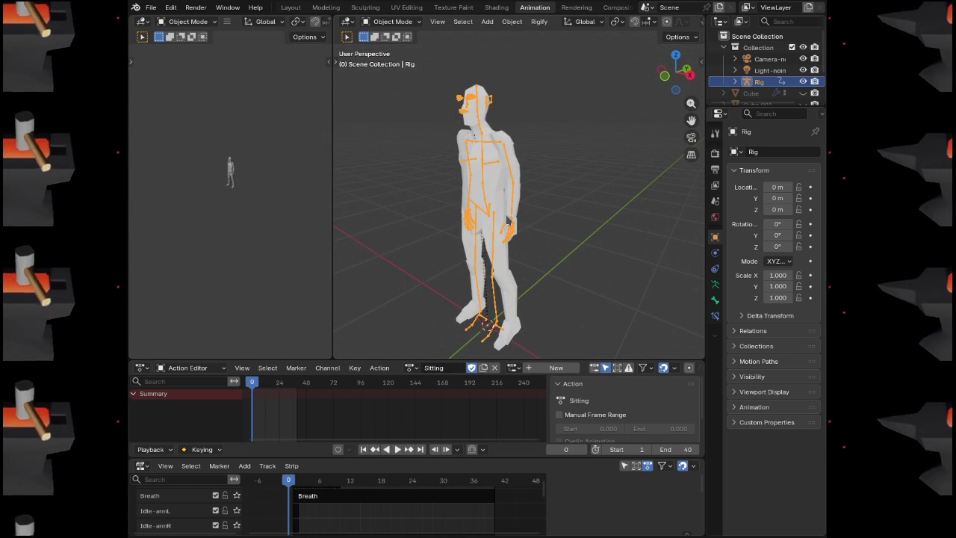
key(ctrl+Tab)
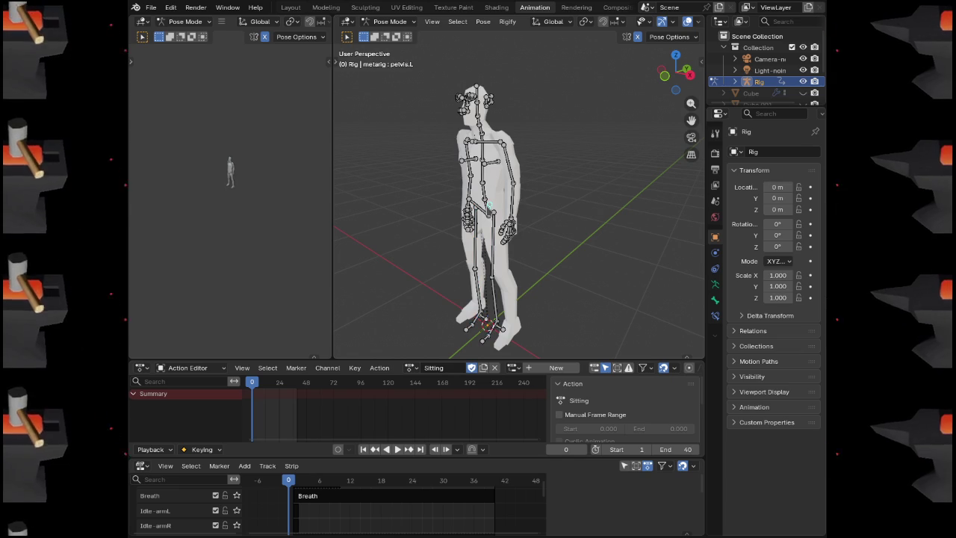
mouse_move(499, 218)
mouse_down()
mouse_move(515, 216)
mouse_move(484, 212)
mouse_up()
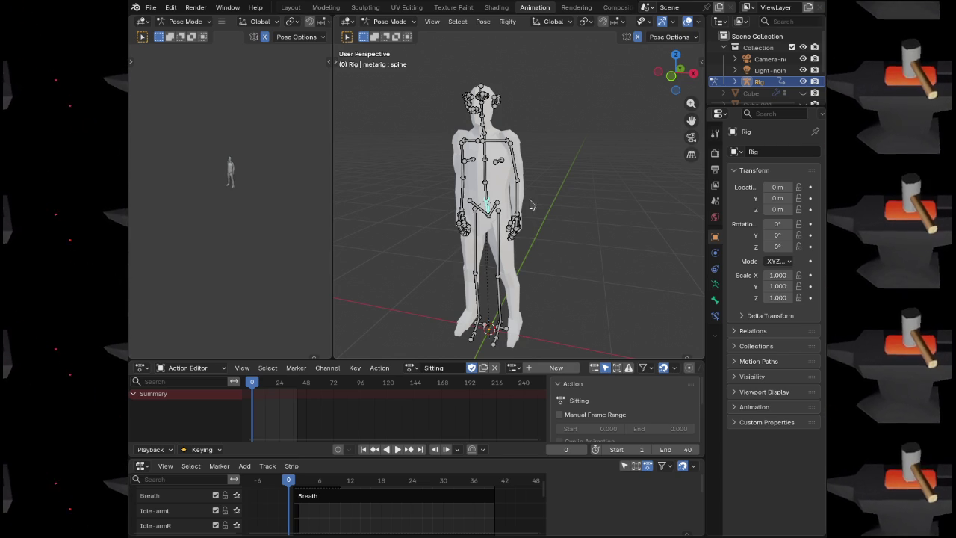
key(KP_3)
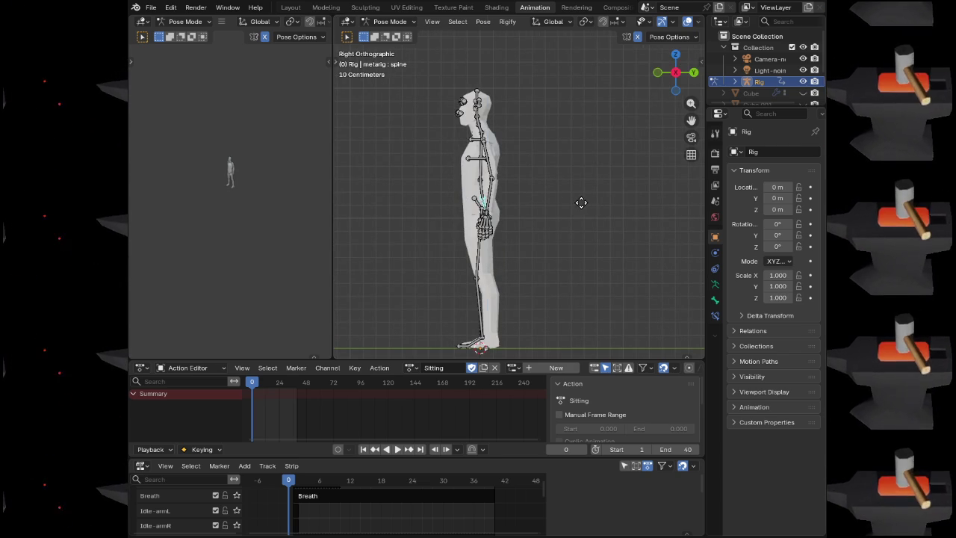
Lower the body along Z in the right side orthographic view
key(g)
key(z)
click(580, 238)
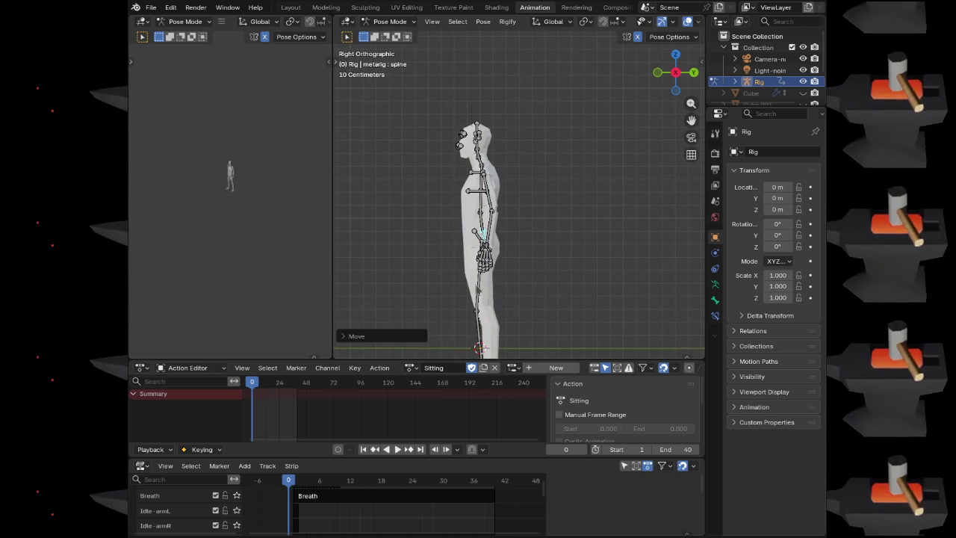
key(r)
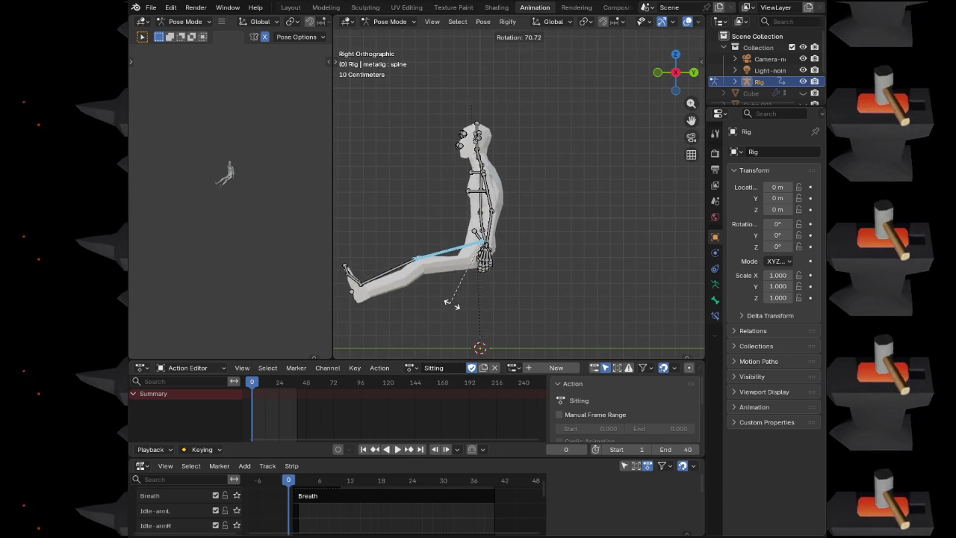
key(Escape)
drag(456, 302, 509, 227)
key(KP_3)
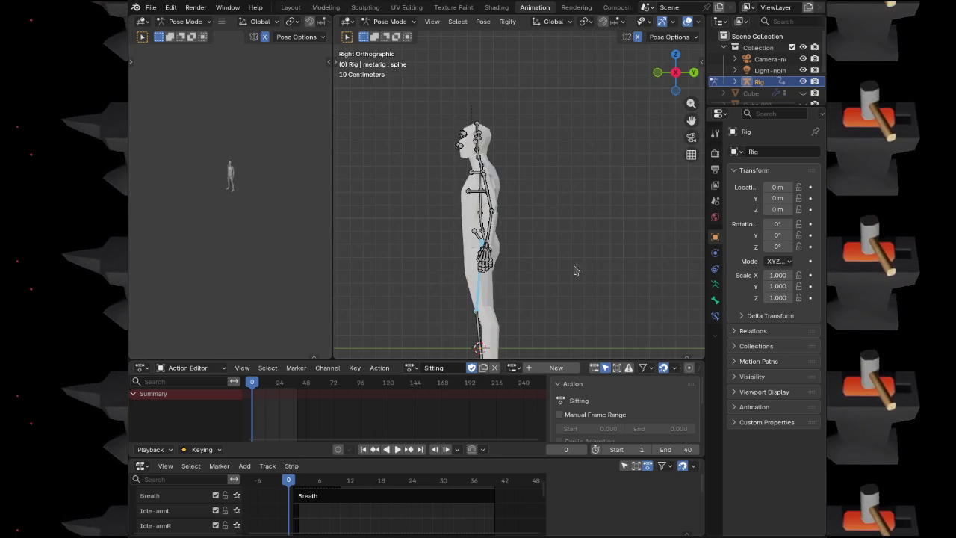
scroll(587, 275, up, 3)
Rotate the thigh 90° and the shin -90°, inspect the seated pose, and select pelvis.L
text(r90)
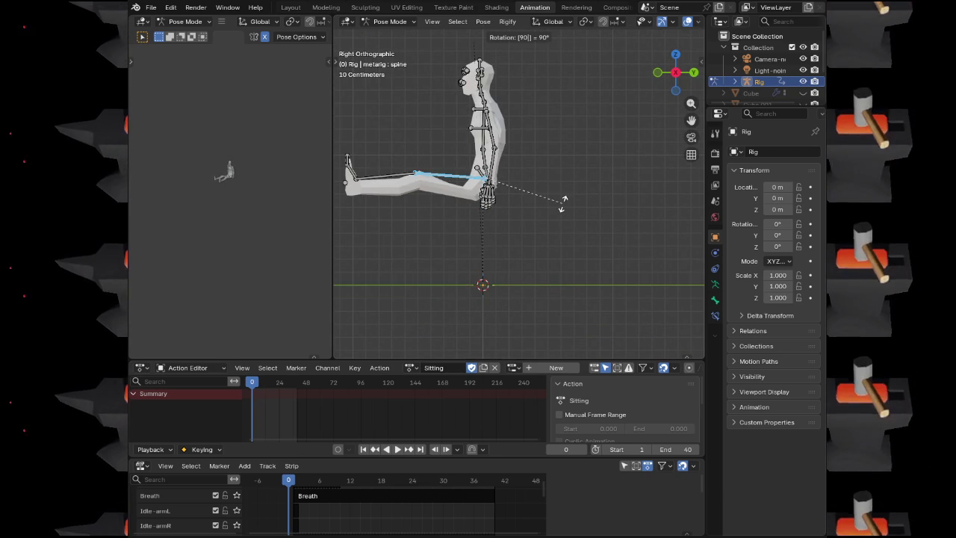
key(Return)
click(389, 202)
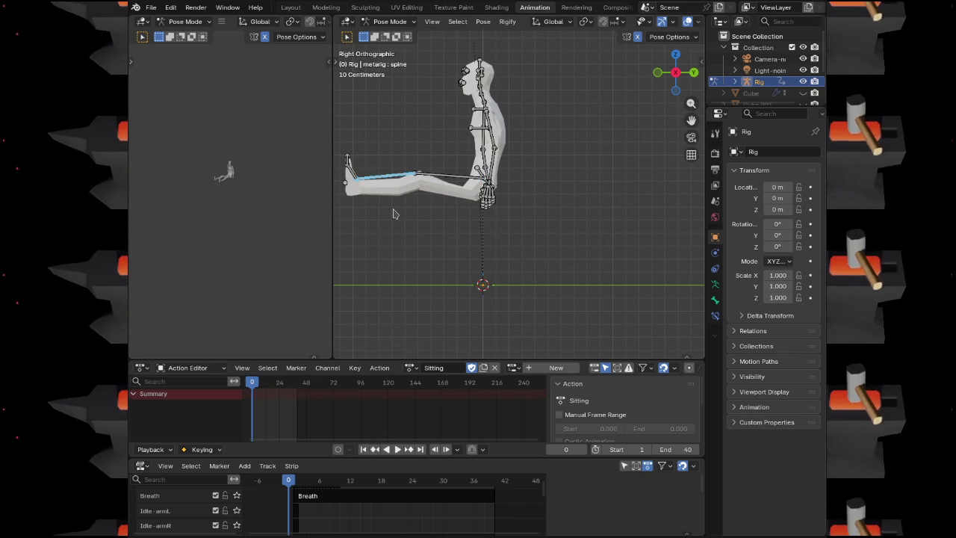
text(r-90)
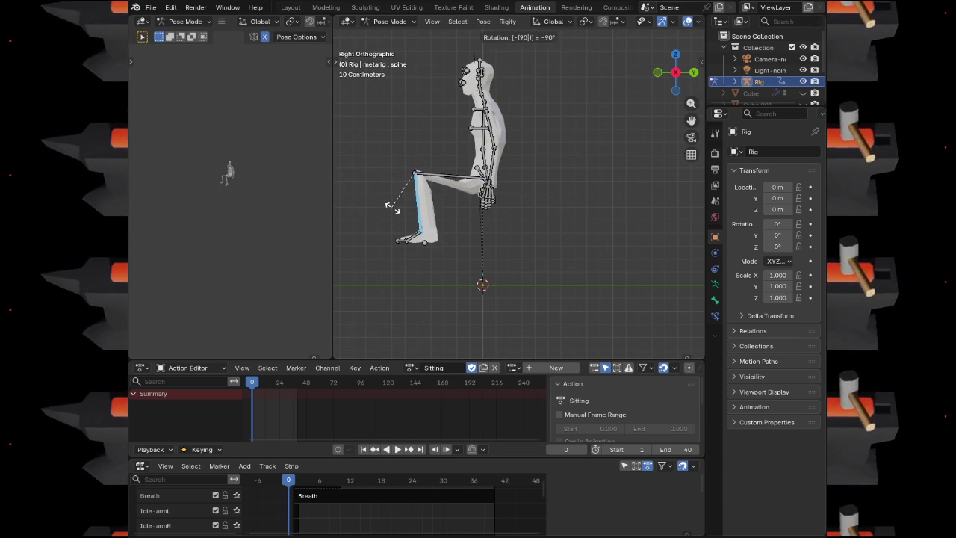
key(Return)
mouse_move(392, 209)
mouse_down()
mouse_move(555, 193)
mouse_move(493, 217)
mouse_move(555, 249)
mouse_move(523, 246)
mouse_up()
scroll(465, 249, up, 5)
mouse_move(466, 249)
mouse_down()
mouse_move(459, 235)
mouse_move(473, 286)
mouse_move(453, 177)
mouse_move(474, 187)
mouse_move(528, 170)
mouse_up()
scroll(453, 177, down, 5)
click(502, 178)
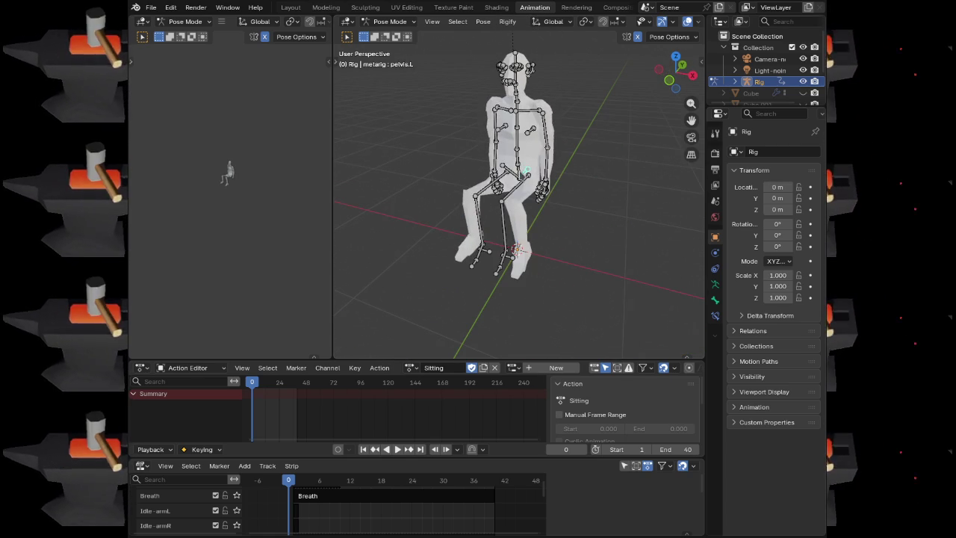
Lower the rig slightly in the right side view and rotate the thigh down
key(KP_3)
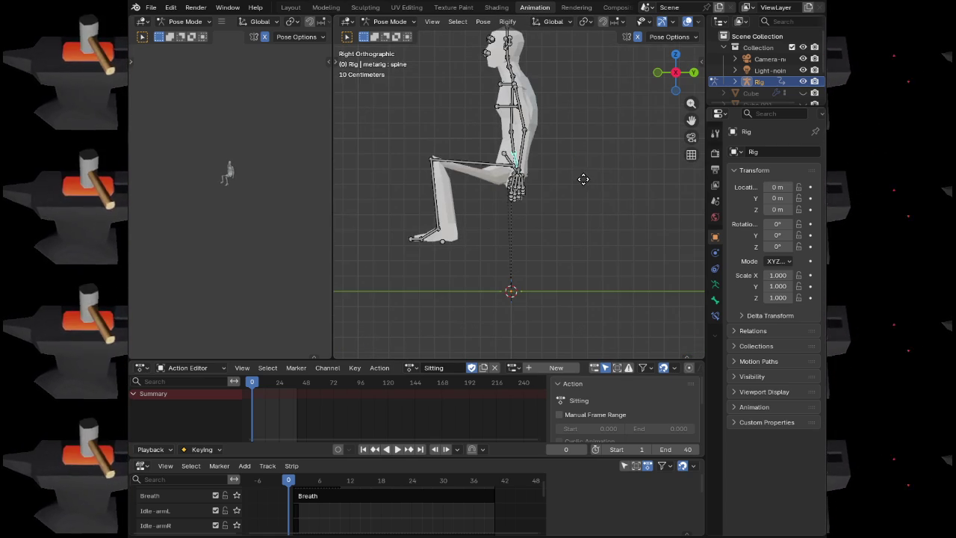
key(g)
click(584, 192)
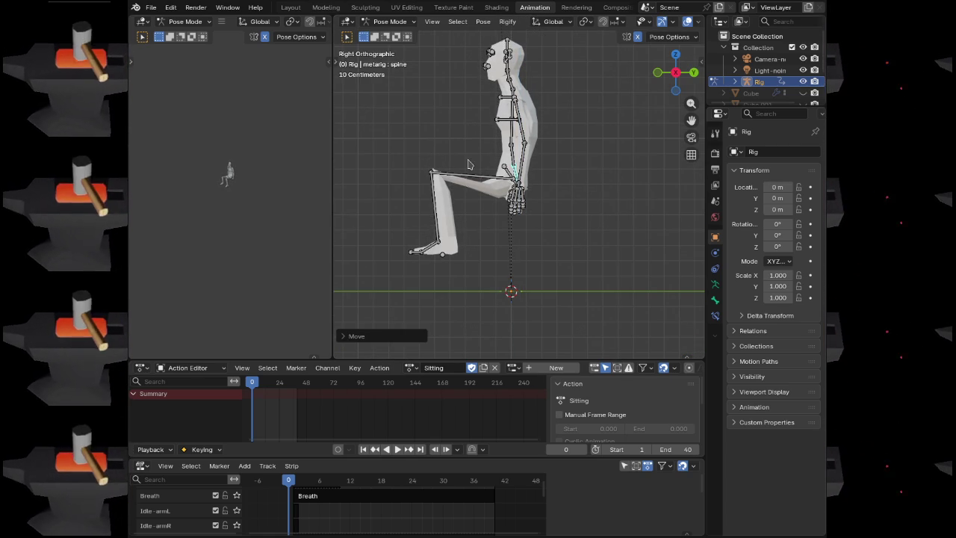
click(471, 175)
key(r)
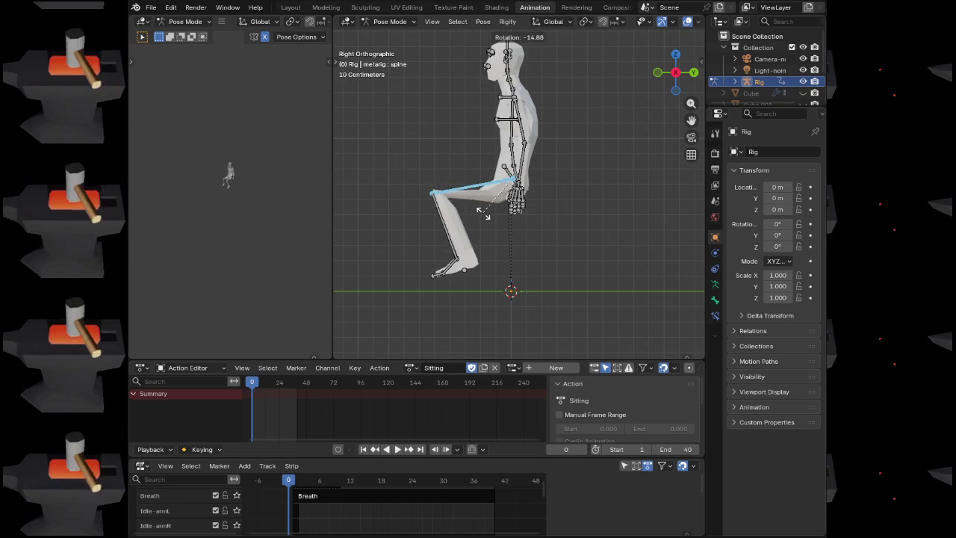
click(481, 212)
Swing the shin and apply a small corrective thigh rotation
click(448, 235)
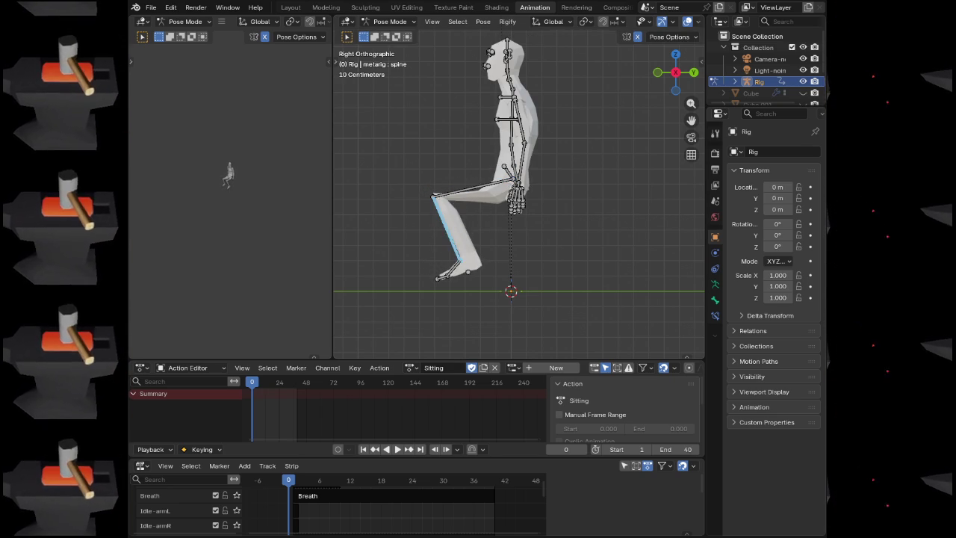
key(r)
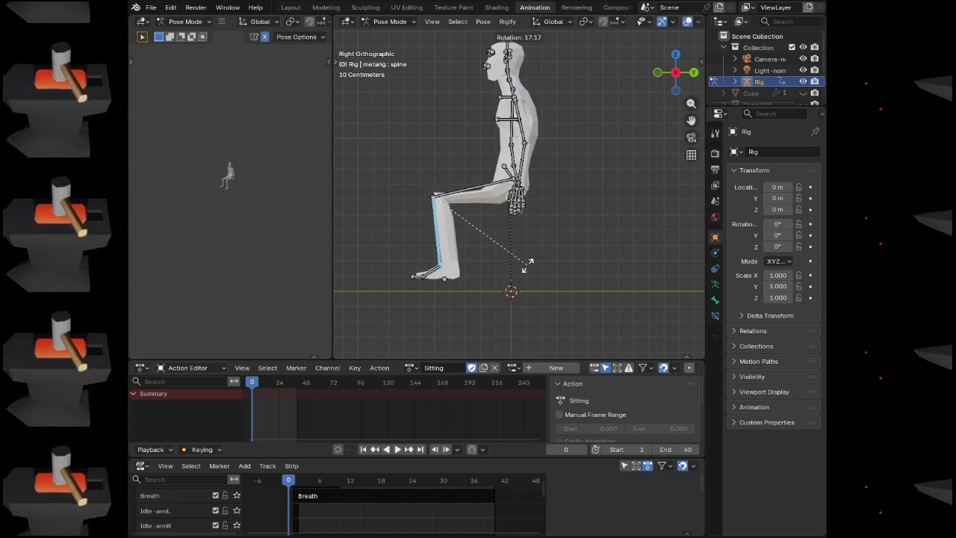
click(527, 263)
click(478, 189)
key(r)
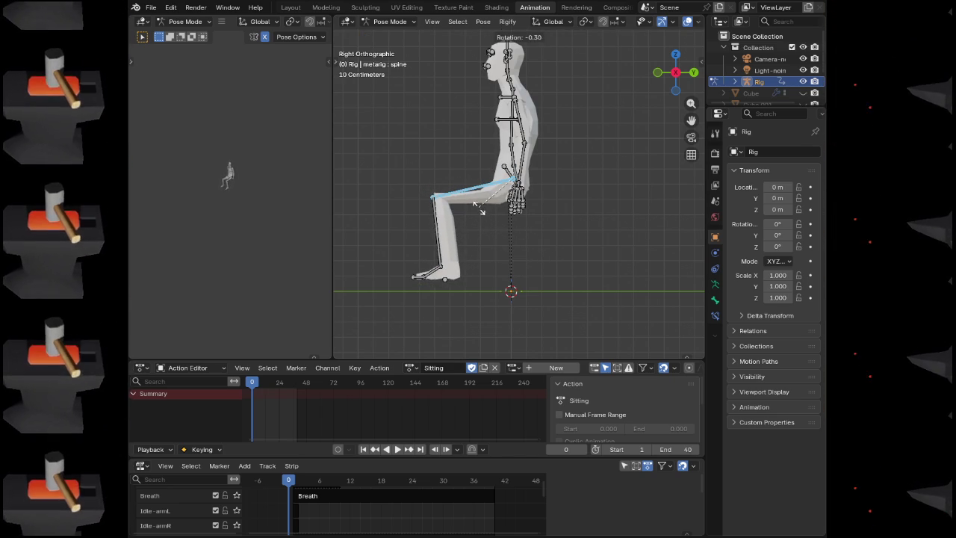
click(479, 210)
Lower the spine bone vertically in the right side view
drag(484, 201, 567, 211)
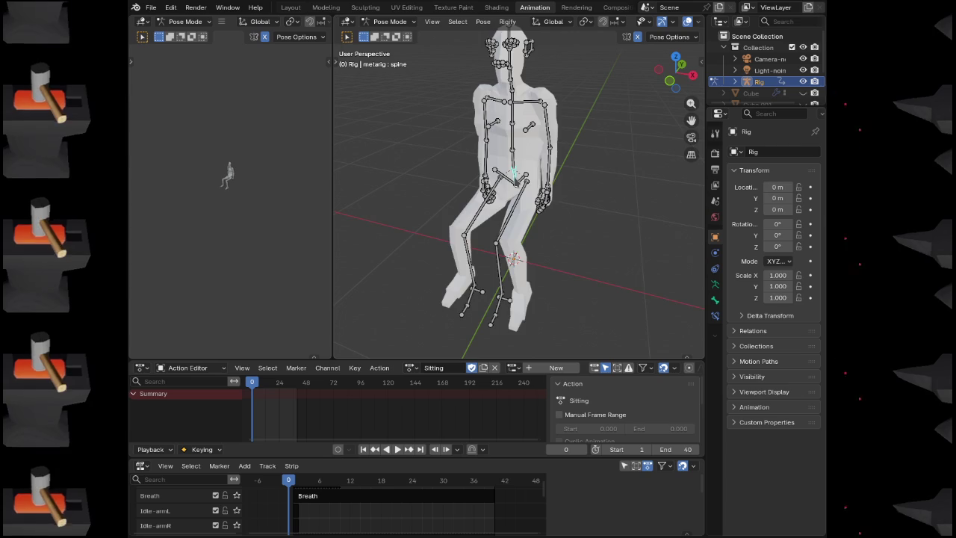
key(KP_3)
key(g)
key(z)
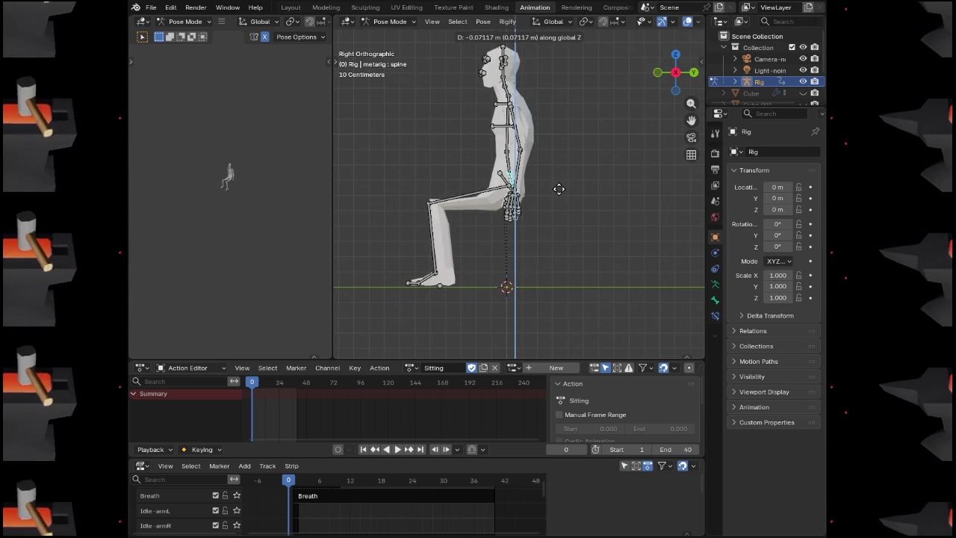
click(559, 188)
Keyframe spine, thigh.L and shin.L at frame 0, then return to Object Mode
click(464, 196)
drag(410, 254, 513, 239)
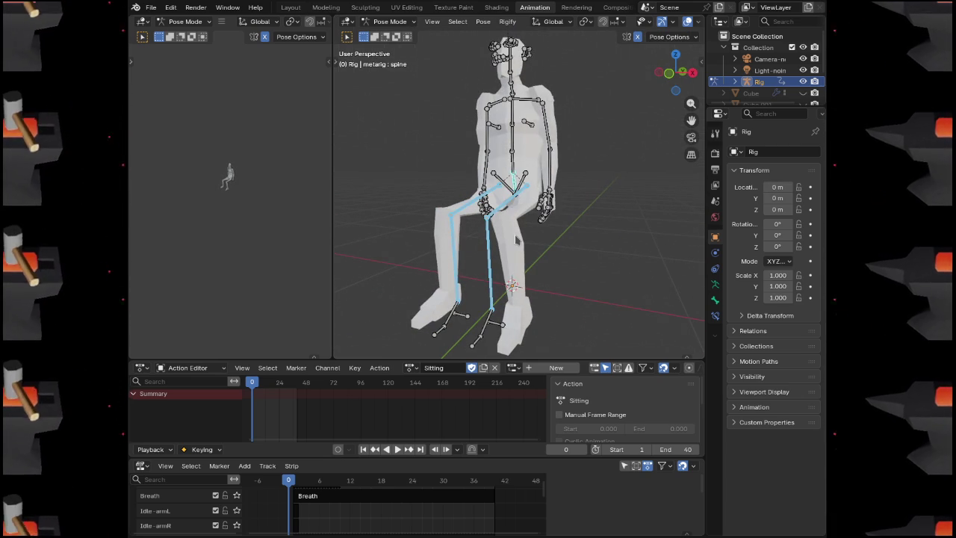
key(i)
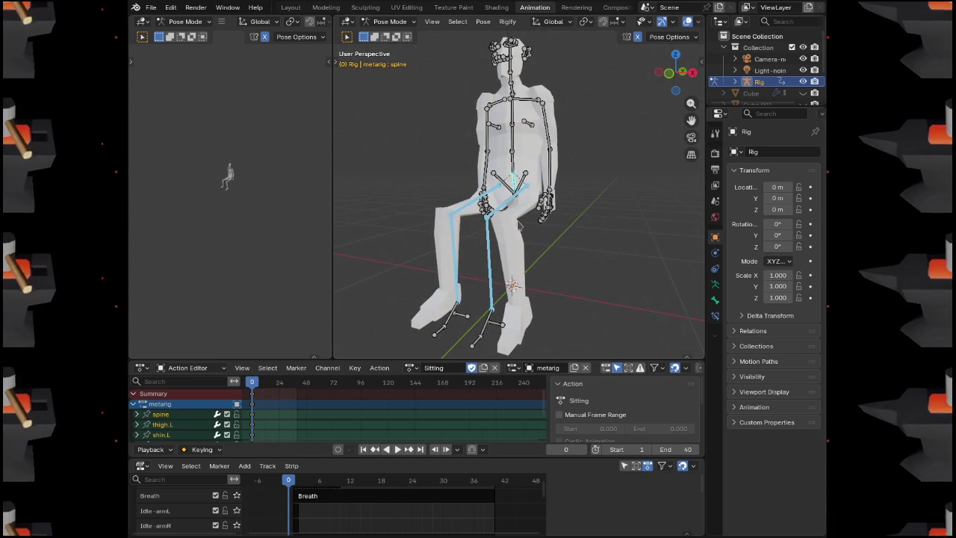
click(513, 233)
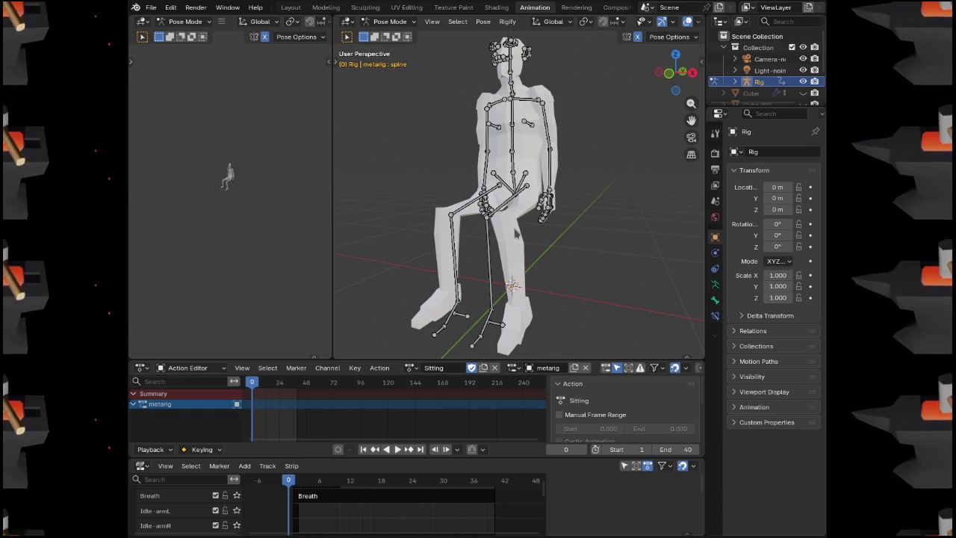
click(516, 234)
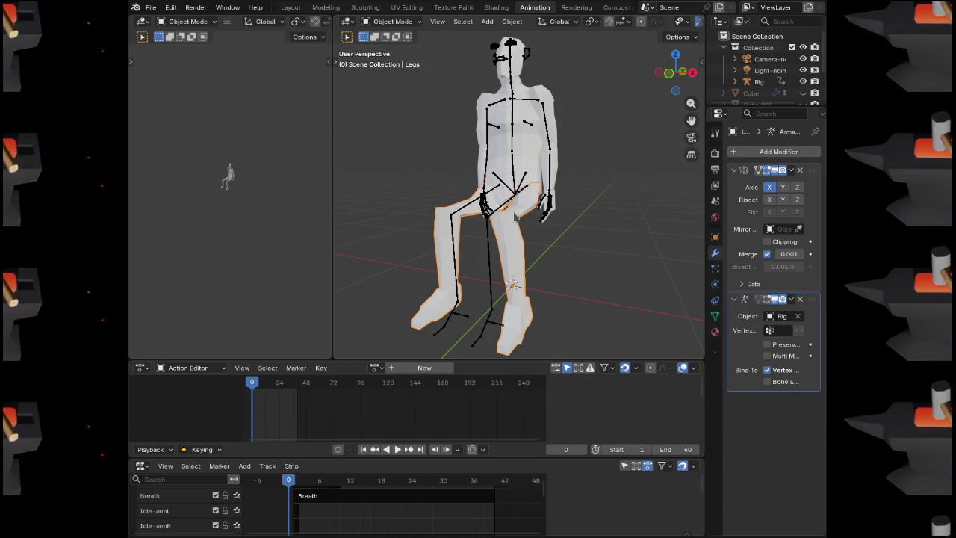
Put the Legs mesh in Weight Paint mode and show its vertex groups in the properties
click(410, 22)
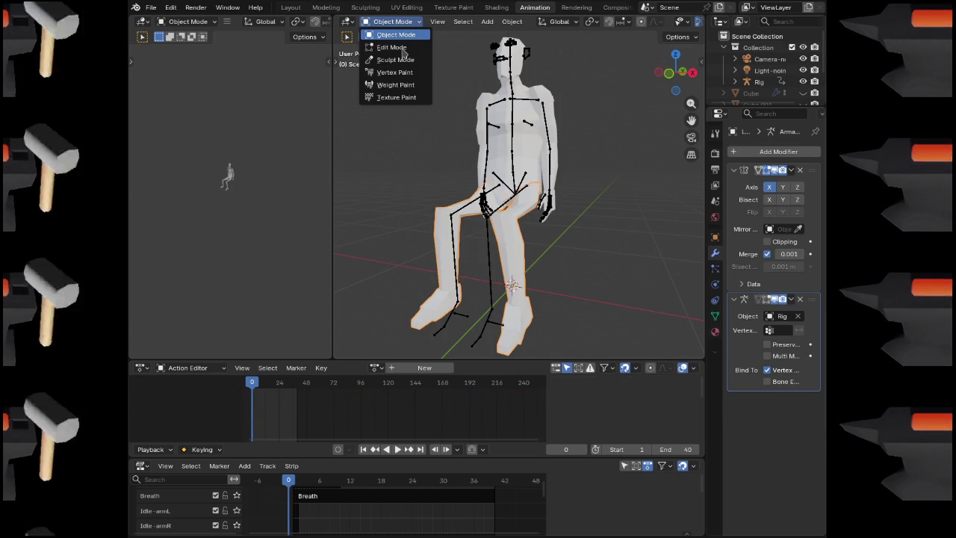
click(401, 84)
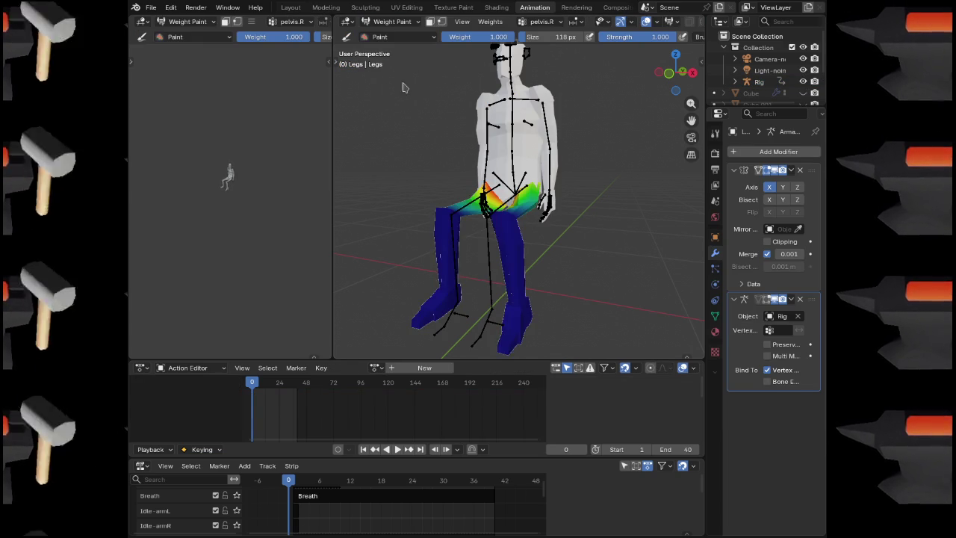
click(715, 317)
drag(706, 211, 666, 212)
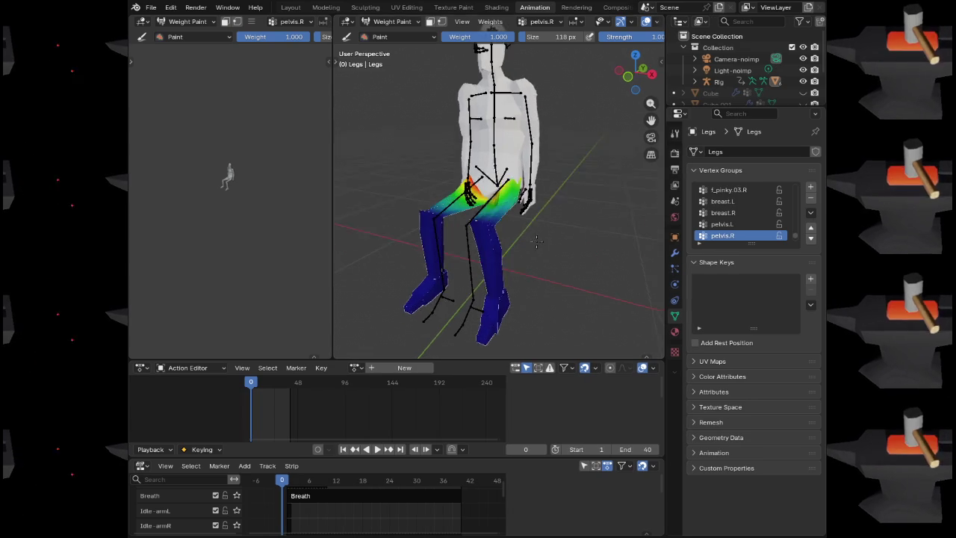
scroll(553, 228, up, 5)
Orbit to a front view of the legs, return to Object Mode, and select the Head
mouse_move(565, 218)
mouse_down()
mouse_move(635, 216)
mouse_move(484, 39)
mouse_up()
scroll(570, 224, down, 2)
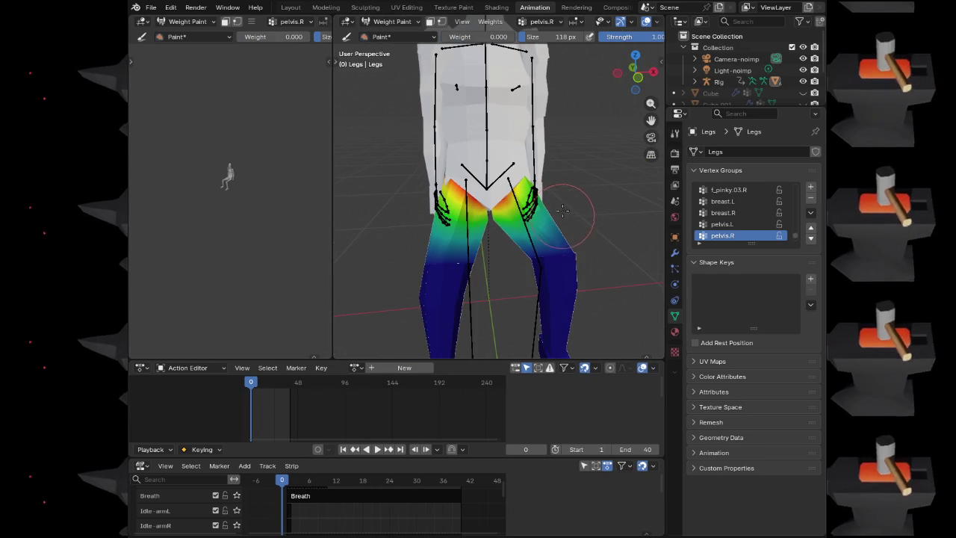
scroll(571, 228, down, 2)
key(ctrl+Tab)
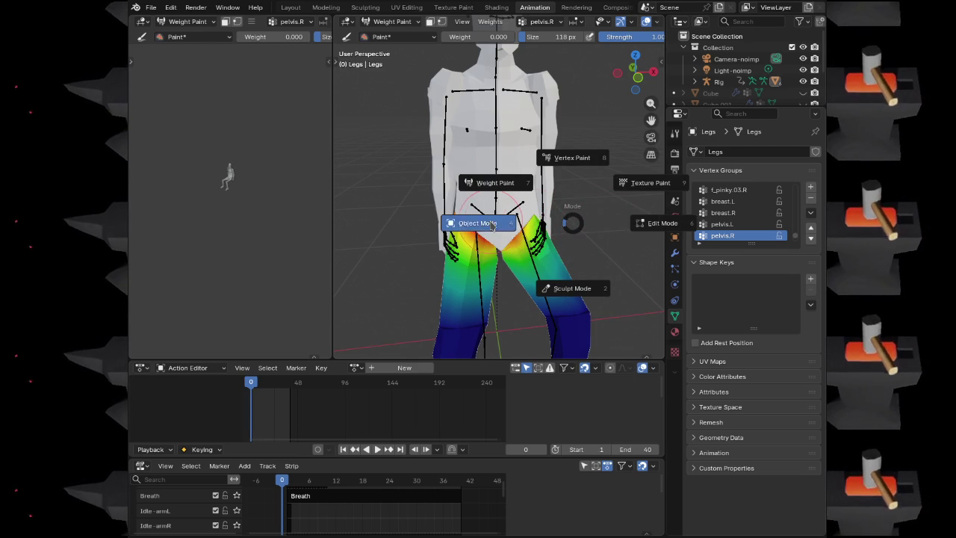
click(489, 191)
click(521, 168)
Hide the Head mesh and put the Legs mesh into Weight Paint mode
key(h)
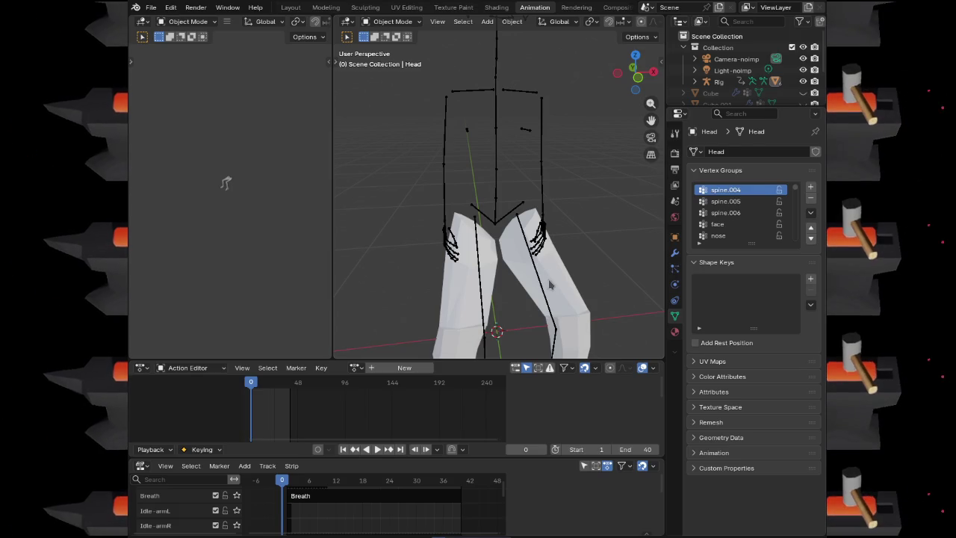
click(549, 285)
key(ctrl+Tab)
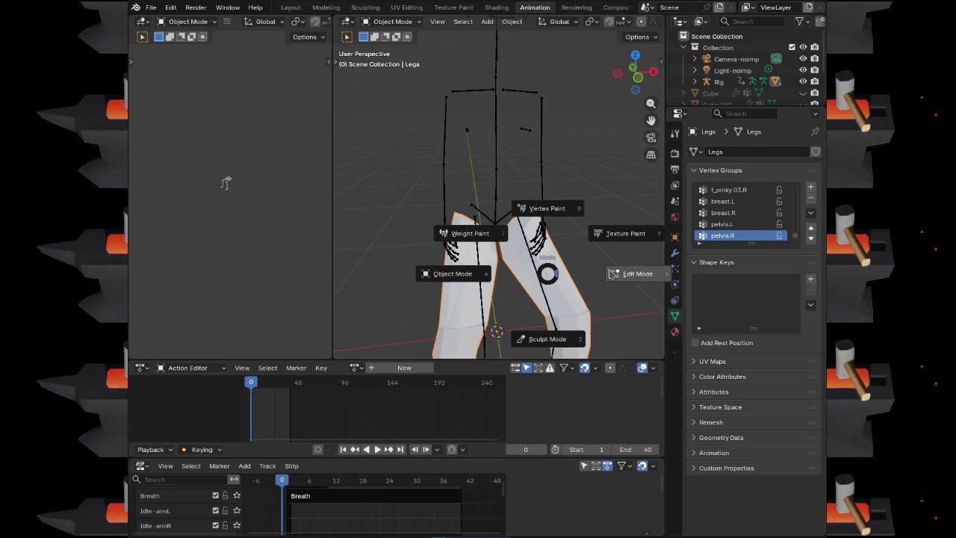
click(469, 233)
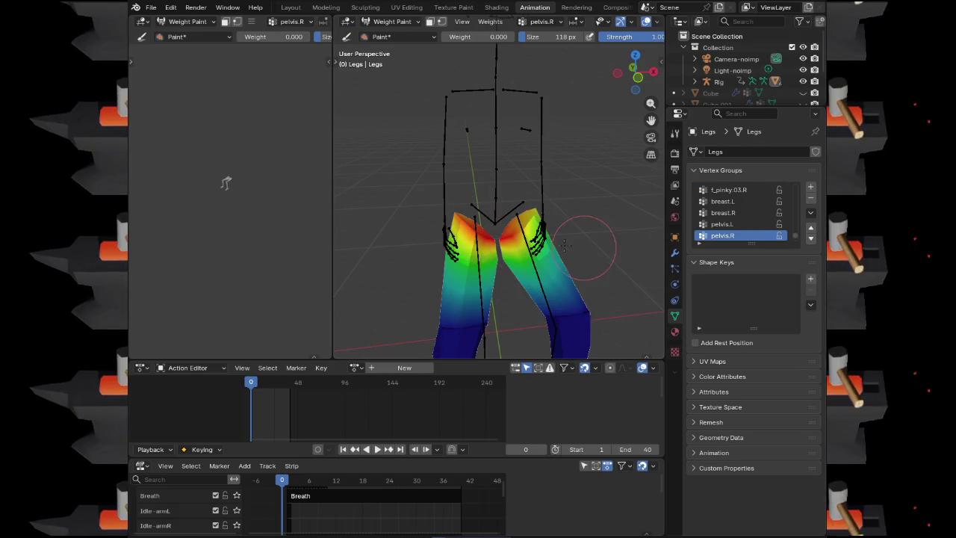
scroll(575, 245, up, 5)
Paint zero pelvis.R weight over the right leg and the inner edge of the left thigh
drag(562, 249, 533, 214)
drag(553, 257, 531, 319)
drag(533, 285, 536, 275)
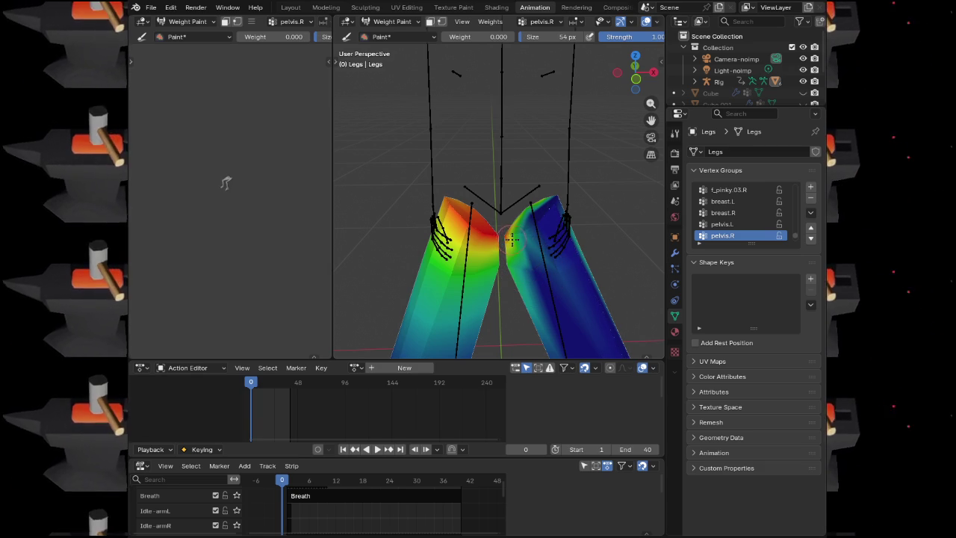
mouse_move(557, 193)
mouse_down()
mouse_move(588, 266)
mouse_move(544, 300)
mouse_move(612, 227)
mouse_move(432, 197)
mouse_move(407, 212)
mouse_move(512, 213)
mouse_move(524, 202)
mouse_move(401, 179)
mouse_move(422, 169)
mouse_up()
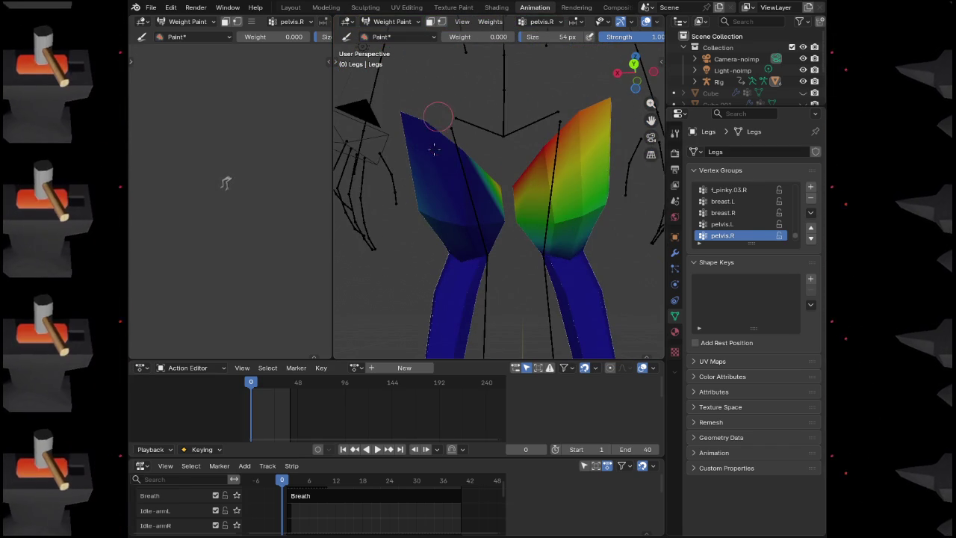
drag(486, 188, 499, 186)
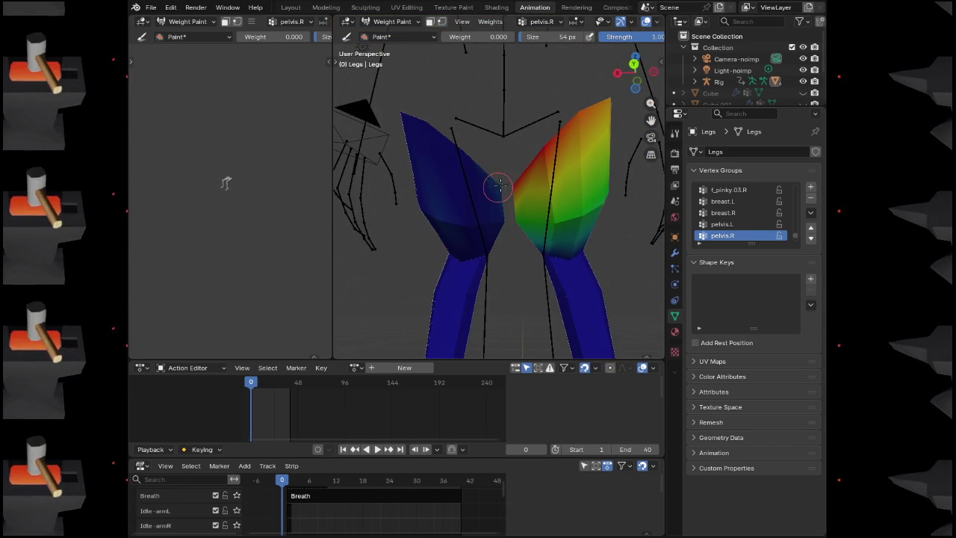
mouse_move(457, 220)
mouse_down()
mouse_move(480, 172)
mouse_move(501, 171)
mouse_up()
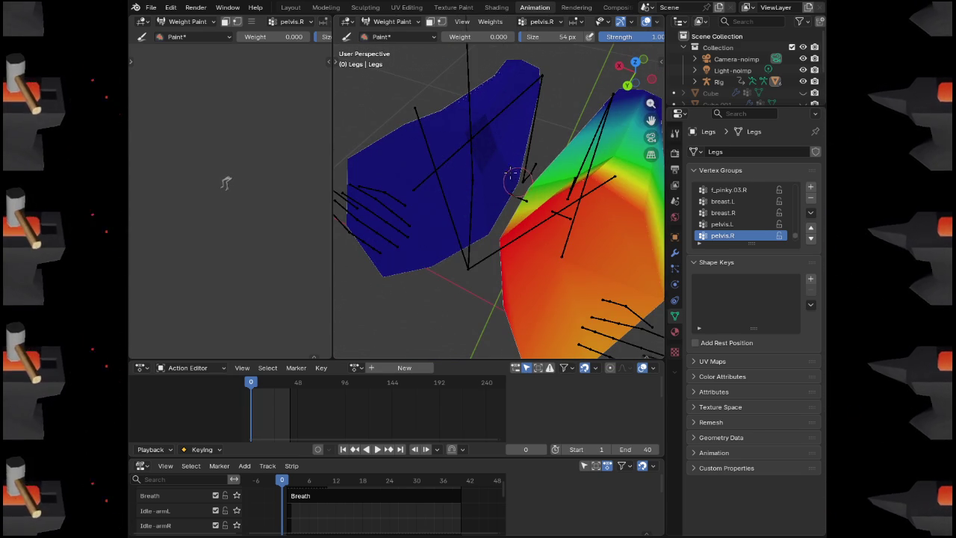
Review the pelvis.L, breast.R, pelvis.R, thigh.L and shin.L weights from several leg angles
click(730, 226)
click(724, 214)
scroll(732, 208, down, 2)
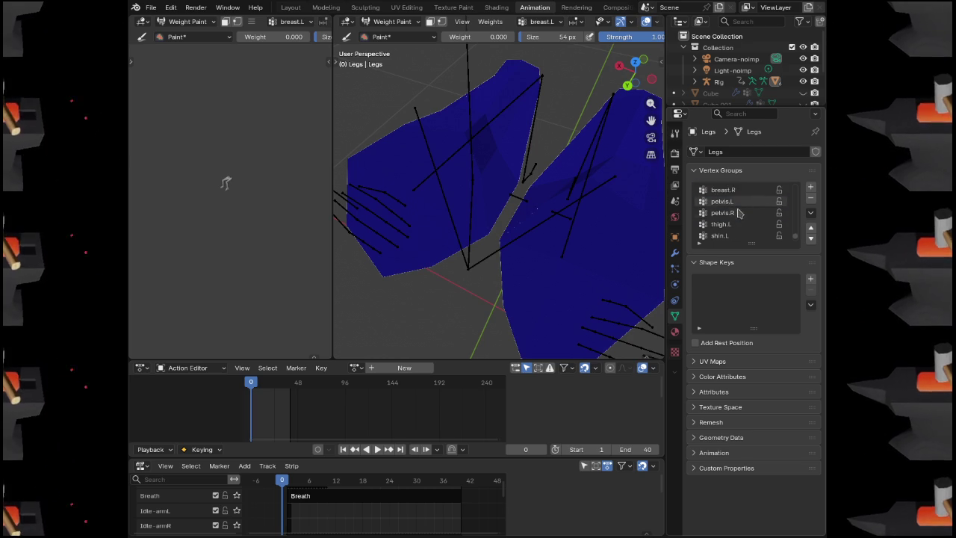
click(742, 212)
click(740, 224)
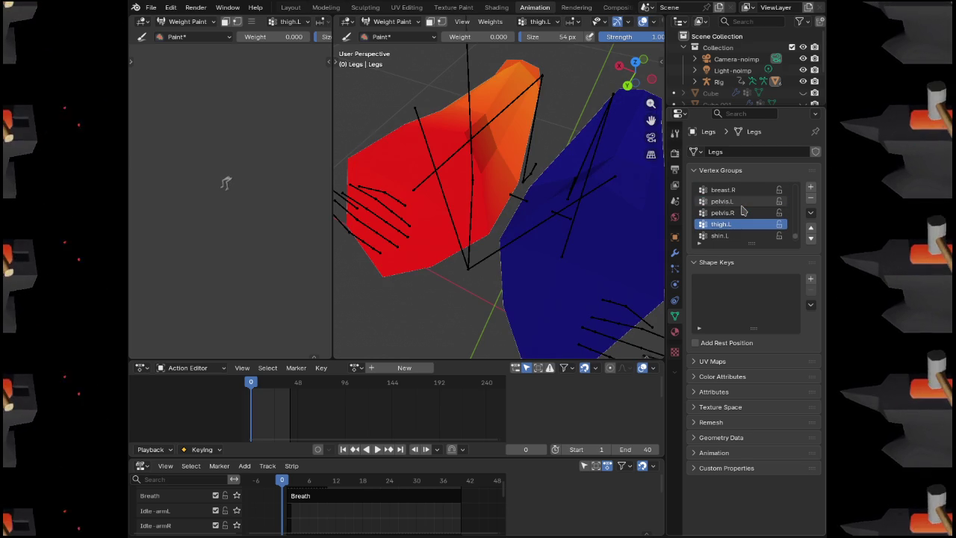
mouse_move(635, 71)
mouse_down()
mouse_move(566, 183)
mouse_move(614, 159)
mouse_up()
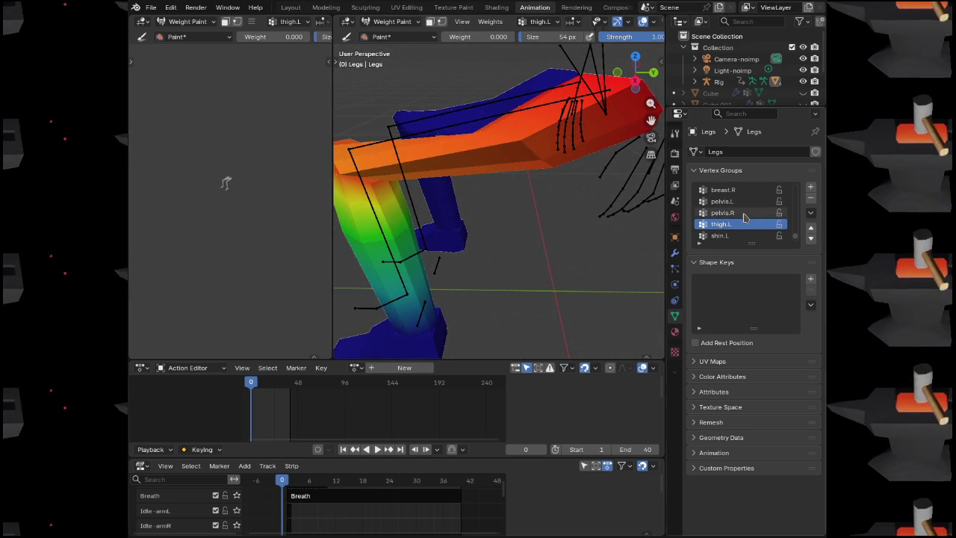
click(720, 235)
mouse_move(472, 179)
mouse_down()
mouse_move(499, 131)
mouse_move(459, 158)
mouse_move(515, 180)
mouse_up()
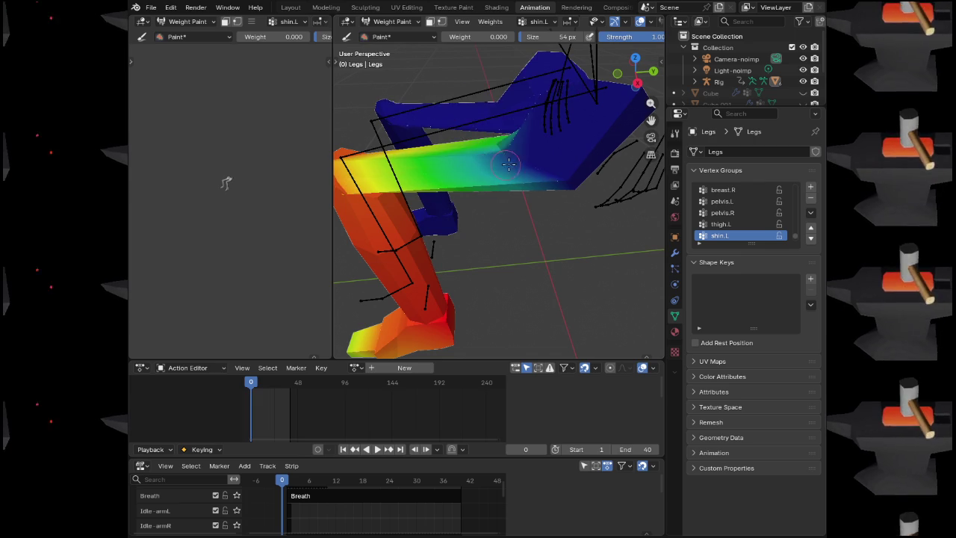
drag(650, 120, 717, 125)
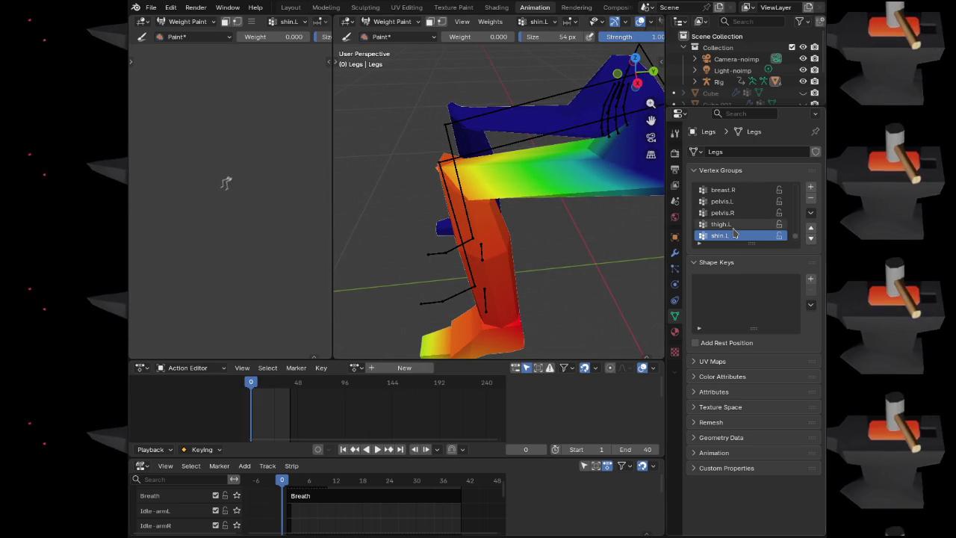
drag(635, 71, 604, 224)
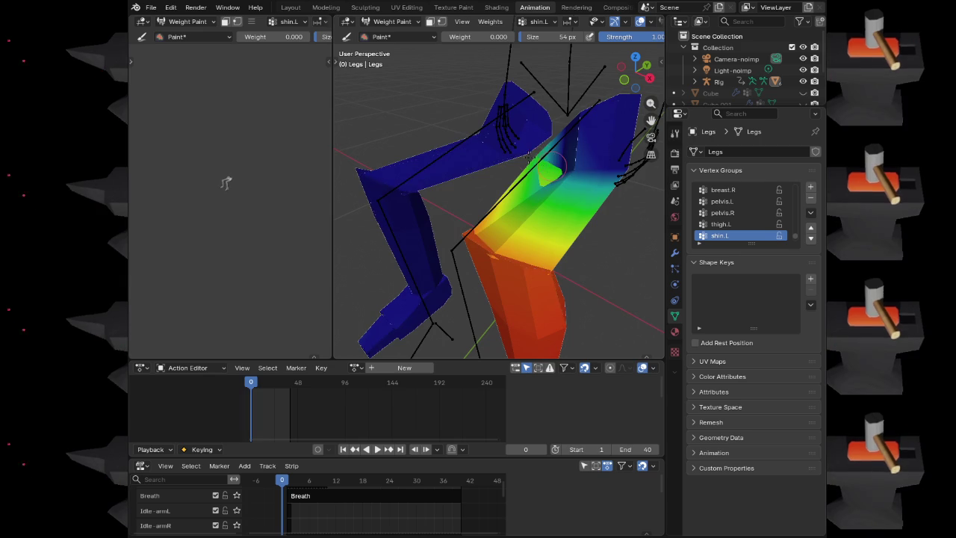
mouse_move(635, 71)
mouse_down()
mouse_move(634, 175)
mouse_move(560, 183)
mouse_move(483, 214)
mouse_move(559, 157)
mouse_move(450, 206)
mouse_up()
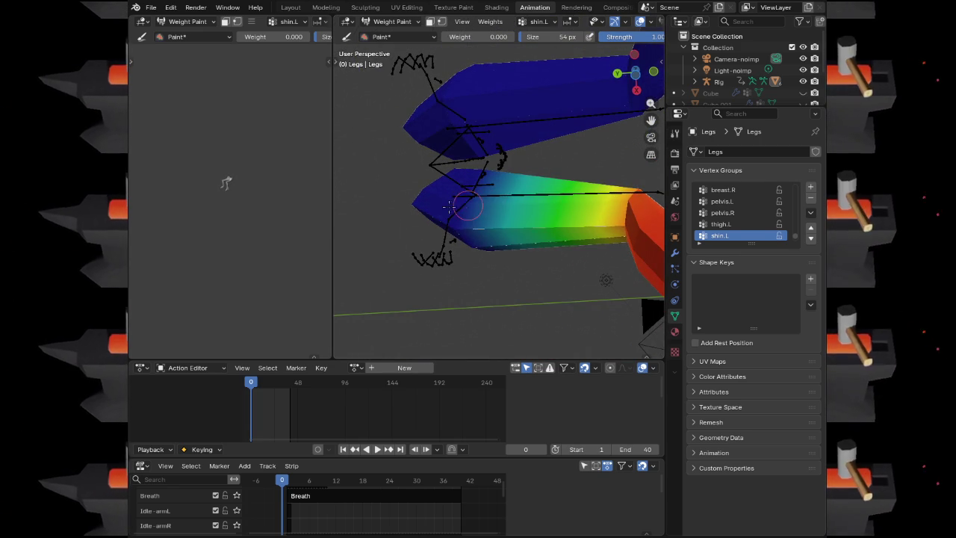
drag(580, 176, 441, 291)
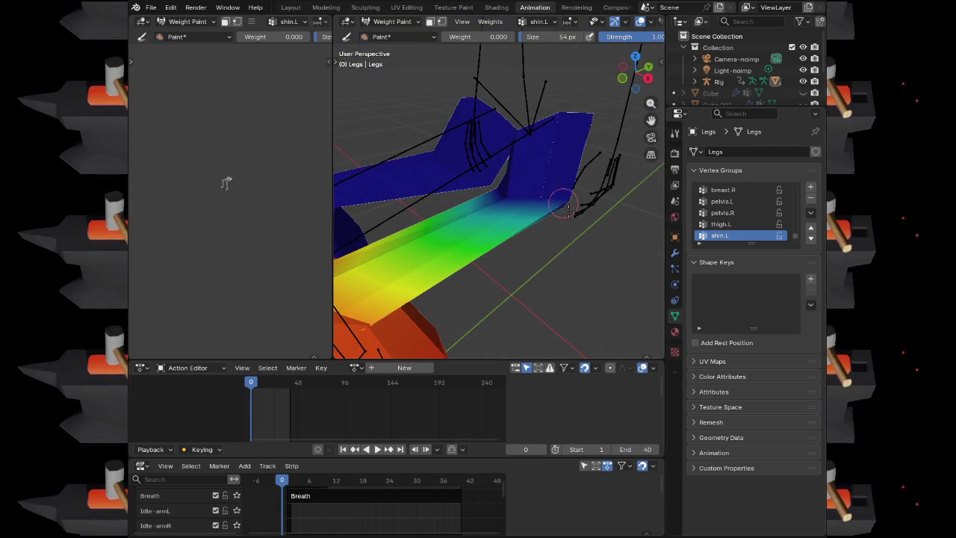
Select thigh.L, set the brush weight to 1.000 and paint full weight near the knee
click(721, 225)
mouse_move(608, 231)
mouse_down()
mouse_move(532, 228)
mouse_move(559, 219)
mouse_move(547, 208)
mouse_move(451, 192)
mouse_up()
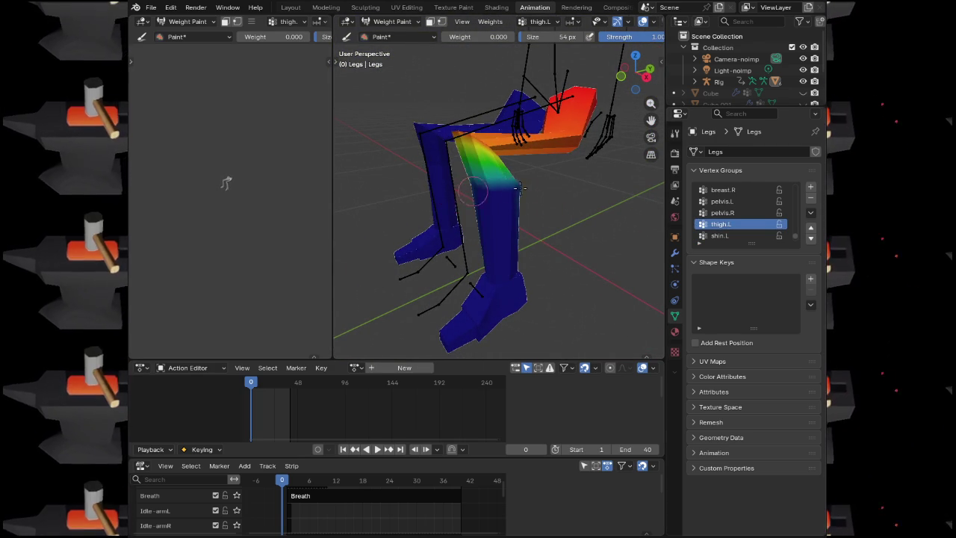
mouse_move(487, 235)
mouse_down()
mouse_move(451, 207)
mouse_move(486, 205)
mouse_up()
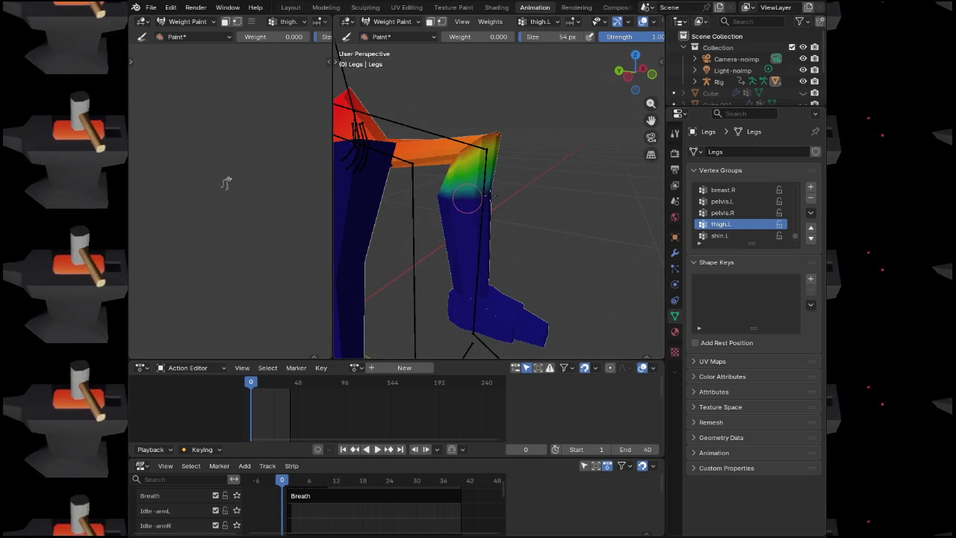
mouse_move(434, 260)
mouse_down()
mouse_move(457, 200)
mouse_move(541, 219)
mouse_move(539, 198)
mouse_up()
key(shift+x)
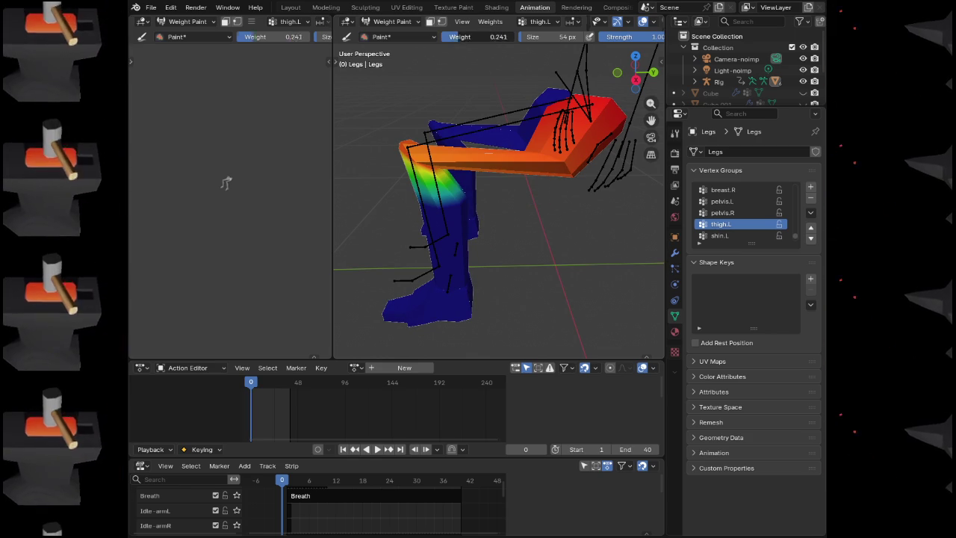
mouse_move(570, 176)
mouse_down()
mouse_move(538, 160)
mouse_move(553, 165)
mouse_move(489, 164)
mouse_up()
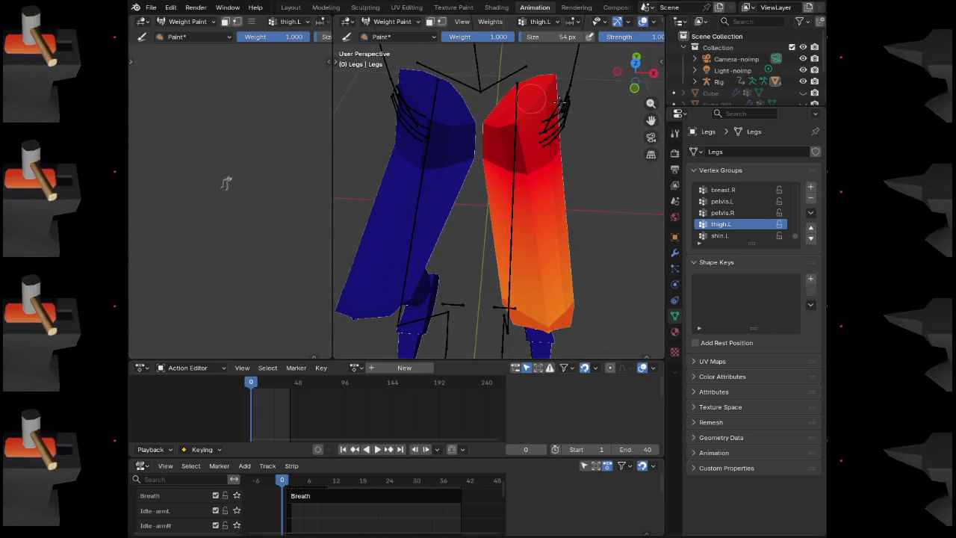
Paint the thigh solid red down to the knee, including its lower edge
mouse_move(572, 180)
mouse_down()
mouse_move(552, 192)
mouse_move(520, 170)
mouse_up()
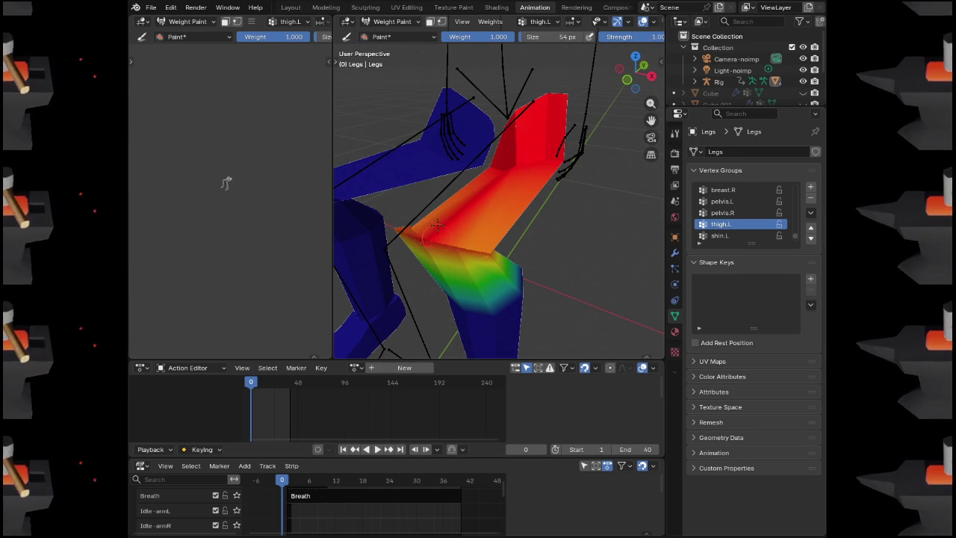
mouse_move(415, 232)
mouse_down()
mouse_move(456, 209)
mouse_move(538, 190)
mouse_move(431, 217)
mouse_move(537, 203)
mouse_move(520, 192)
mouse_move(507, 252)
mouse_up()
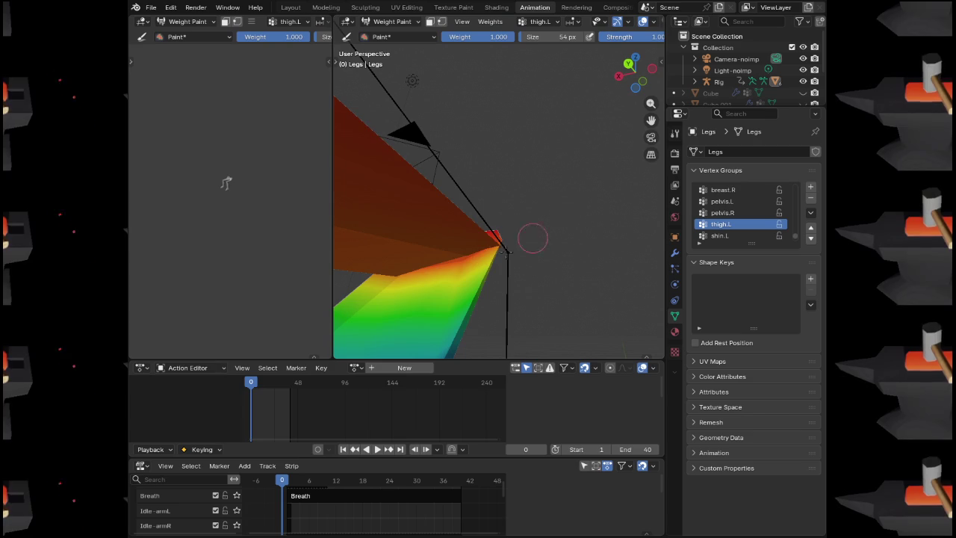
mouse_move(427, 263)
mouse_down()
mouse_move(420, 273)
mouse_move(478, 181)
mouse_move(513, 220)
mouse_up()
scroll(513, 219, down, 4)
drag(442, 172, 388, 161)
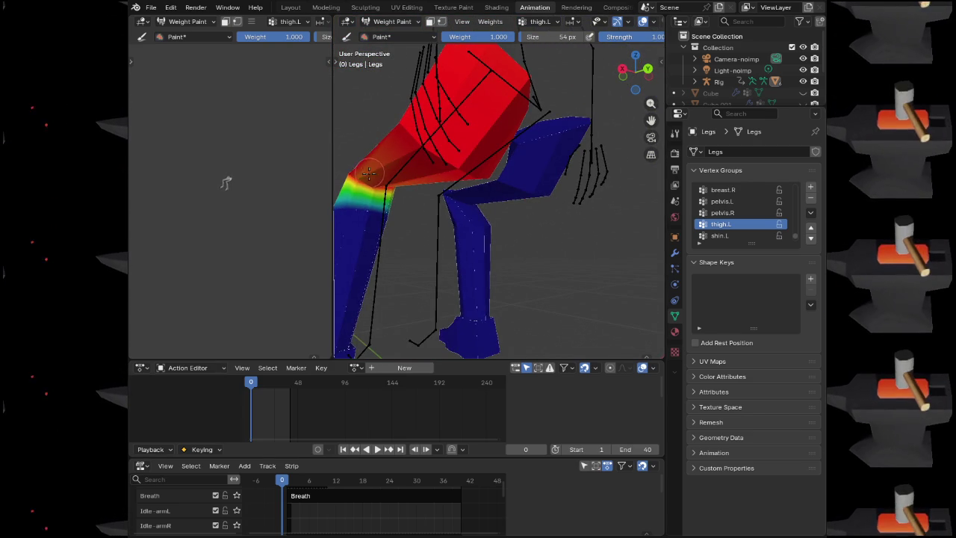
drag(369, 173, 529, 217)
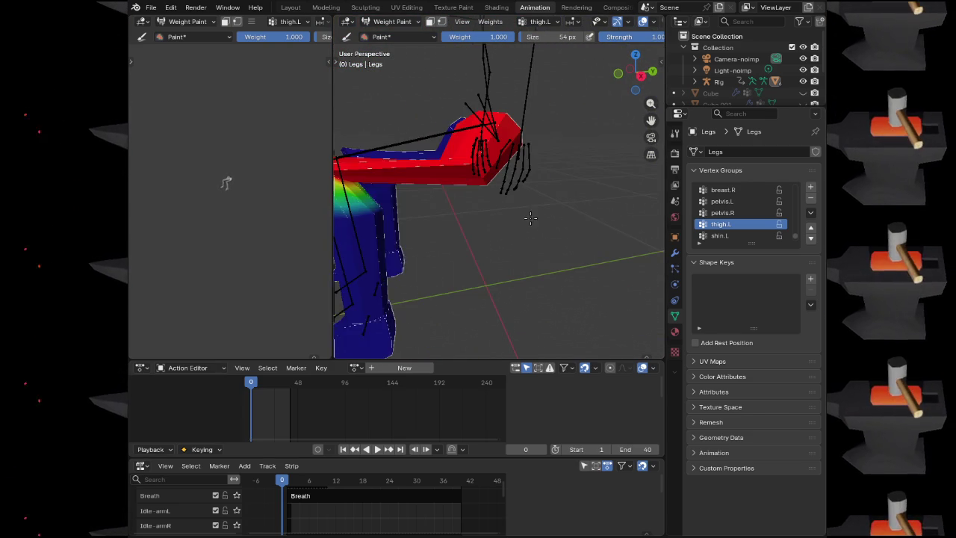
scroll(727, 224, down, 1)
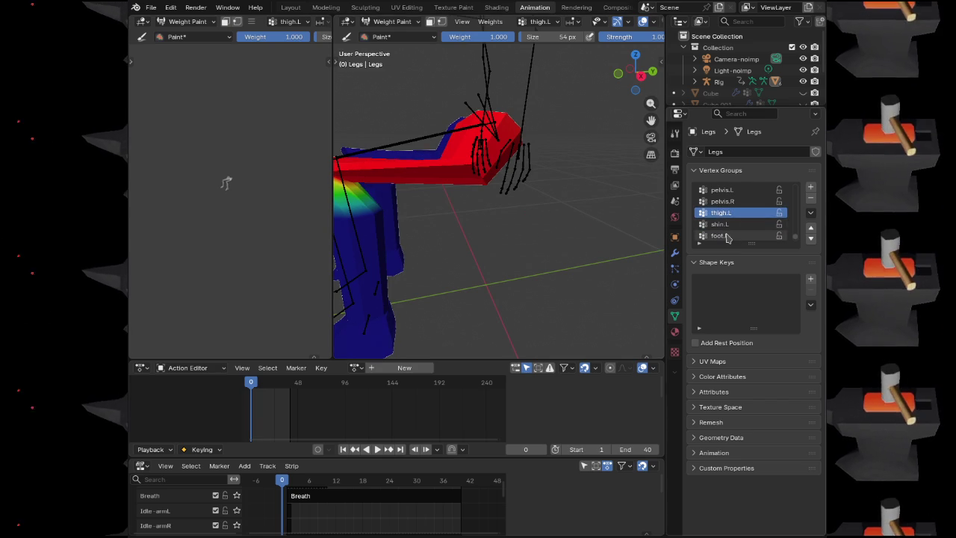
Select foot.L, lower the brush weight to 0.000 and paint its stray weight off the upper leg
click(721, 235)
drag(466, 209, 613, 172)
drag(513, 37, 441, 37)
drag(489, 142, 544, 213)
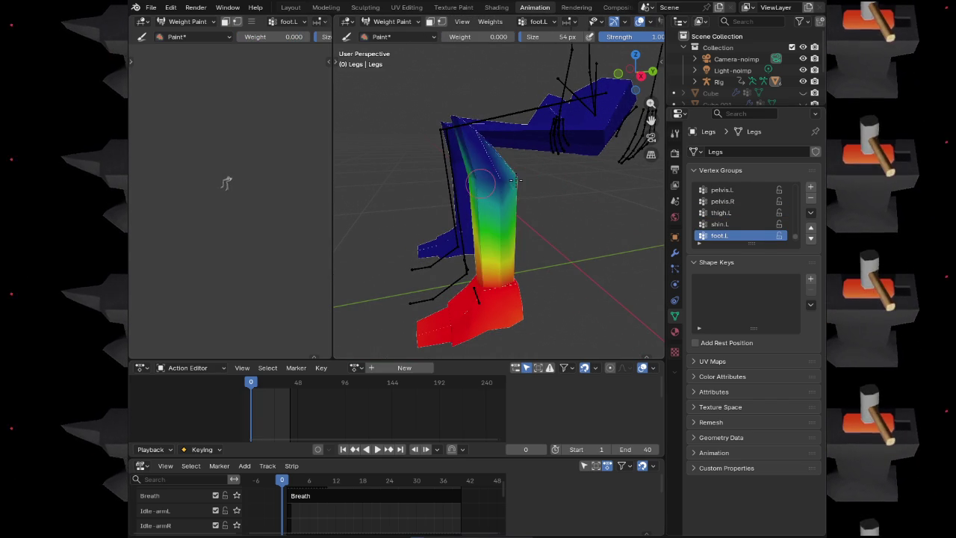
mouse_move(521, 184)
mouse_down()
mouse_move(585, 216)
mouse_move(277, 207)
mouse_up()
mouse_move(482, 189)
mouse_down()
mouse_move(478, 195)
mouse_move(525, 194)
mouse_move(429, 212)
mouse_move(443, 189)
mouse_move(640, 192)
mouse_up()
Switch the Legs mesh back to Object Mode
scroll(514, 202, down, 5)
drag(514, 201, 529, 222)
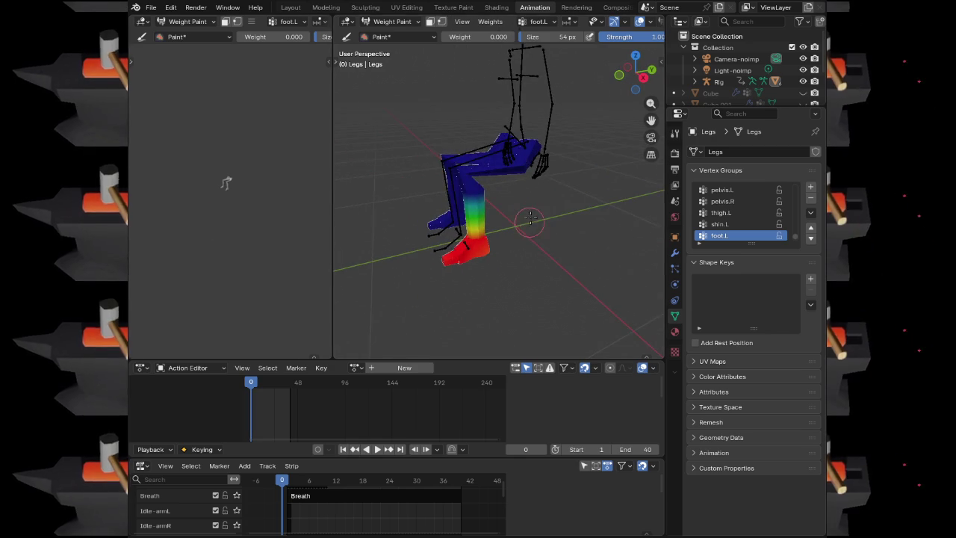
scroll(530, 209, up, 2)
click(392, 20)
click(384, 33)
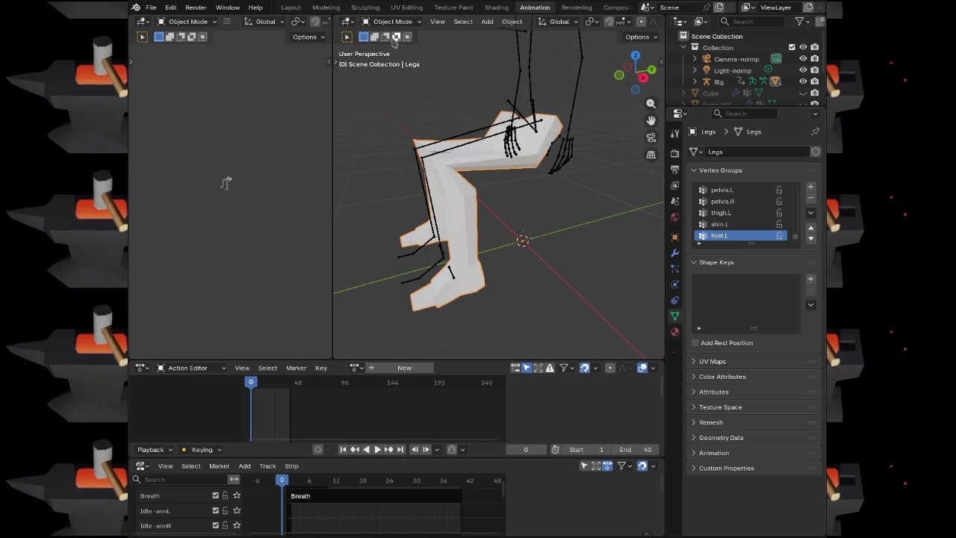
Put the Legs mesh into Weight Paint mode in the Layout workspace
click(290, 8)
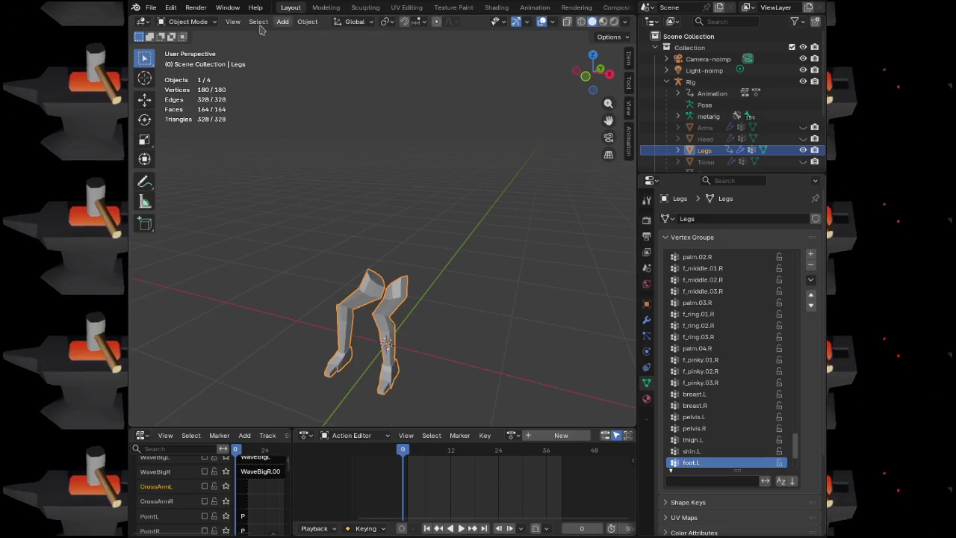
click(187, 21)
click(192, 84)
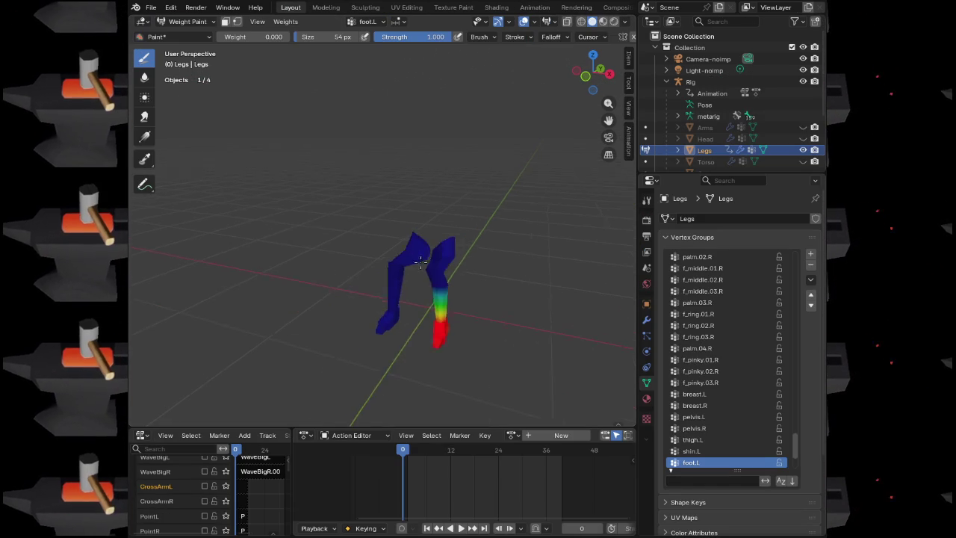
scroll(462, 275, up, 3)
drag(462, 275, 374, 224)
scroll(676, 396, down, 5)
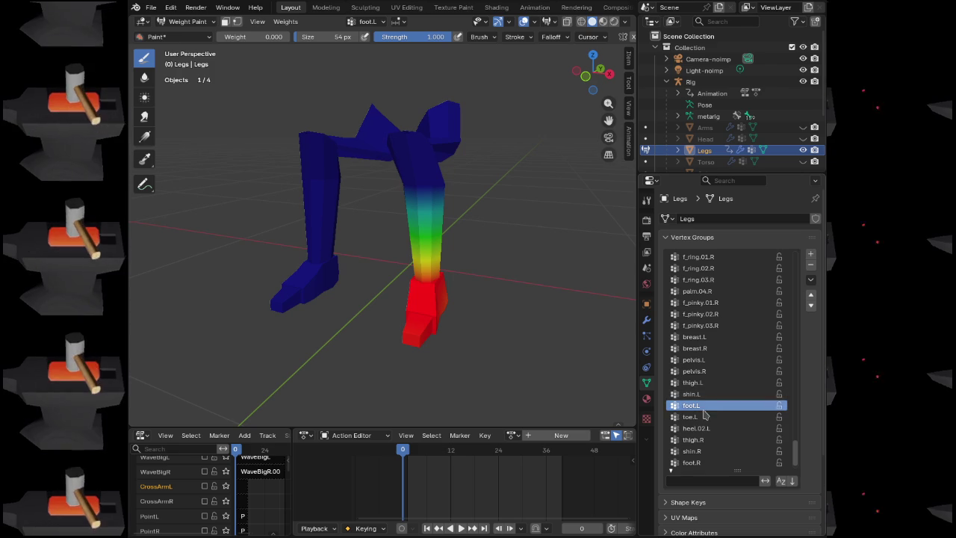
Step through the leg vertex groups from toe.L through the right-leg groups and back up
click(705, 416)
key(Down)
key(Down)
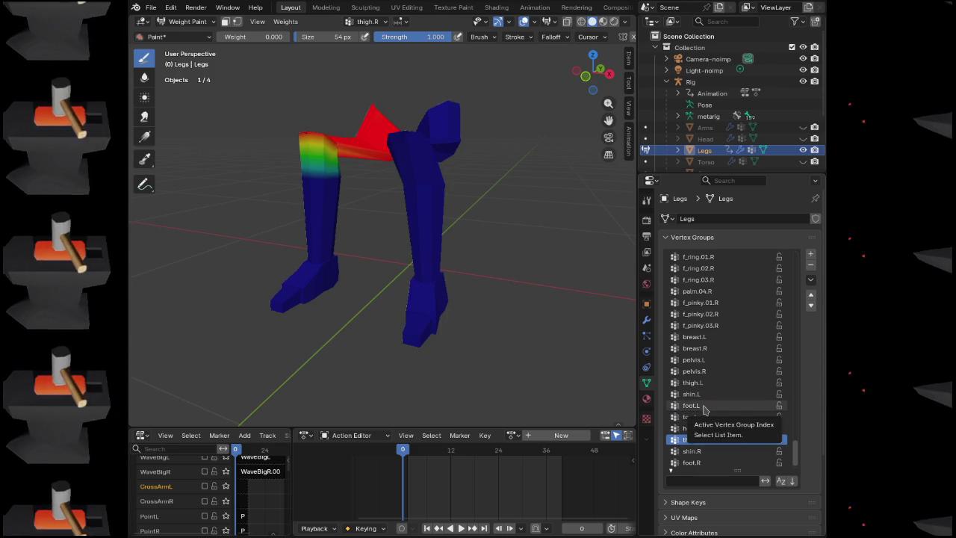
key(Down)
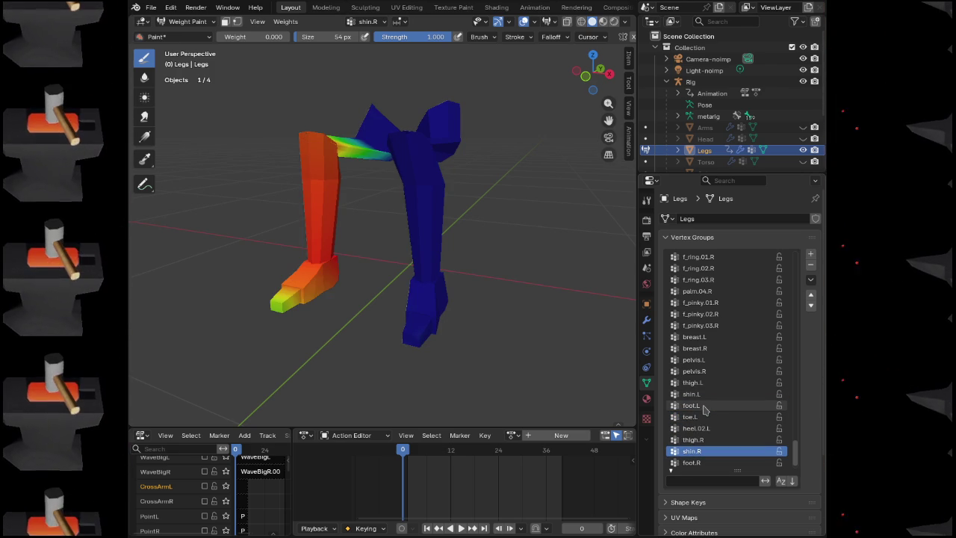
key(Down)
key(Up)
key(Up)
key(Up)
key(Up)
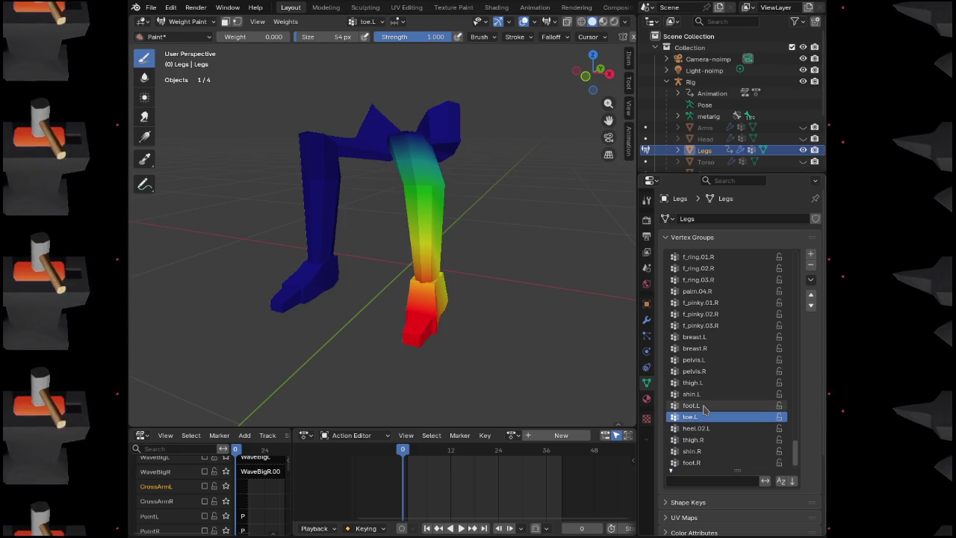
key(Up)
key(Up)
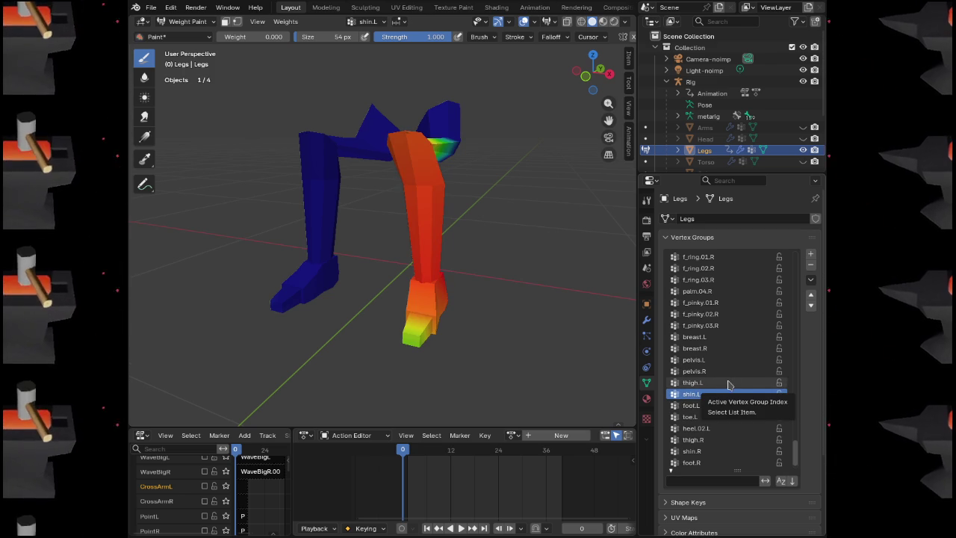
Set the paint weight to 1.000 and check the thigh.L and pelvis.R weights
drag(582, 260, 457, 234)
drag(252, 37, 283, 41)
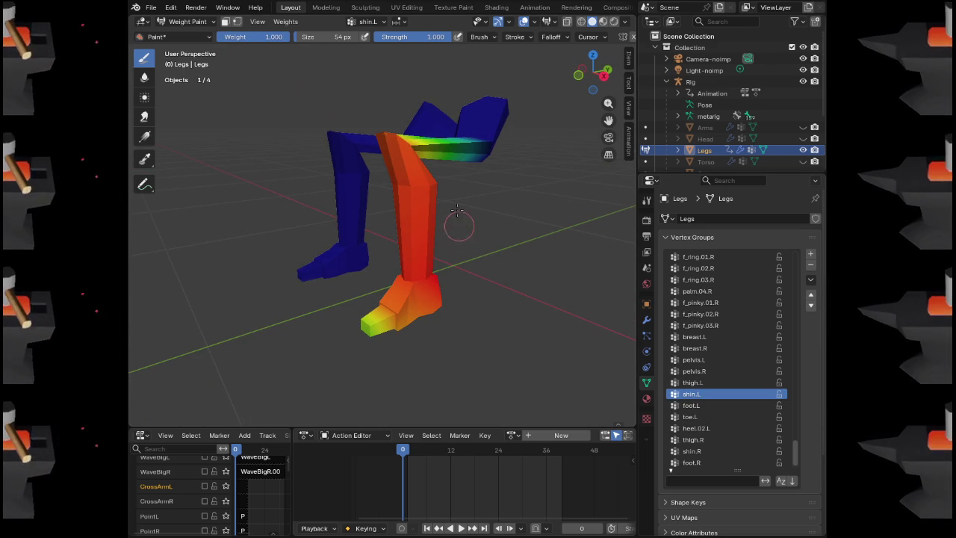
mouse_move(425, 187)
mouse_down()
mouse_move(441, 188)
mouse_move(413, 189)
mouse_move(425, 205)
mouse_move(463, 196)
mouse_up()
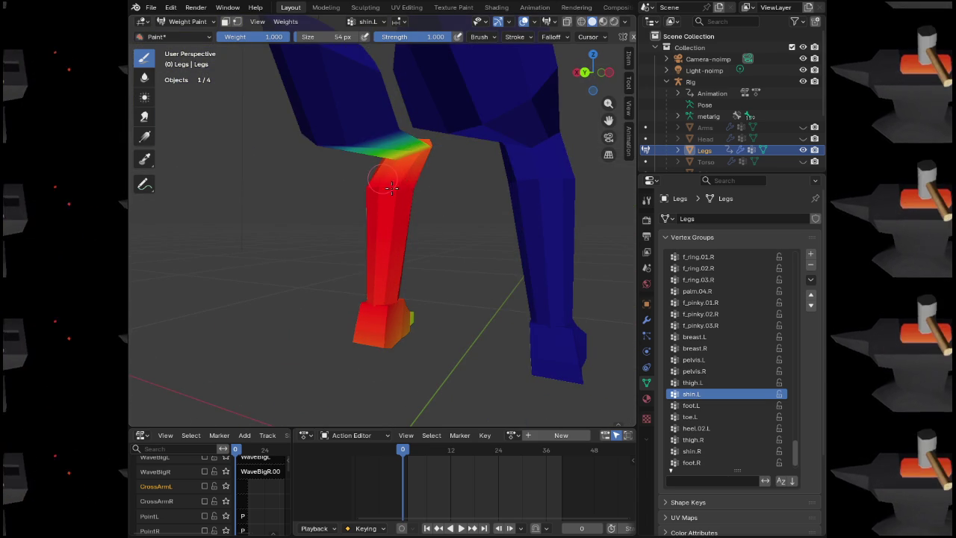
drag(413, 217, 384, 239)
click(703, 383)
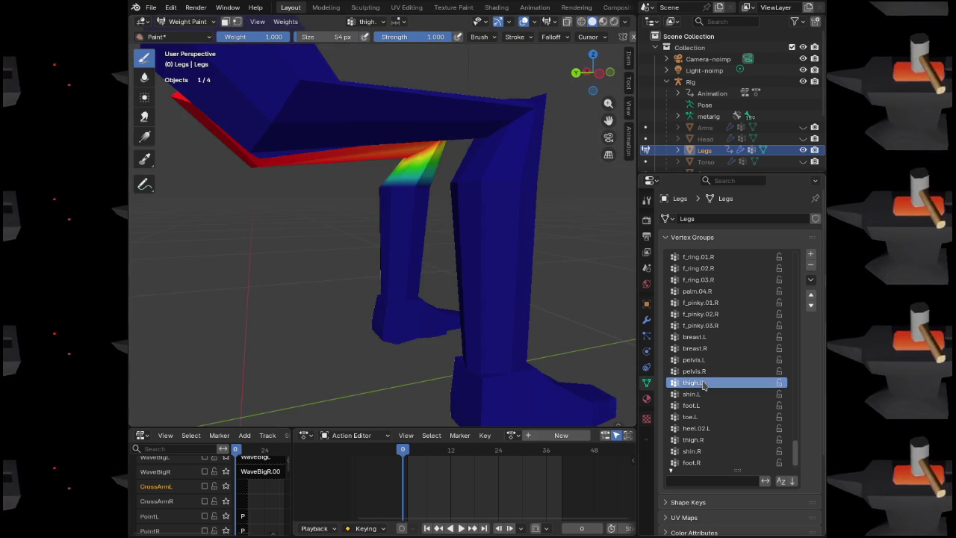
drag(444, 214, 380, 237)
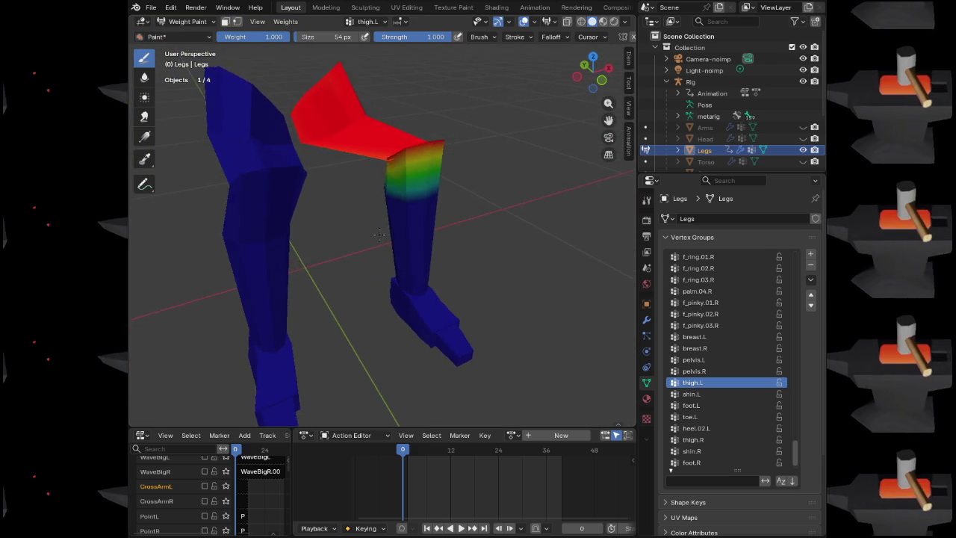
click(717, 371)
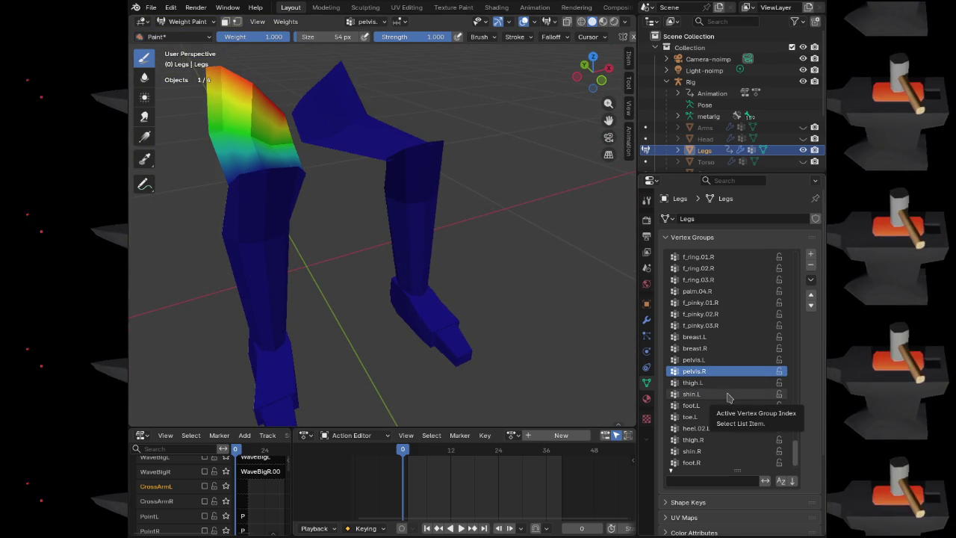
Arrow up the Vertex Groups list to spine, then step down through spine.001 to spine.002
key(Up)
key(Up)
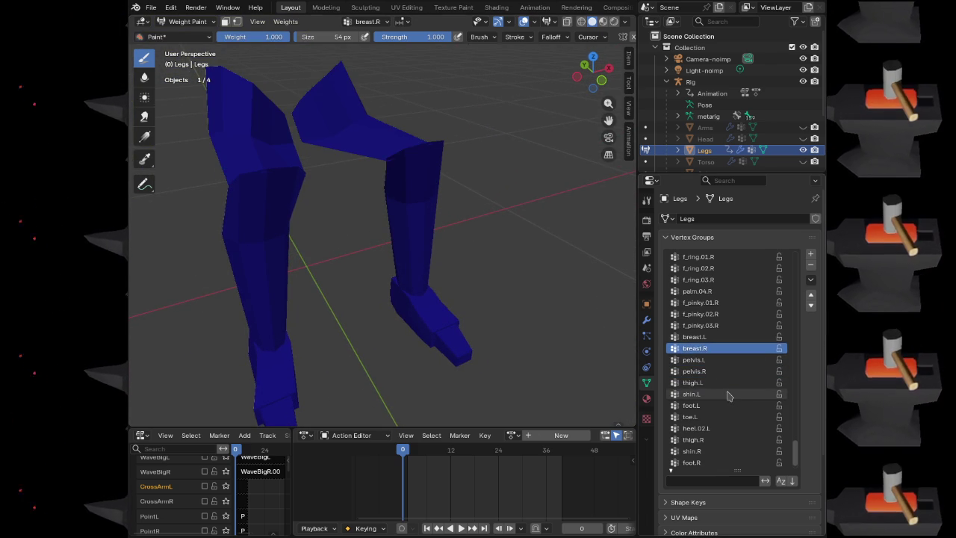
key(Up)
key(Up)
key(Up)
key(Up)
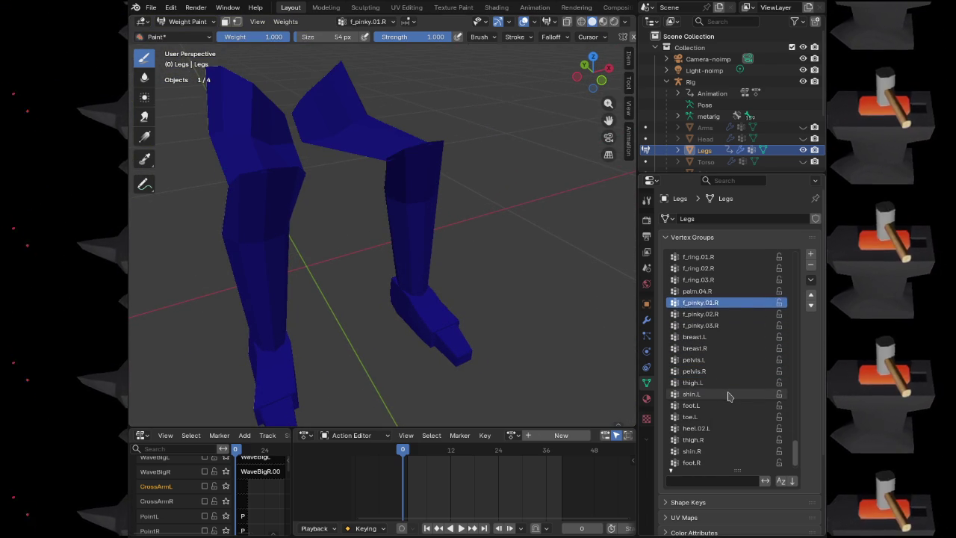
key(Up)
key(Up)
key(Up)
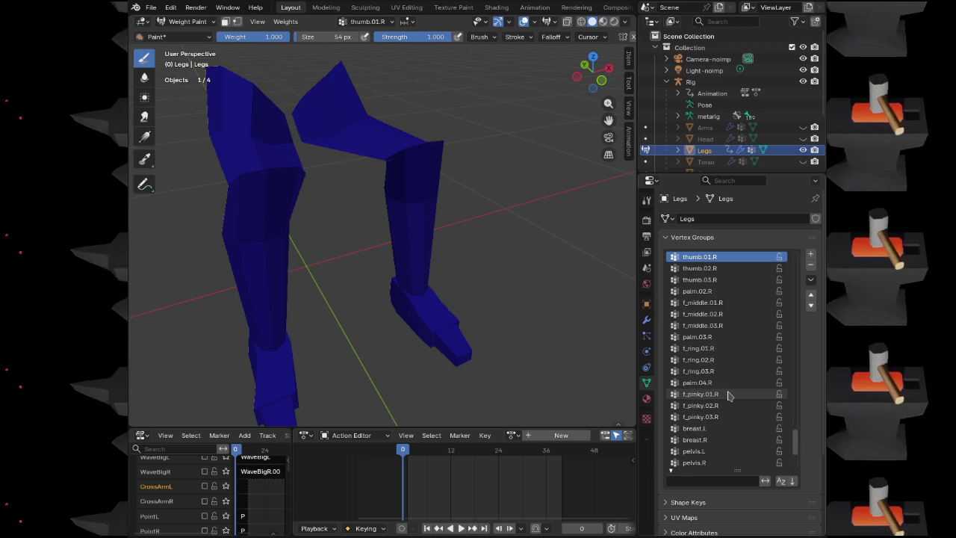
key(Up)
key(Up)
key(Up)
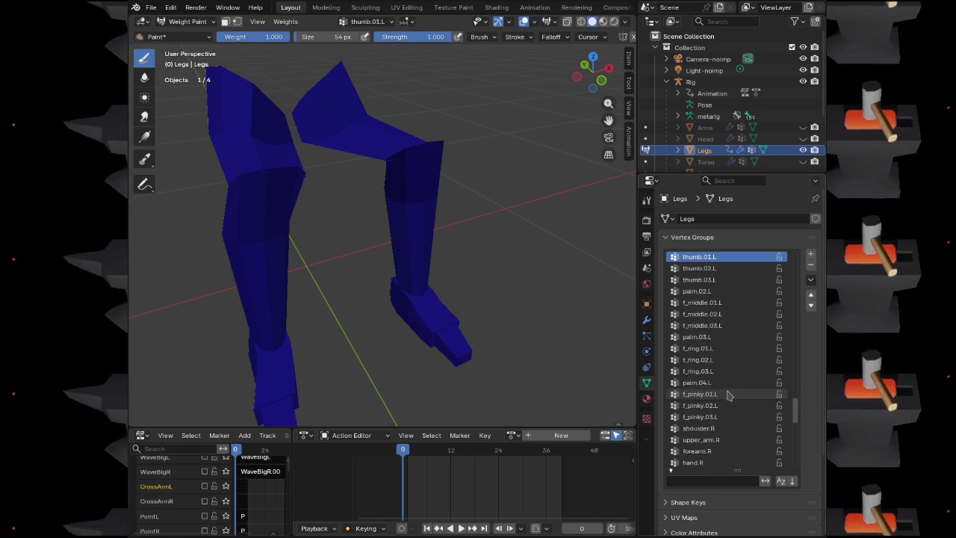
key(Up)
key(Up)
key(Up)
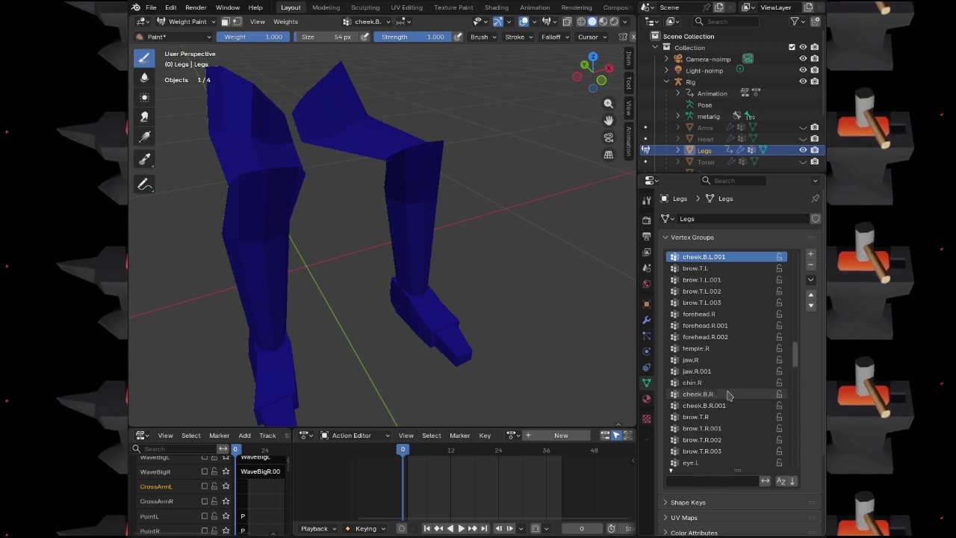
key(Up)
key(Up)
key(Up)
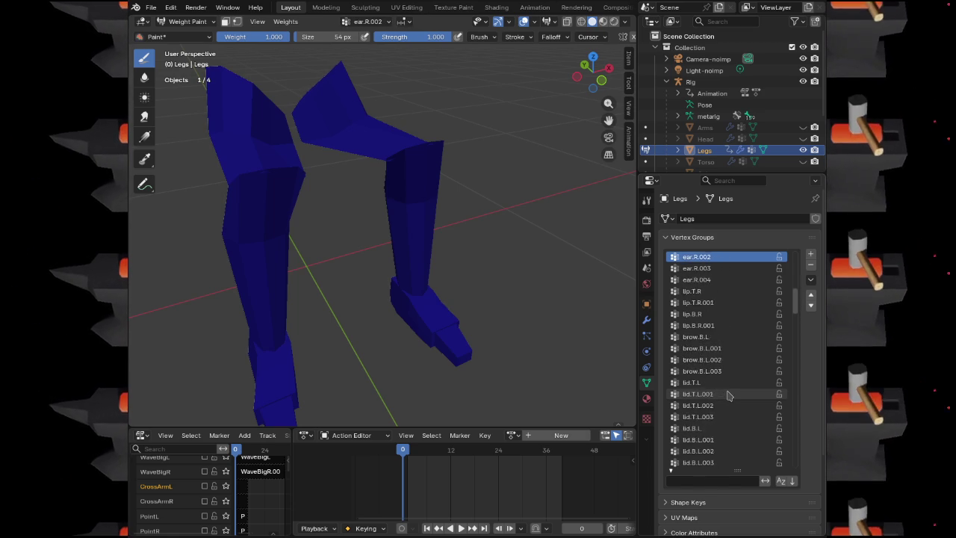
key(Up)
key(Up)
key(Up)
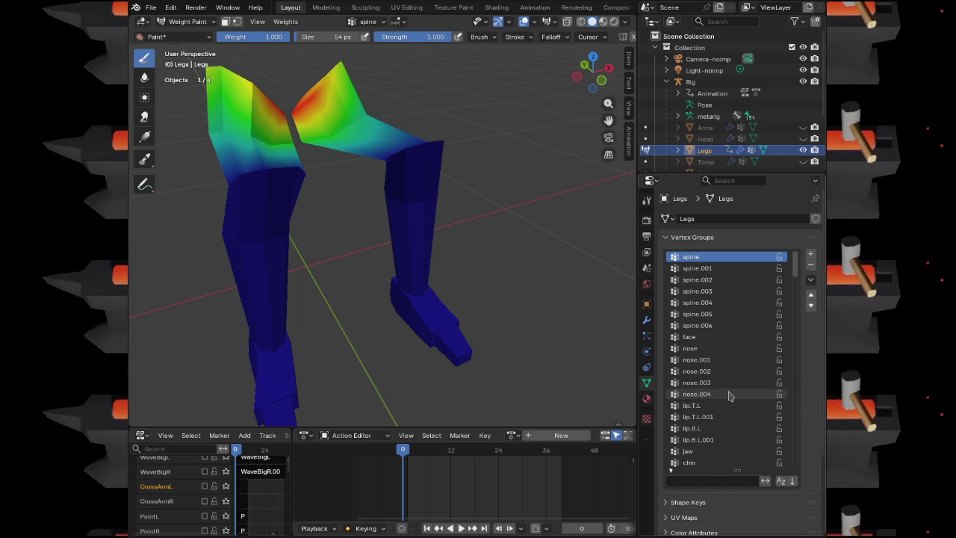
key(Down)
key(Up)
key(Down)
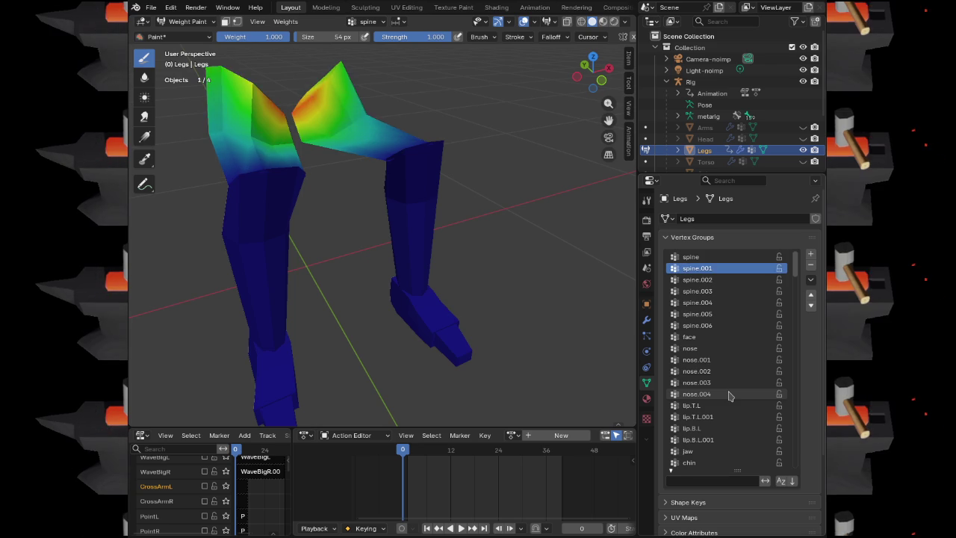
key(Down)
key(Up)
key(Down)
key(Down)
key(Up)
Paint the spine.002 and spine.001 weights off the thigh tops to zero
mouse_move(476, 182)
mouse_down()
mouse_move(443, 151)
mouse_move(500, 218)
mouse_up()
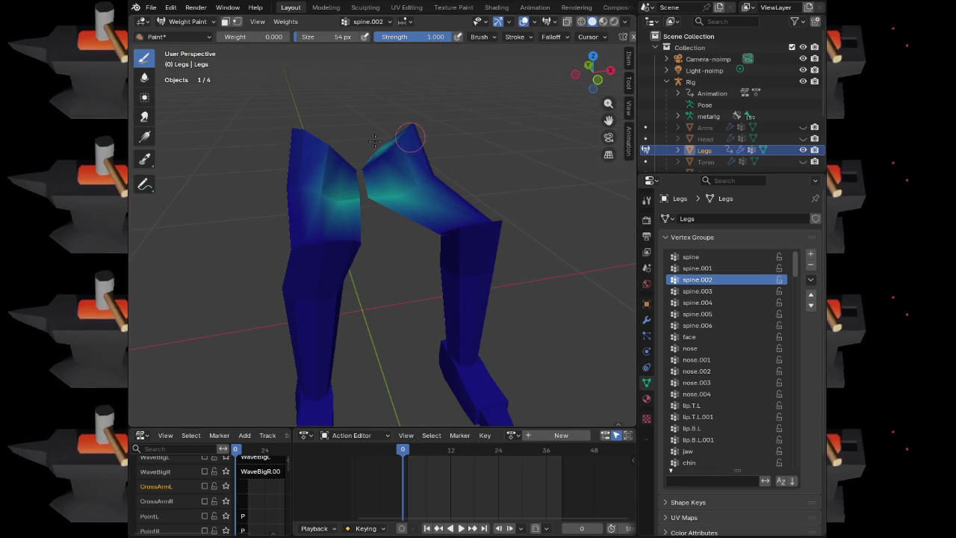
drag(383, 138, 404, 192)
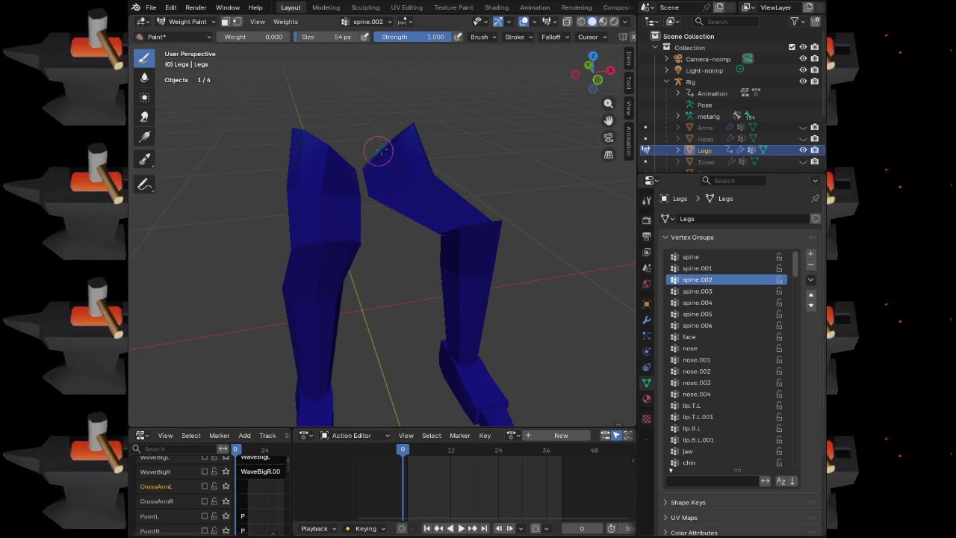
mouse_move(370, 172)
mouse_down()
mouse_move(418, 149)
mouse_move(388, 172)
mouse_up()
drag(448, 119, 352, 184)
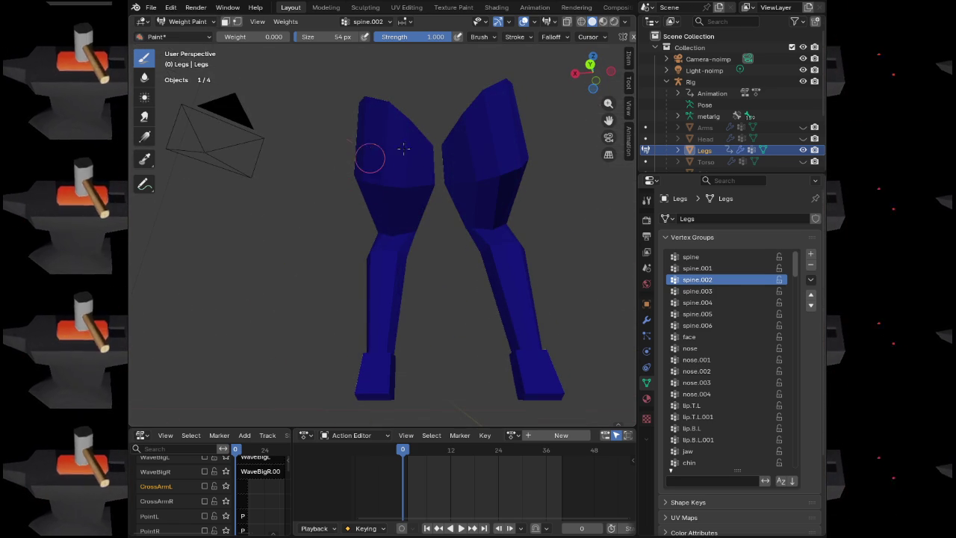
click(702, 268)
drag(404, 187, 422, 186)
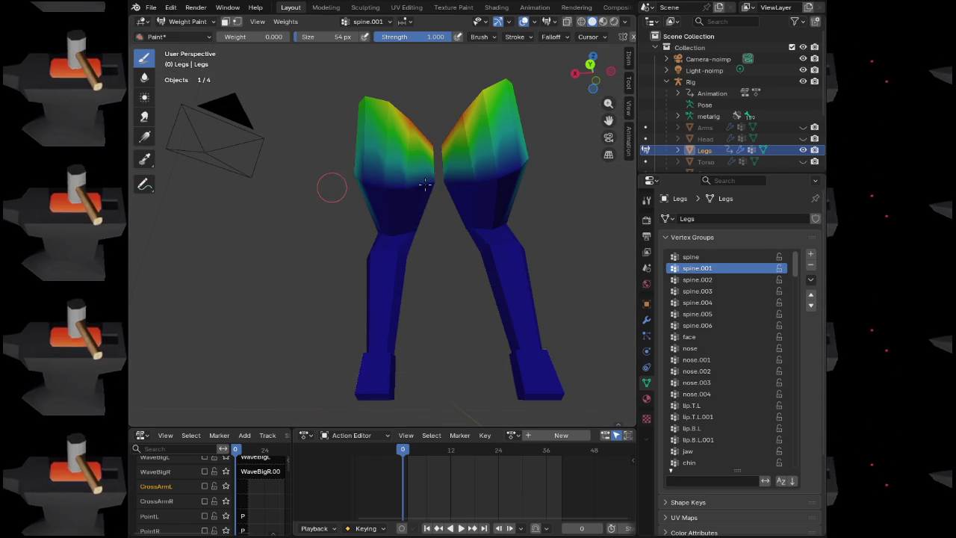
mouse_move(370, 106)
mouse_down()
mouse_move(359, 96)
mouse_move(453, 149)
mouse_up()
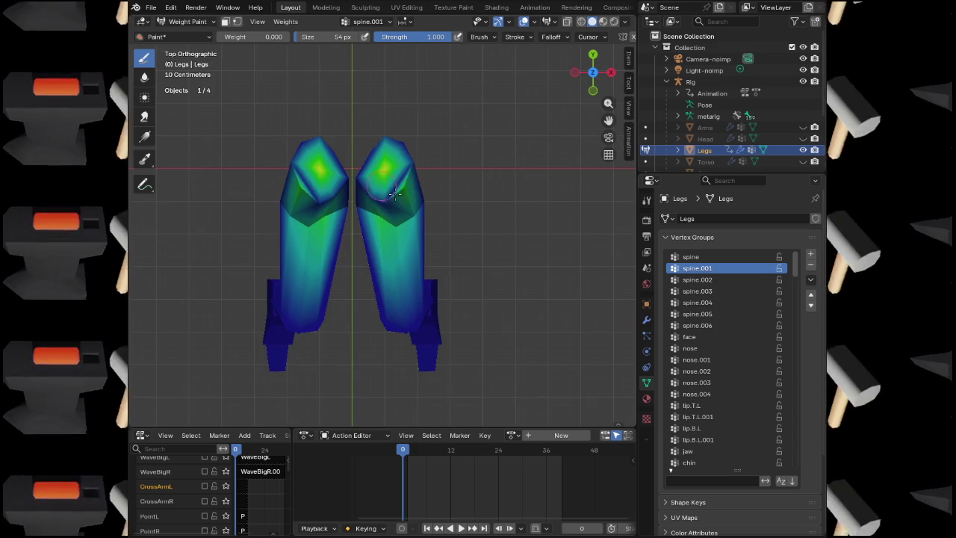
mouse_move(313, 171)
mouse_down()
mouse_move(388, 179)
mouse_move(321, 168)
mouse_move(372, 177)
mouse_move(328, 232)
mouse_move(384, 216)
mouse_up()
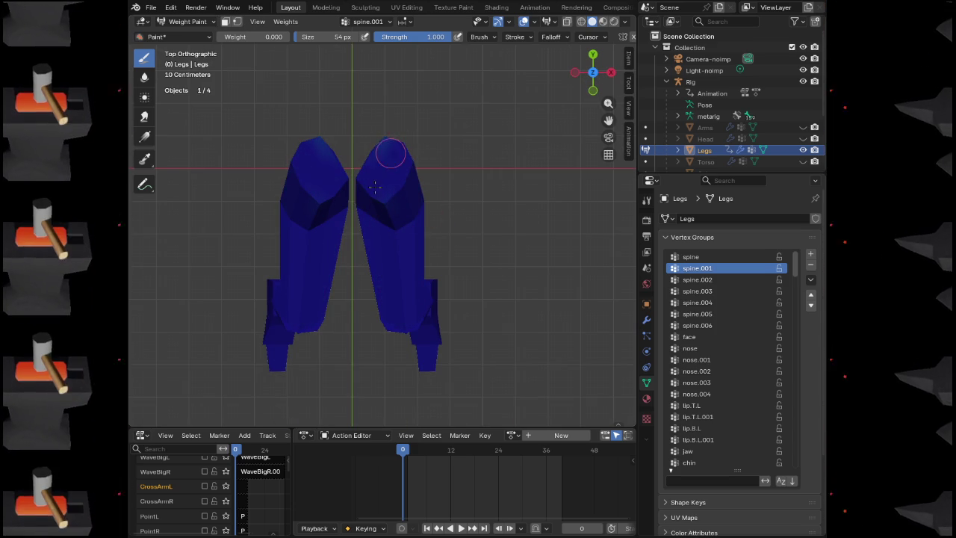
Recheck spine.002 and spine.001, then display the spine group's weights
click(706, 280)
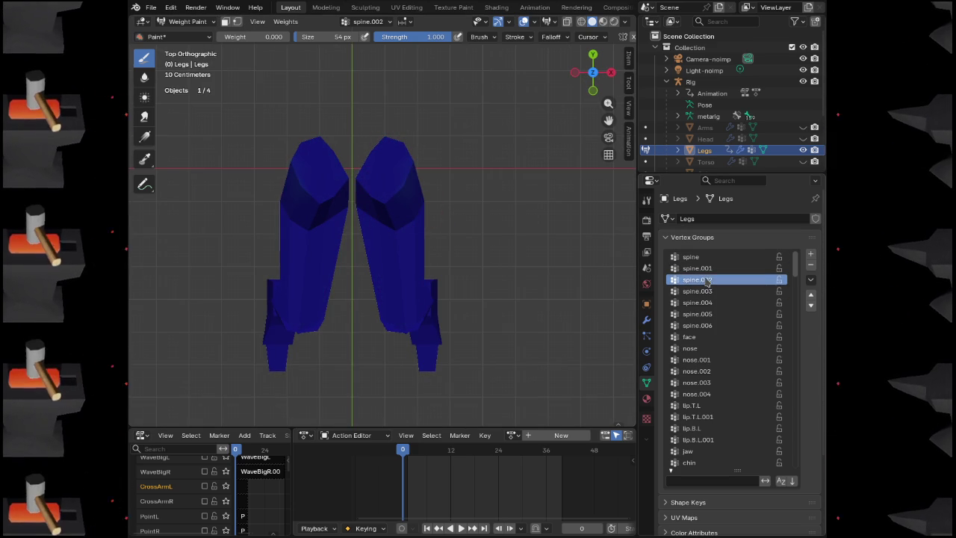
click(706, 269)
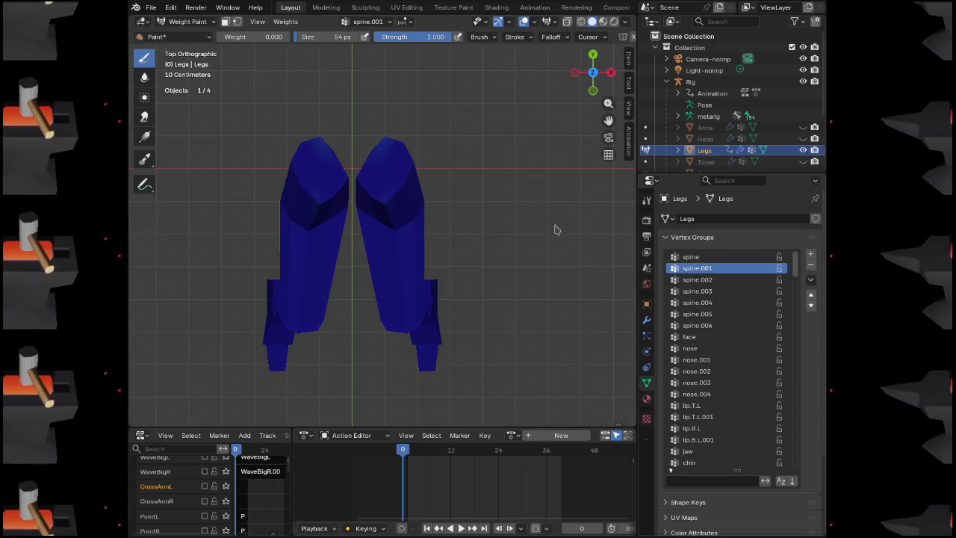
click(690, 256)
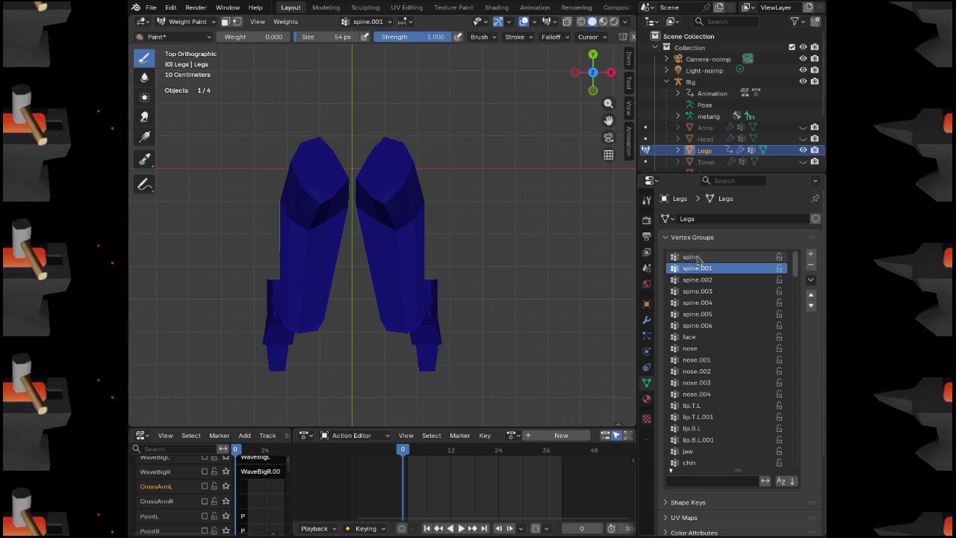
mouse_move(531, 279)
mouse_down()
mouse_move(410, 208)
mouse_move(298, 97)
mouse_move(328, 168)
mouse_up()
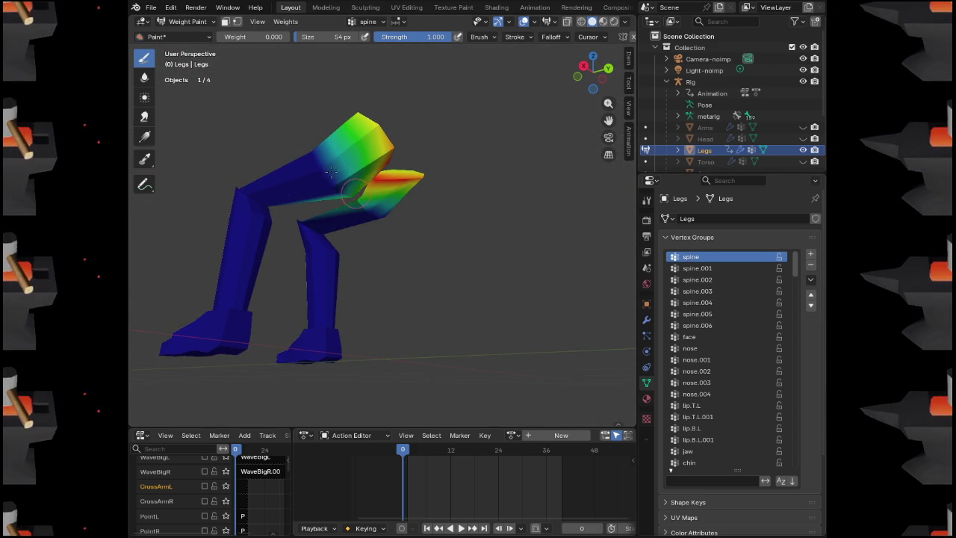
Paint the spine weights off both hip tops at 0.000, checking front, side and back
mouse_move(299, 171)
mouse_down()
mouse_move(322, 149)
mouse_move(348, 175)
mouse_move(247, 224)
mouse_move(344, 164)
mouse_move(314, 193)
mouse_up()
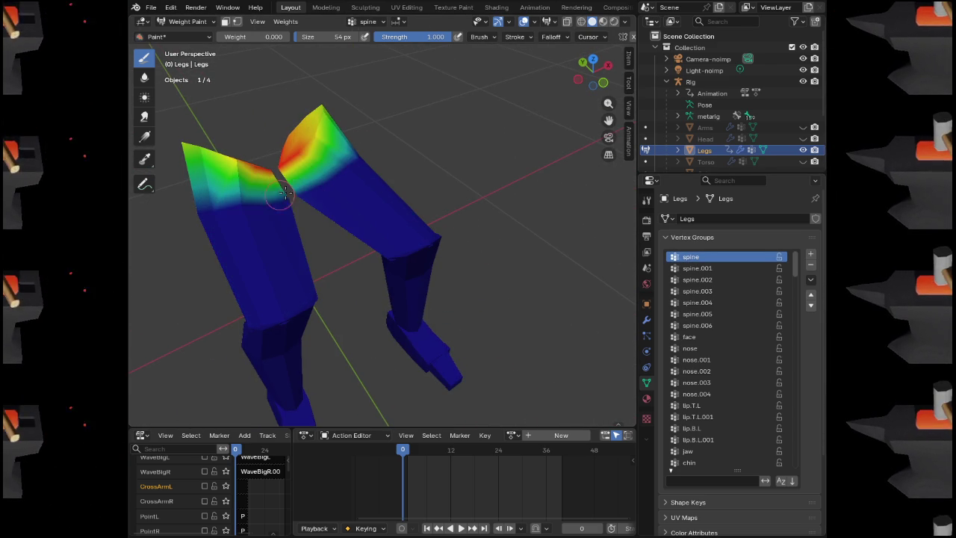
mouse_move(424, 173)
mouse_down()
mouse_move(486, 154)
mouse_move(443, 151)
mouse_up()
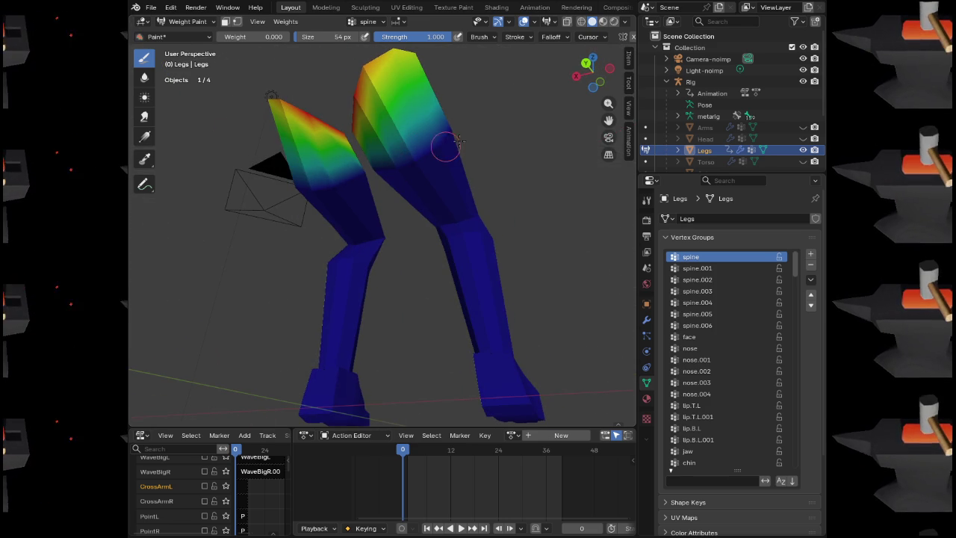
mouse_move(301, 186)
mouse_down()
mouse_move(324, 166)
mouse_move(331, 89)
mouse_move(337, 96)
mouse_move(309, 79)
mouse_move(270, 90)
mouse_up()
mouse_move(380, 101)
mouse_down()
mouse_move(359, 127)
mouse_move(351, 97)
mouse_move(321, 85)
mouse_move(346, 82)
mouse_up()
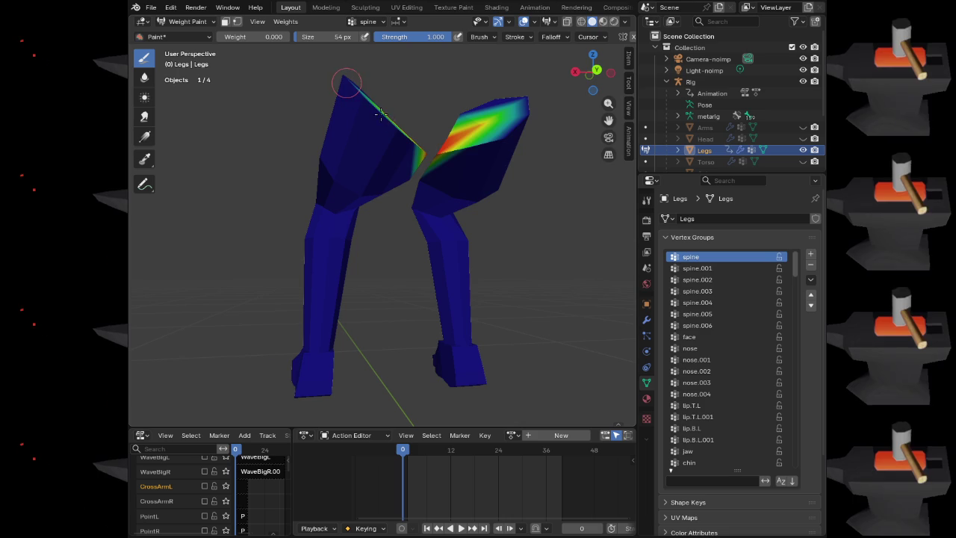
mouse_move(403, 135)
mouse_down()
mouse_move(438, 160)
mouse_move(418, 149)
mouse_move(456, 110)
mouse_move(508, 104)
mouse_move(427, 97)
mouse_up()
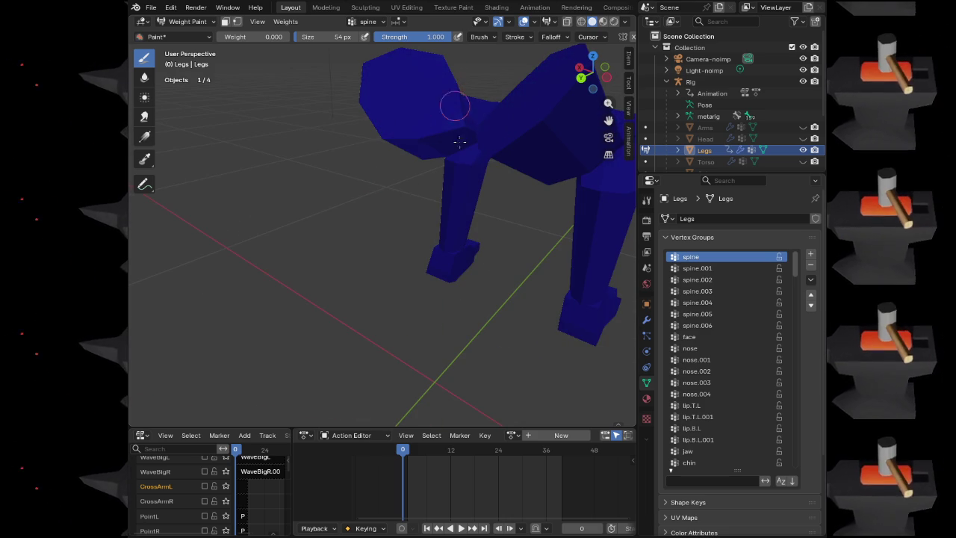
mouse_move(470, 156)
mouse_down()
mouse_move(545, 174)
mouse_move(499, 256)
mouse_move(421, 230)
mouse_up()
drag(469, 251, 487, 266)
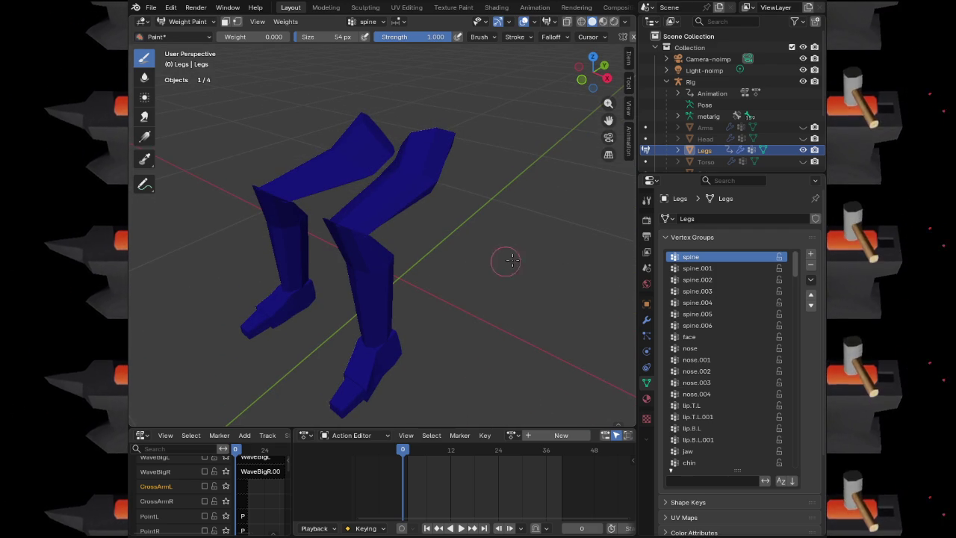
drag(796, 264, 796, 464)
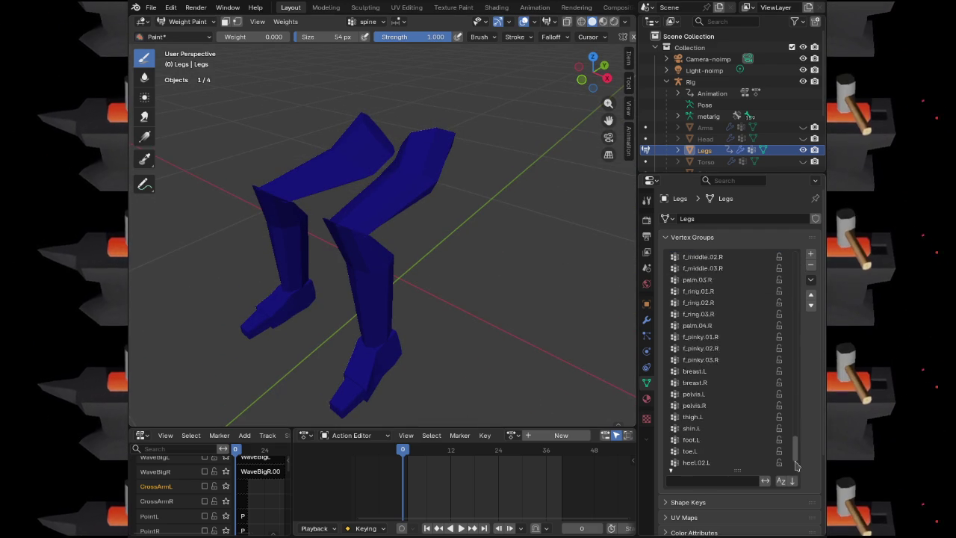
Check the heel.02.R, toe.R, foot.R, thigh.R and thigh.L weights, ending on shin.L
click(695, 464)
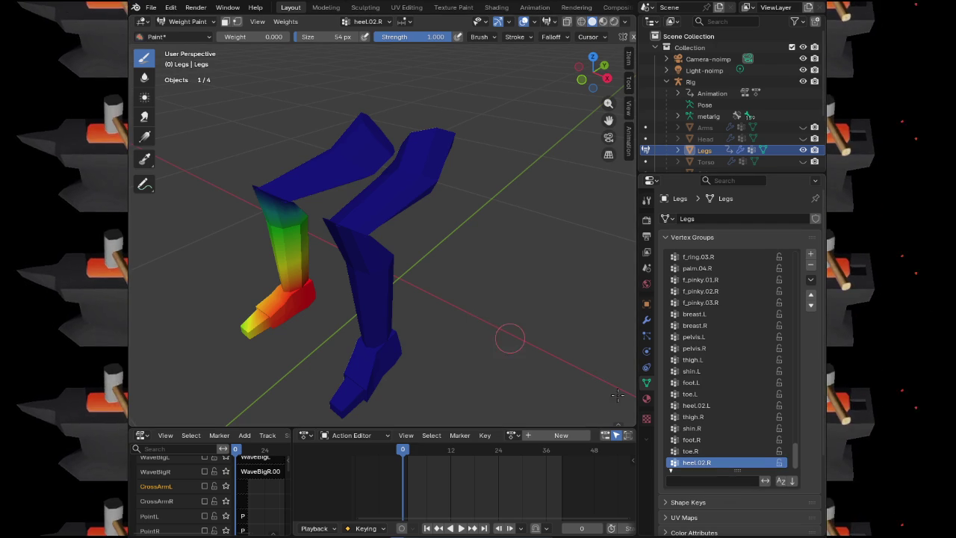
click(710, 452)
key(Up)
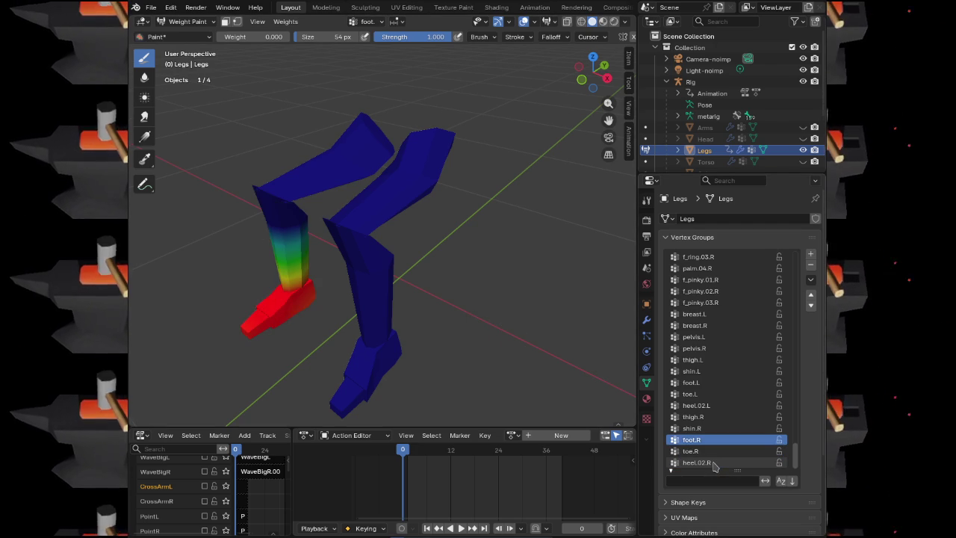
key(Up)
key(Up)
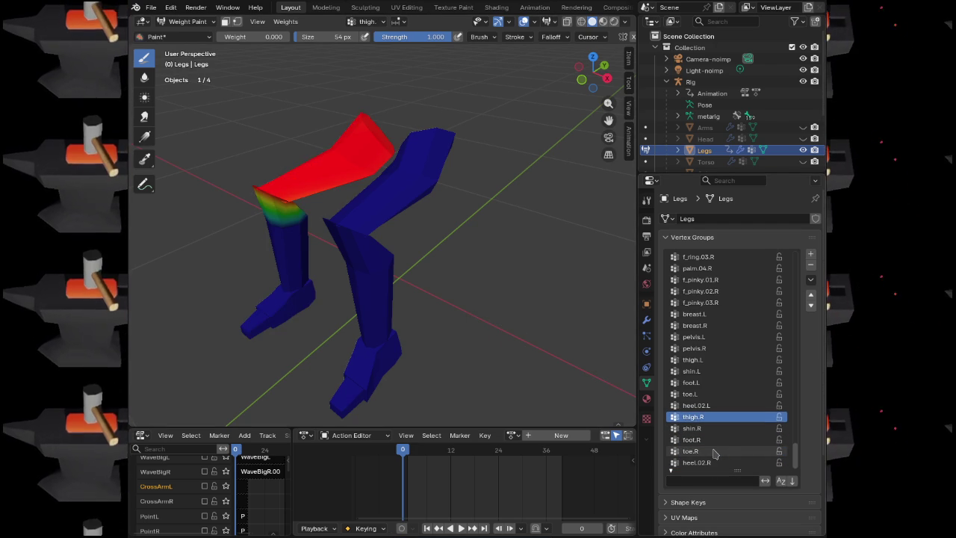
key(Up)
key(Up)
key(Up)
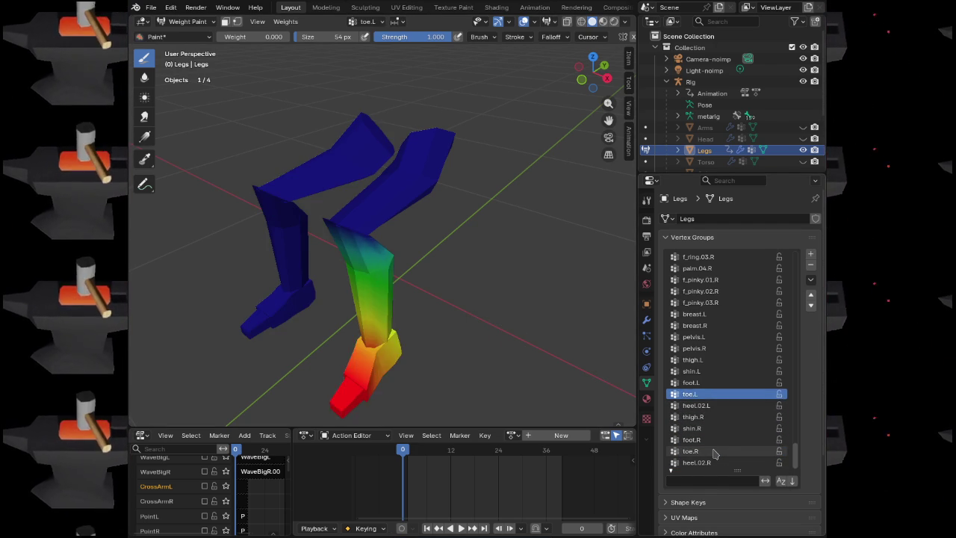
key(Down)
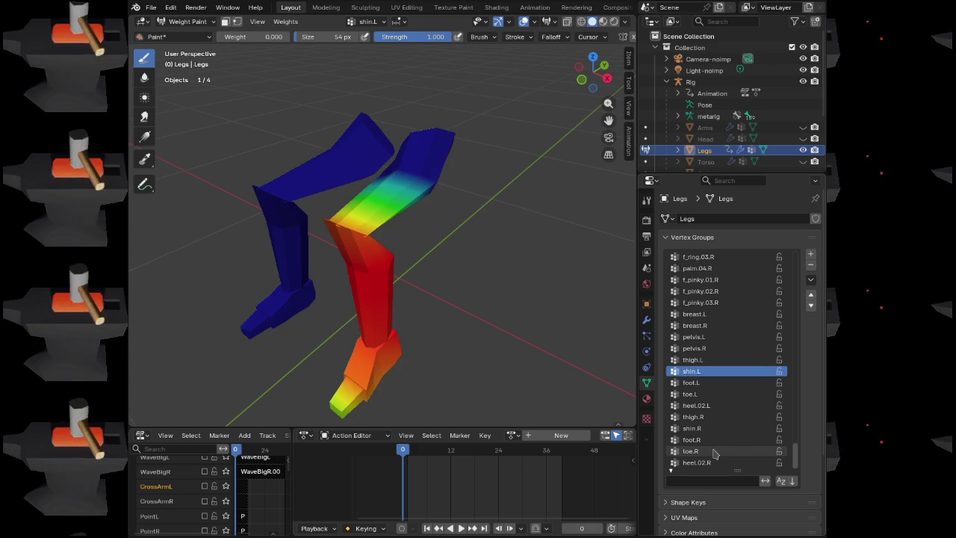
key(Up)
key(Down)
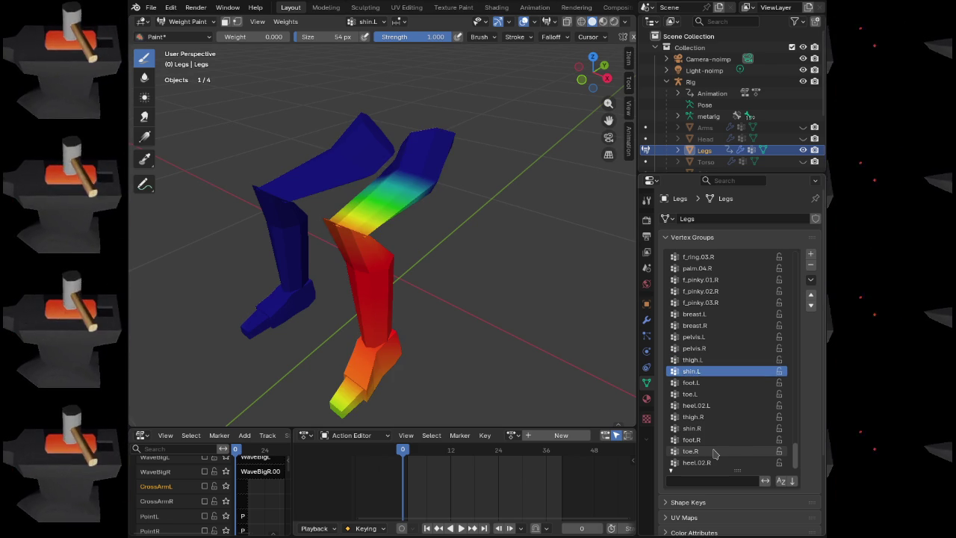
mouse_move(512, 222)
mouse_down()
mouse_move(430, 227)
mouse_move(471, 236)
mouse_up()
Paint zero shin.L weight just above the knee seam and across the lower thigh
scroll(470, 235, up, 3)
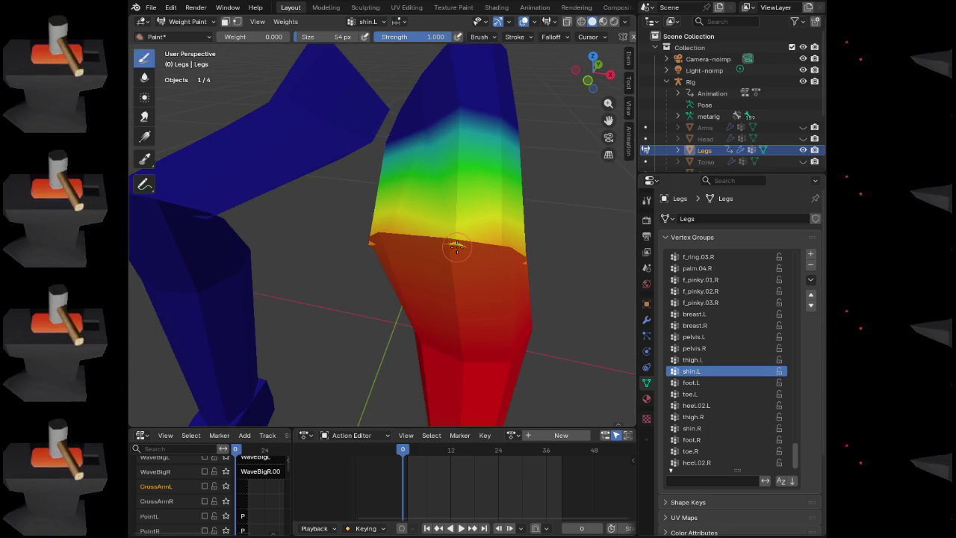
click(456, 246)
mouse_move(516, 257)
mouse_down()
mouse_move(420, 259)
mouse_move(463, 298)
mouse_up()
drag(627, 299, 482, 335)
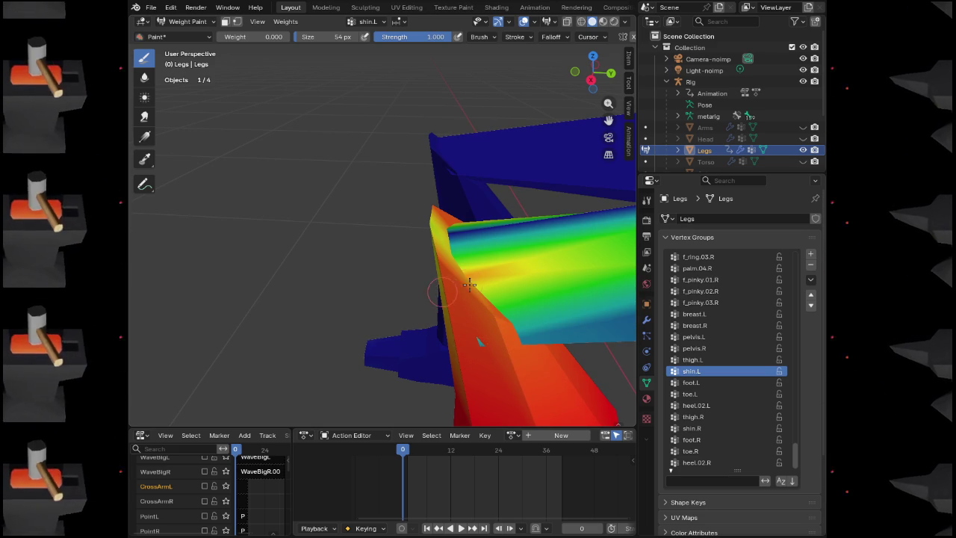
drag(451, 300, 491, 289)
scroll(491, 288, down, 4)
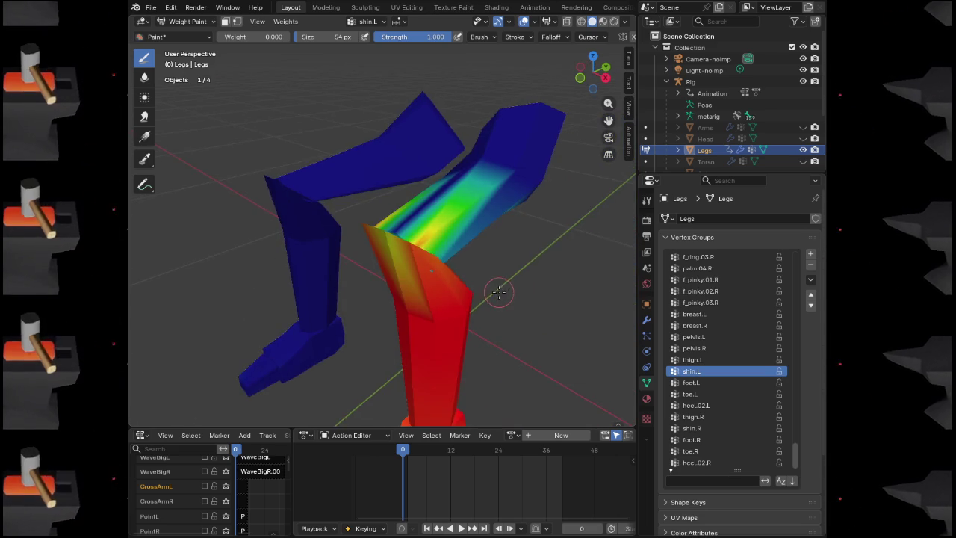
scroll(492, 292, up, 2)
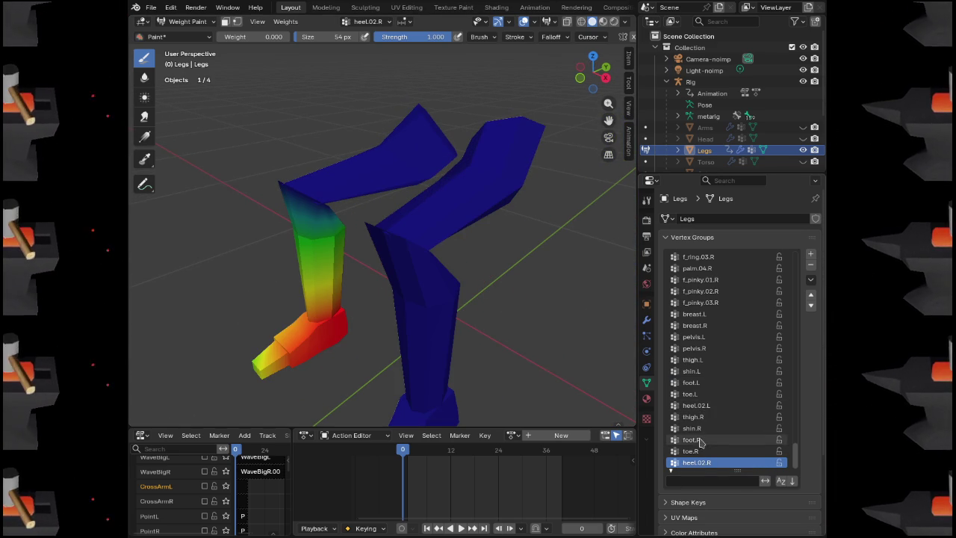
Step through the groups up to thigh.R and back to shin.L
key(Up)
key(Up)
key(Up)
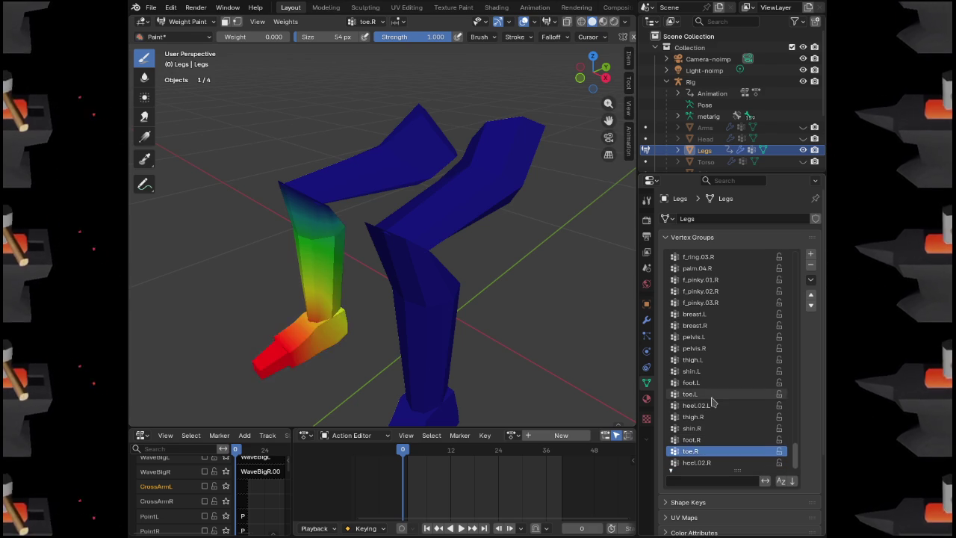
key(Up)
key(Up)
key(Up)
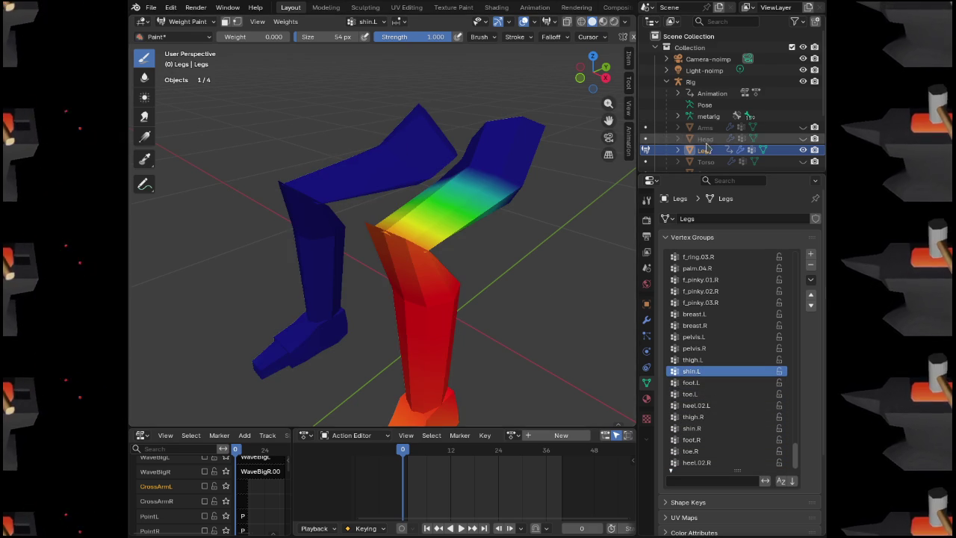
click(186, 21)
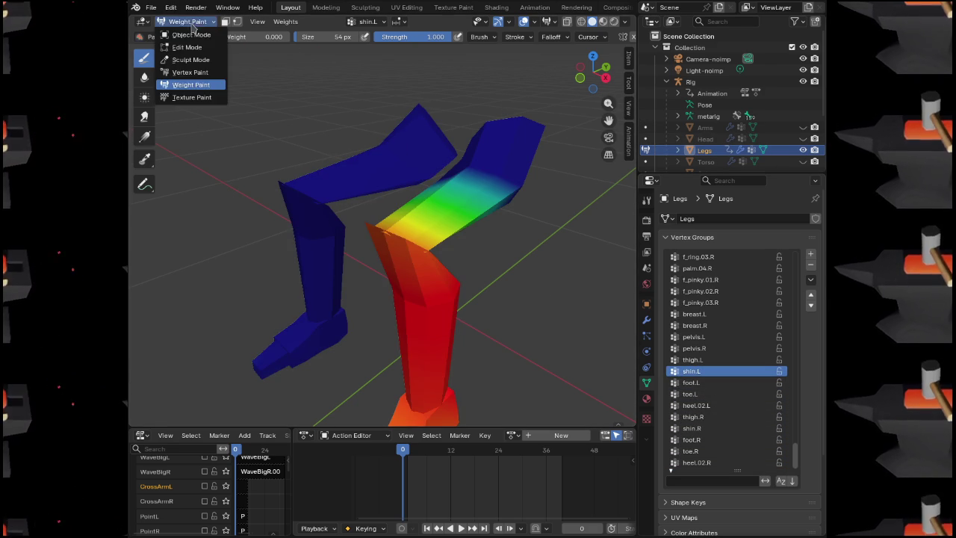
In Edit Mode, hide the connected shin and foot geometry, then return to Weight Paint
click(181, 42)
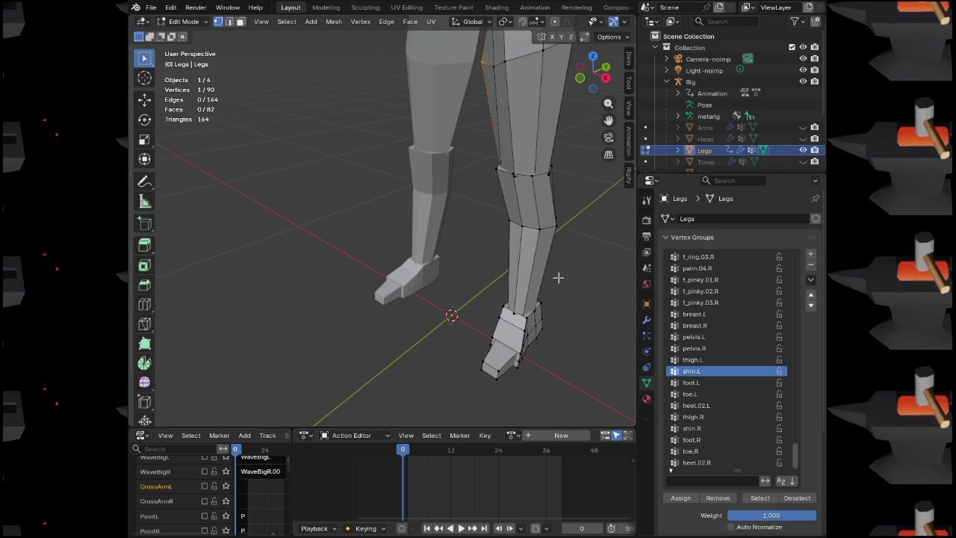
click(496, 372)
key(ctrl+l)
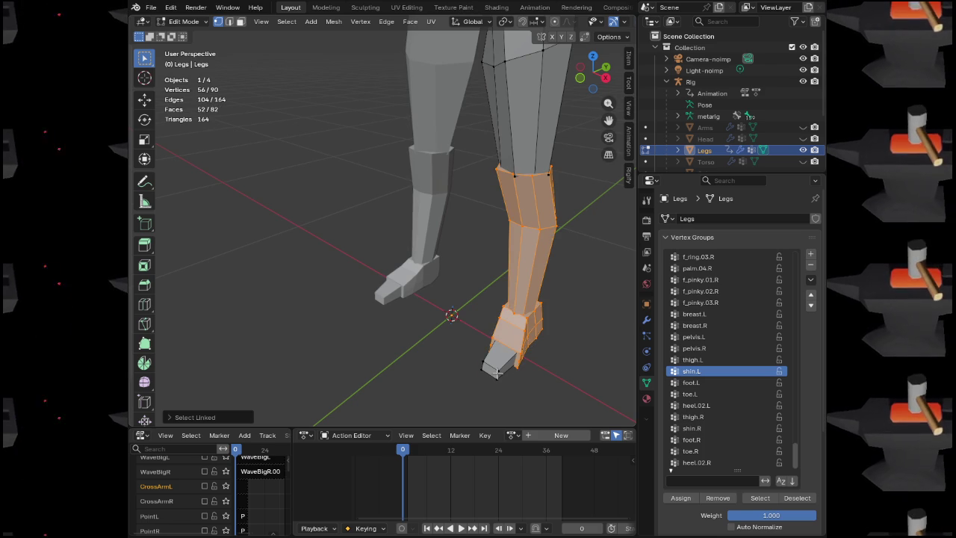
key(h)
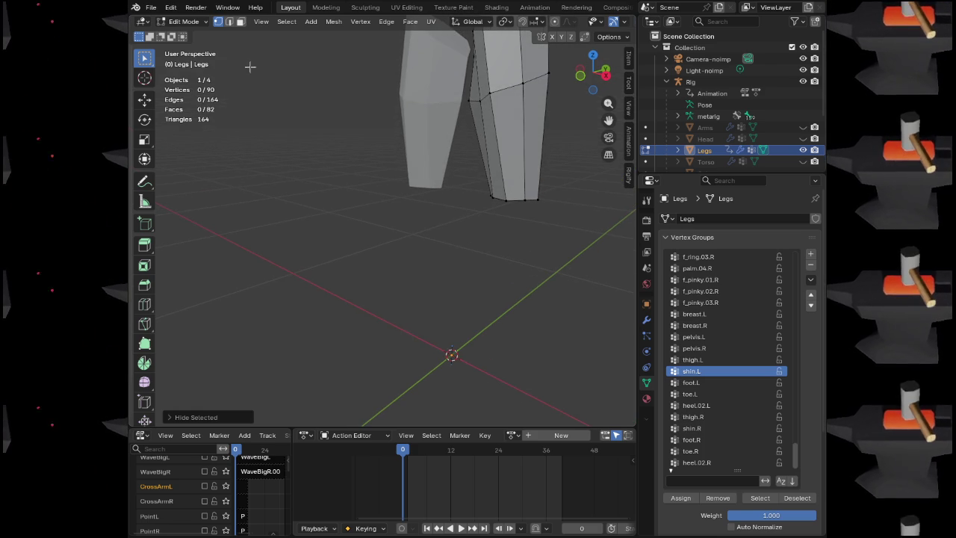
click(181, 21)
click(186, 78)
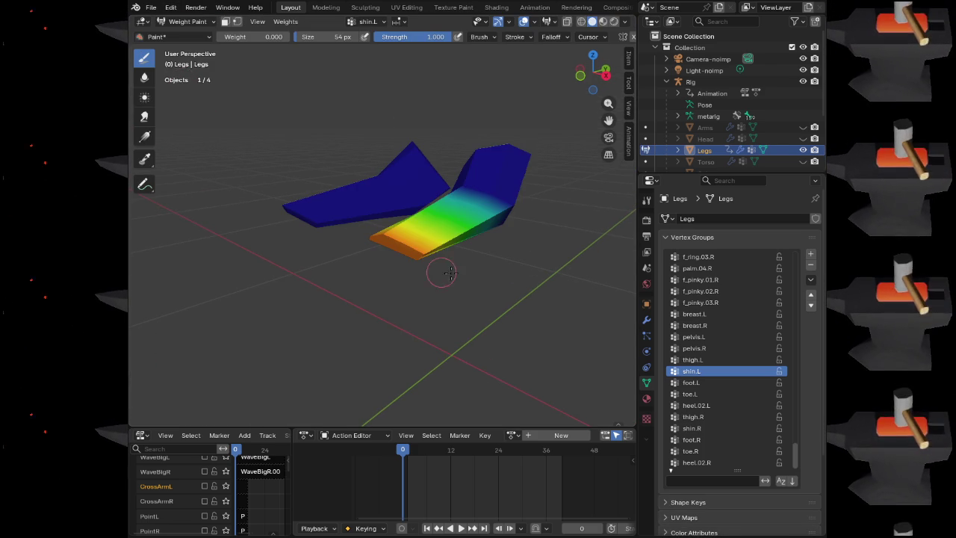
Paint the leftover cyan shin.L weight on the thighs to zero
mouse_move(453, 277)
mouse_down()
mouse_move(486, 277)
mouse_move(409, 246)
mouse_move(422, 212)
mouse_move(363, 274)
mouse_move(394, 265)
mouse_move(448, 280)
mouse_move(450, 269)
mouse_move(491, 262)
mouse_up()
mouse_move(338, 261)
mouse_down()
mouse_move(394, 292)
mouse_move(377, 305)
mouse_move(352, 260)
mouse_up()
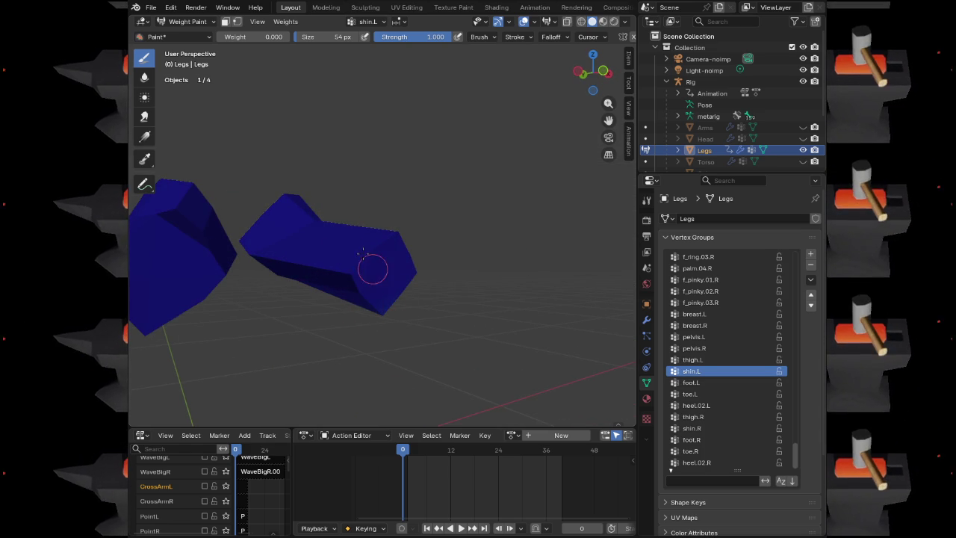
mouse_move(382, 293)
mouse_down()
mouse_move(386, 265)
mouse_move(343, 313)
mouse_up()
scroll(331, 342, down, 3)
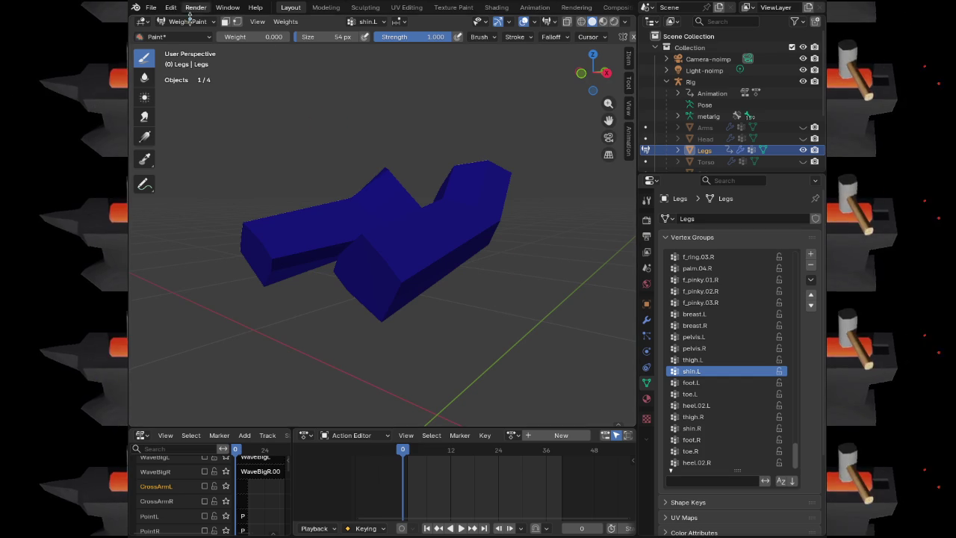
click(183, 21)
Reveal all hidden Legs geometry and display the thigh.L group in Weight Paint
click(192, 44)
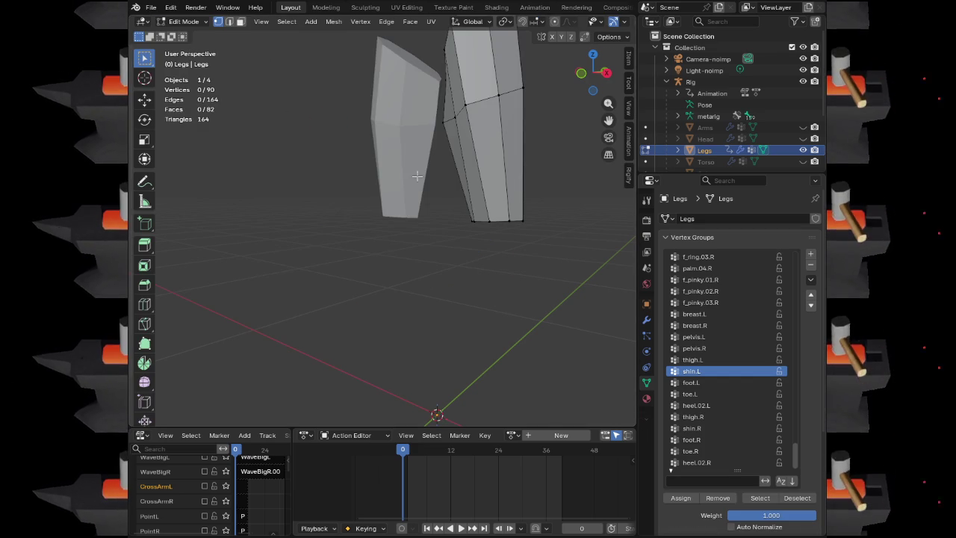
key(alt+h)
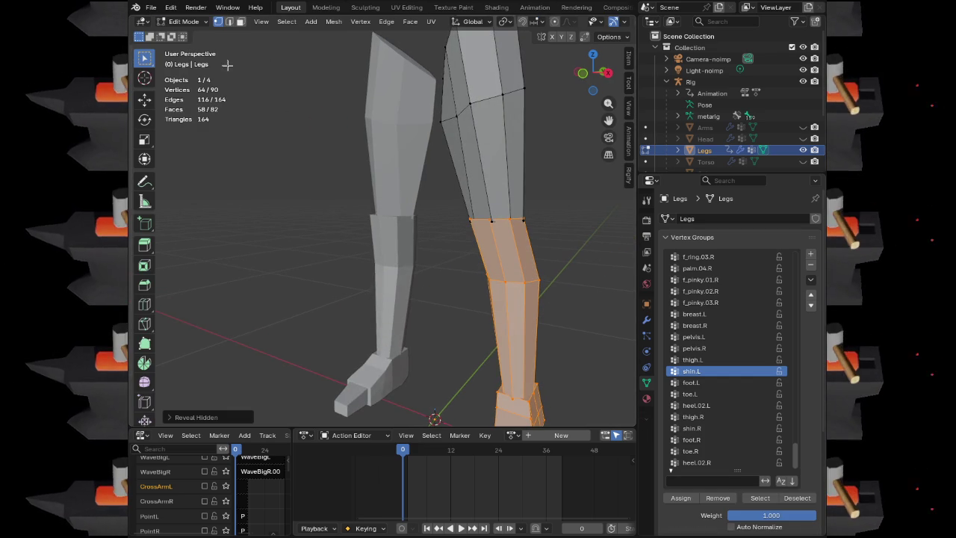
click(180, 21)
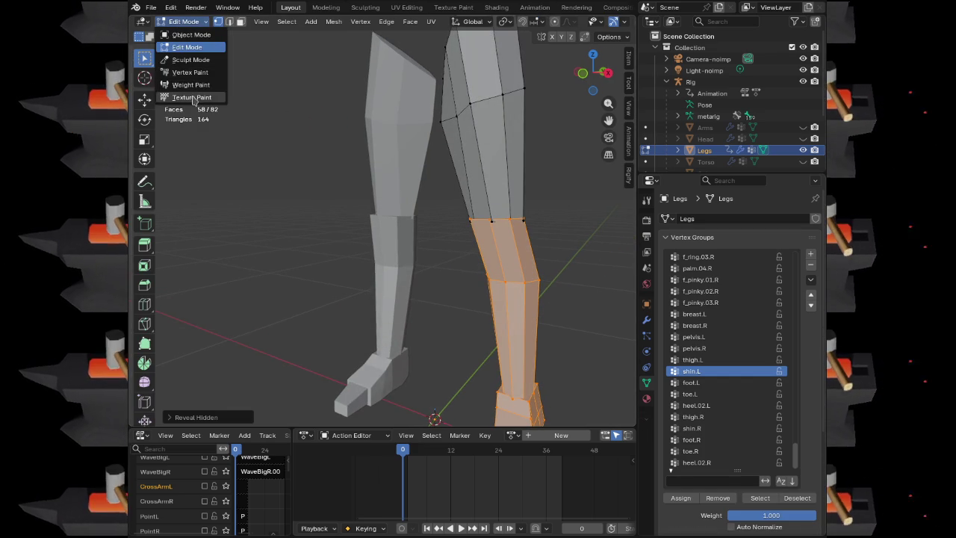
click(192, 85)
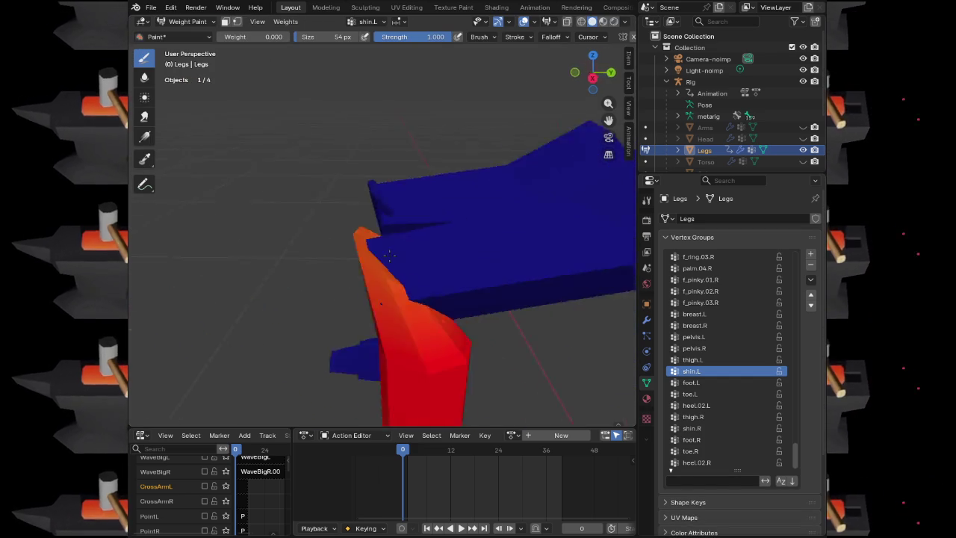
scroll(453, 248, down, 4)
click(694, 359)
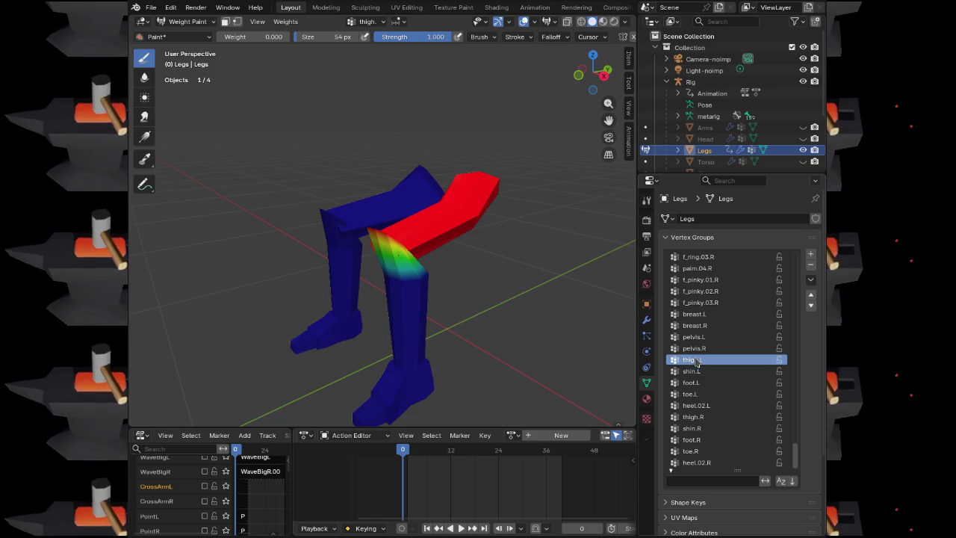
In Edit Mode, hide the thigh and foot pieces so only the shins remain visible
click(190, 22)
click(185, 48)
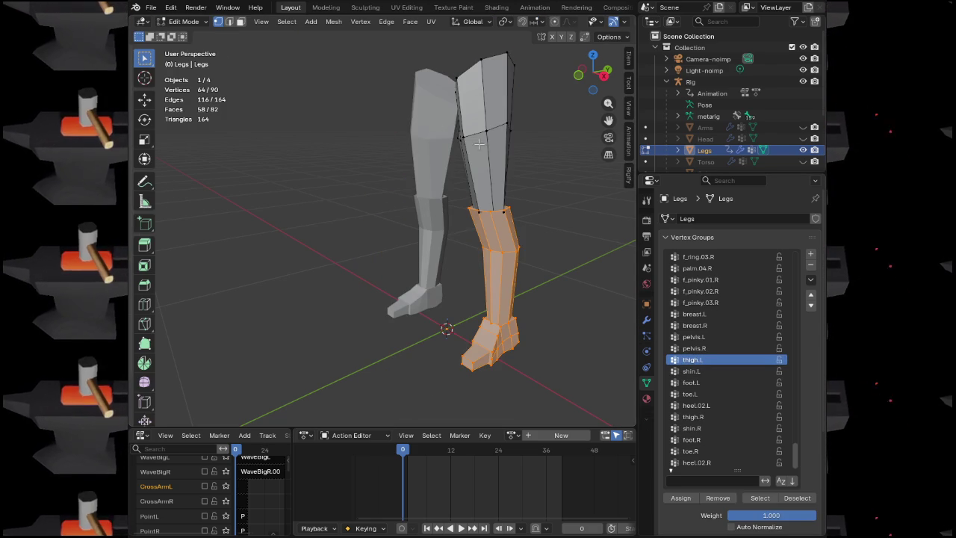
key(alt+a)
key(l)
key(h)
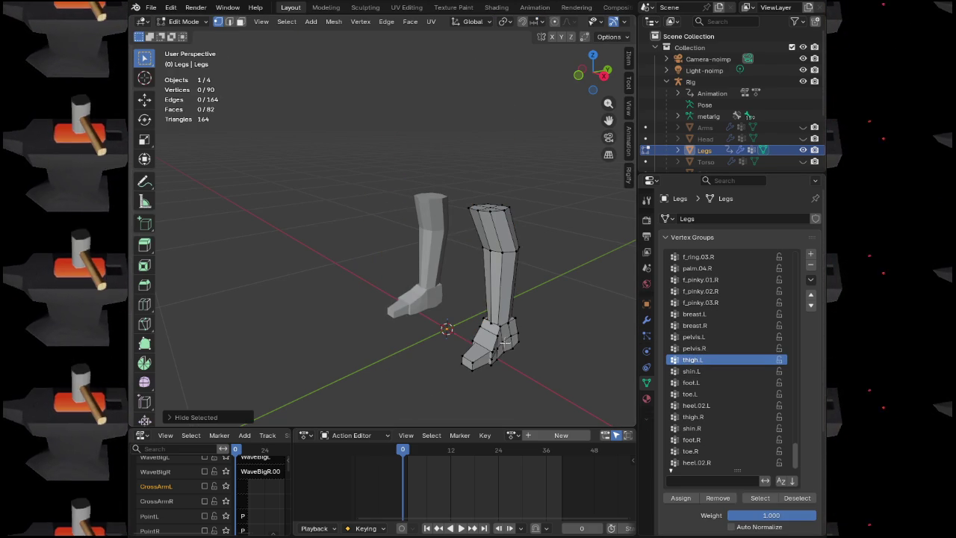
key(l)
key(h)
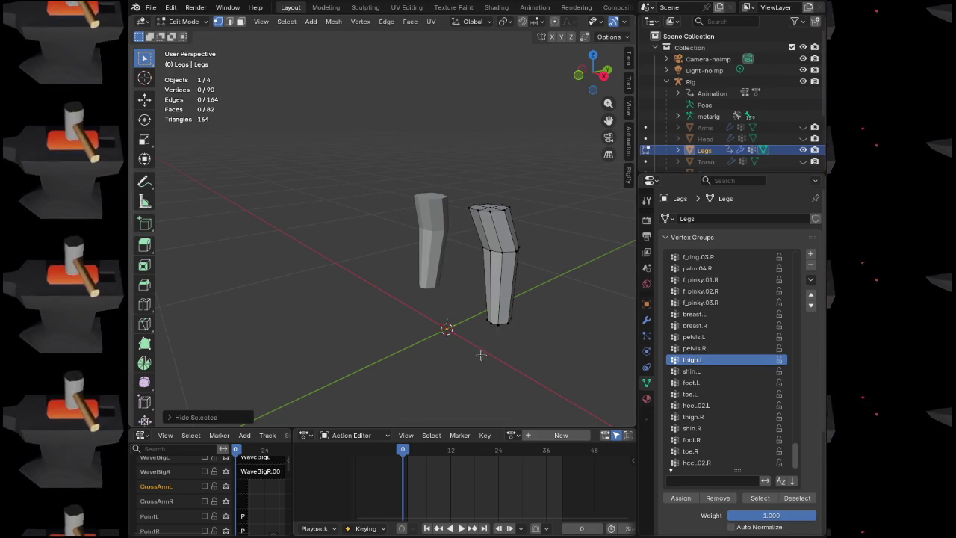
Paint the stray thigh.L weight to zero over the shin top in Weight Paint
click(183, 21)
click(187, 85)
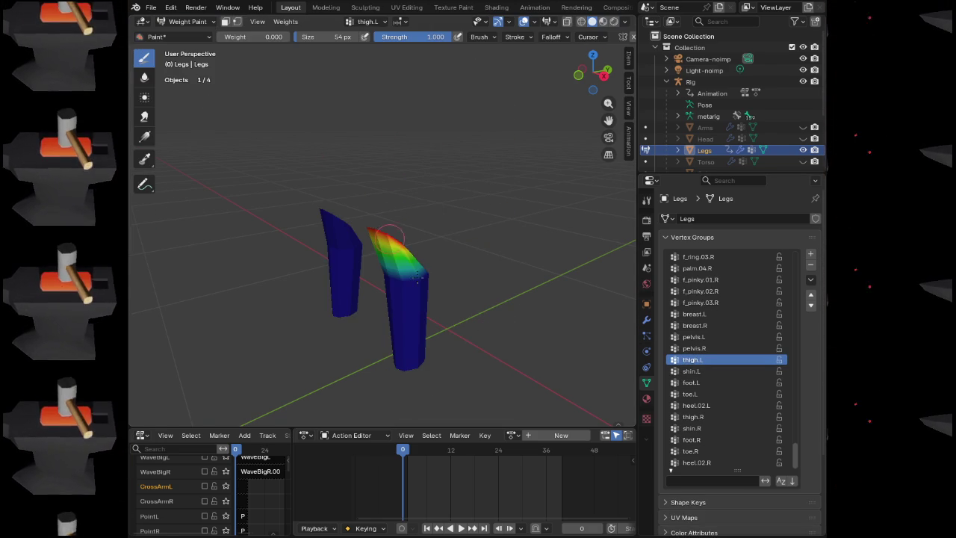
mouse_move(389, 236)
mouse_down()
mouse_move(403, 257)
mouse_move(385, 277)
mouse_move(385, 233)
mouse_move(366, 230)
mouse_move(384, 246)
mouse_move(470, 235)
mouse_up()
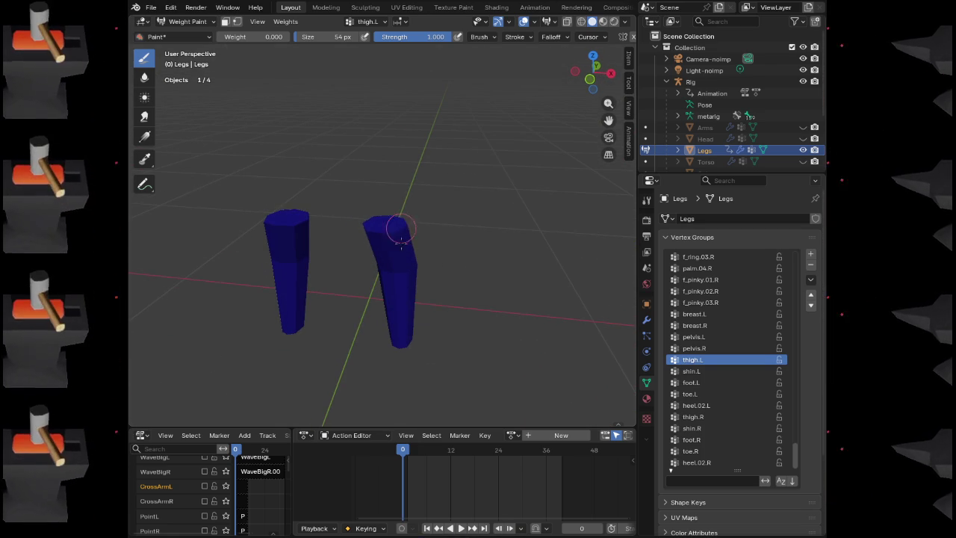
click(186, 21)
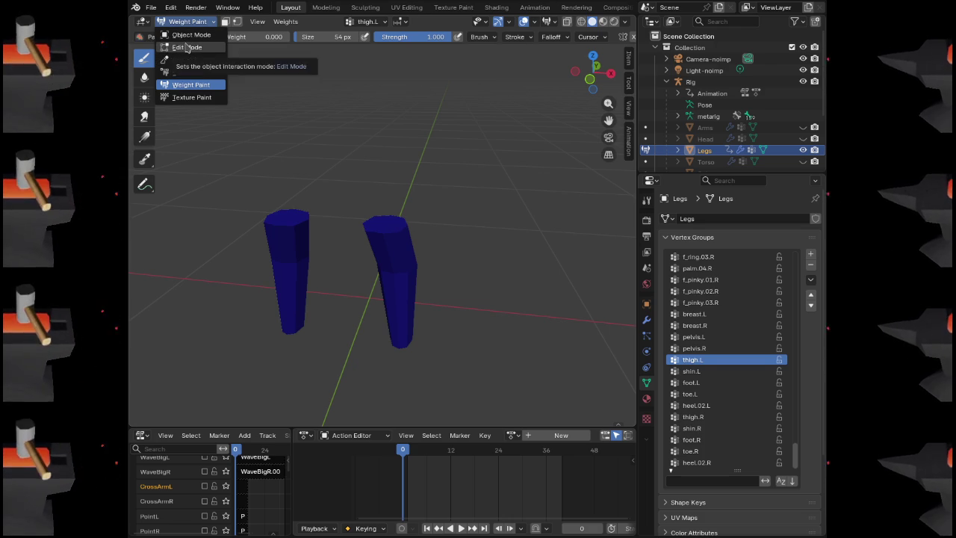
Unhide the thigh and foot geometry, then check thigh.L weights across the full legs
mouse_move(403, 214)
mouse_down()
mouse_move(415, 217)
mouse_move(393, 214)
mouse_up()
click(208, 24)
click(183, 47)
key(alt+h)
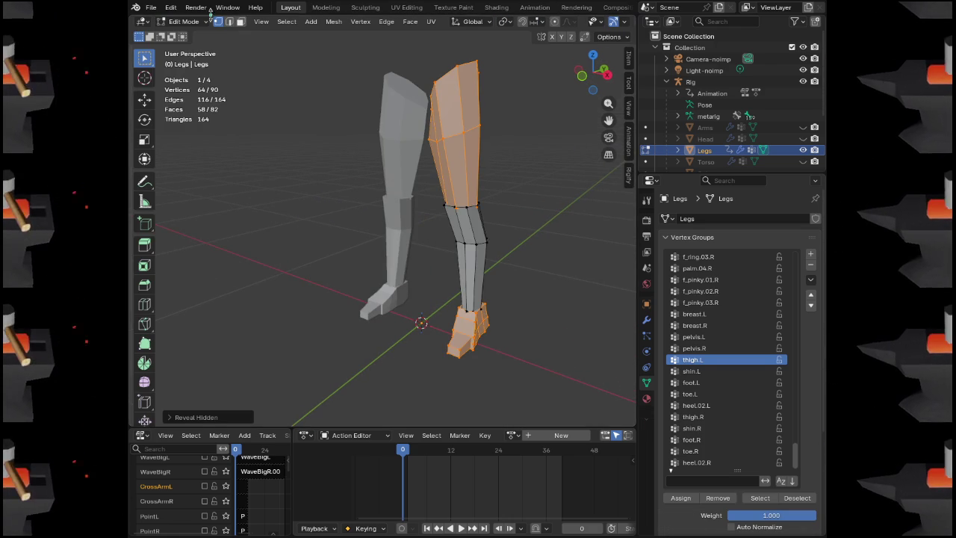
click(200, 21)
click(191, 84)
mouse_move(478, 247)
mouse_down()
mouse_move(486, 246)
mouse_move(370, 230)
mouse_move(481, 243)
mouse_up()
Return to Object Mode and unhide the torso, arms, head and reference images
click(187, 21)
click(186, 47)
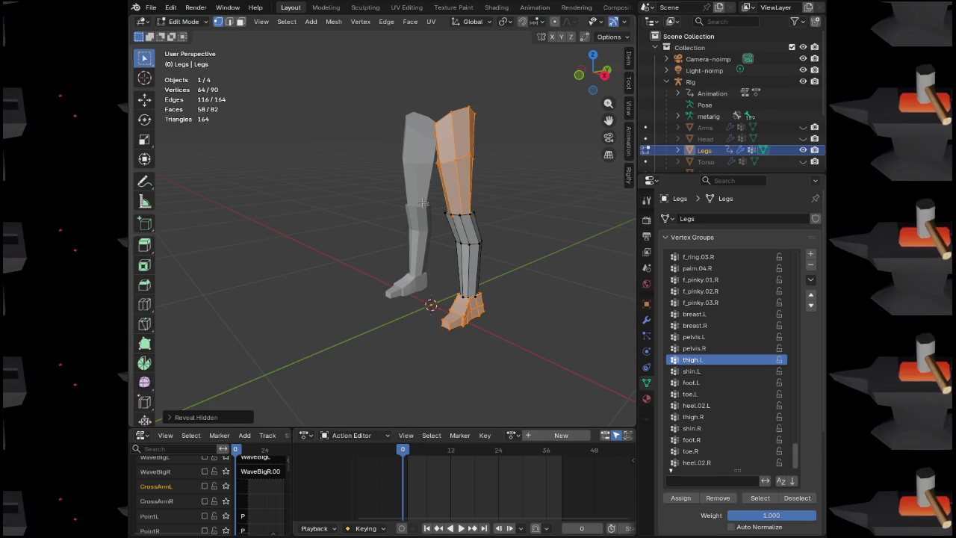
click(192, 22)
click(187, 33)
key(alt+h)
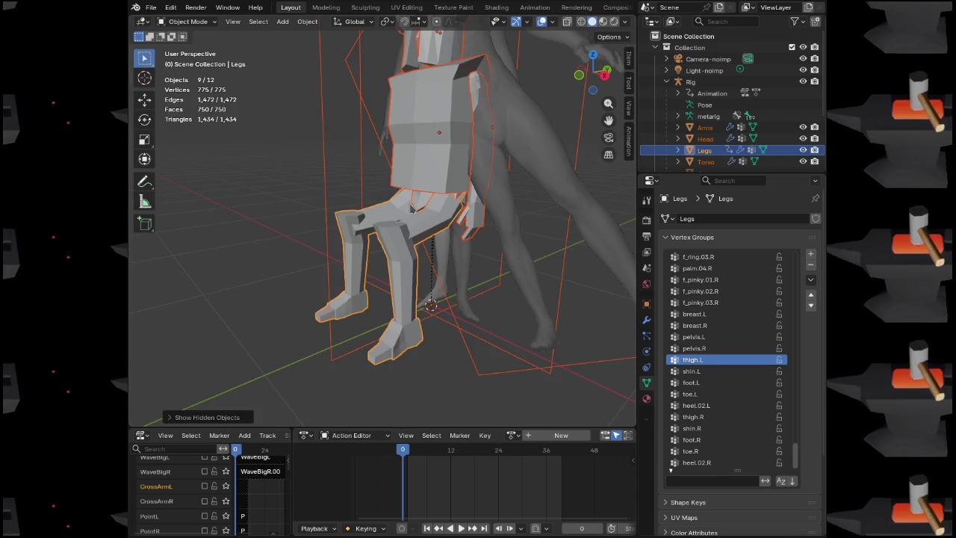
Hide the FrontRef image, the old blocky torso and the horned head
drag(447, 250, 459, 252)
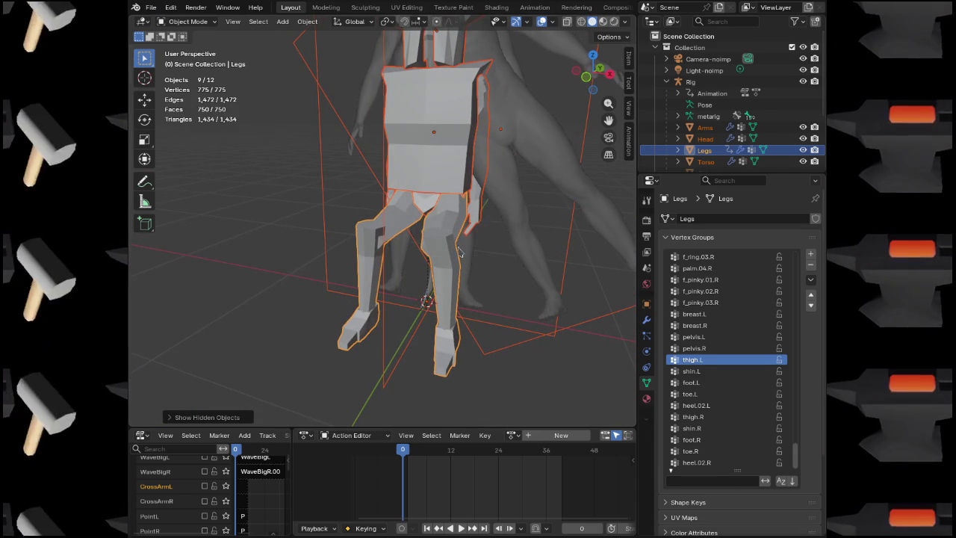
click(546, 140)
key(h)
drag(528, 139, 448, 172)
click(446, 172)
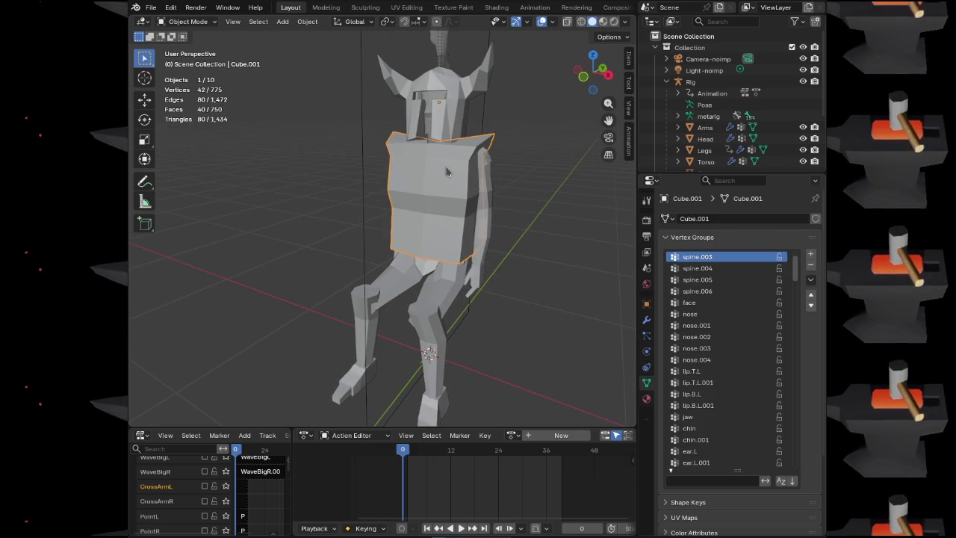
key(h)
click(472, 112)
key(h)
Hide the SideRef image and orbit around the seated low-poly figure to inspect it
mouse_move(484, 114)
mouse_down()
mouse_move(458, 167)
mouse_move(523, 165)
mouse_up()
click(457, 167)
key(h)
scroll(477, 193, up, 3)
mouse_move(476, 193)
mouse_down()
mouse_move(341, 177)
mouse_move(441, 182)
mouse_up()
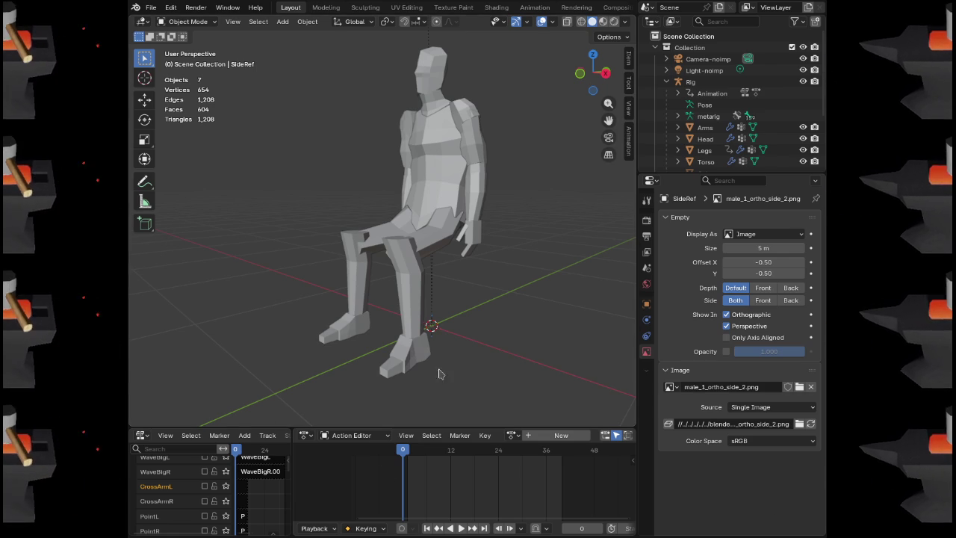
Select the Torso, Arms, Head and Legs meshes together with the Rig collection
click(438, 152)
shift+click(489, 152)
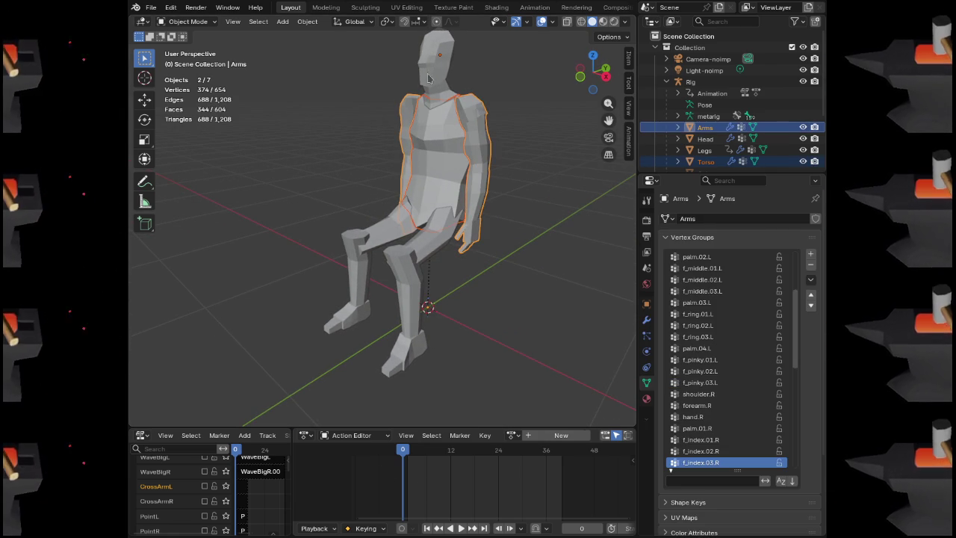
shift+click(433, 46)
shift+click(452, 235)
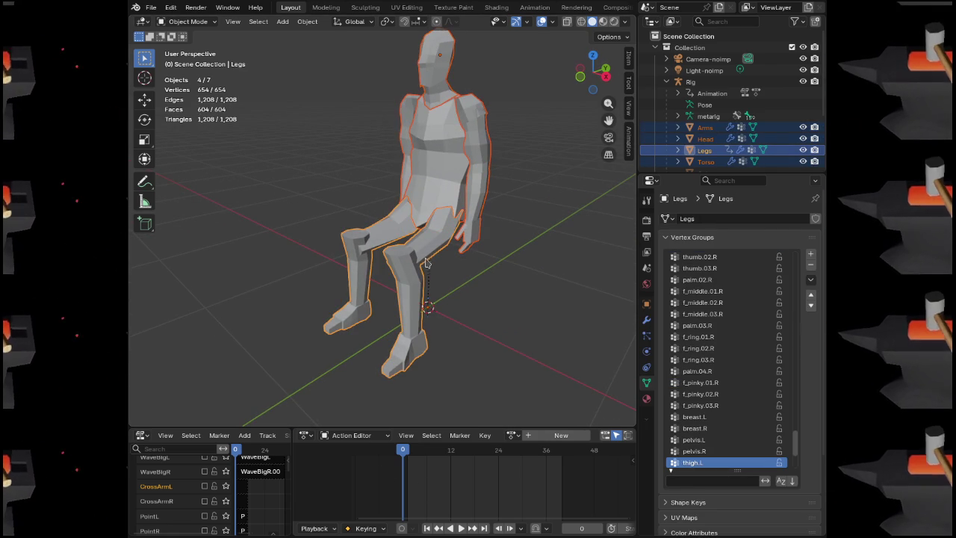
scroll(701, 102, down, 2)
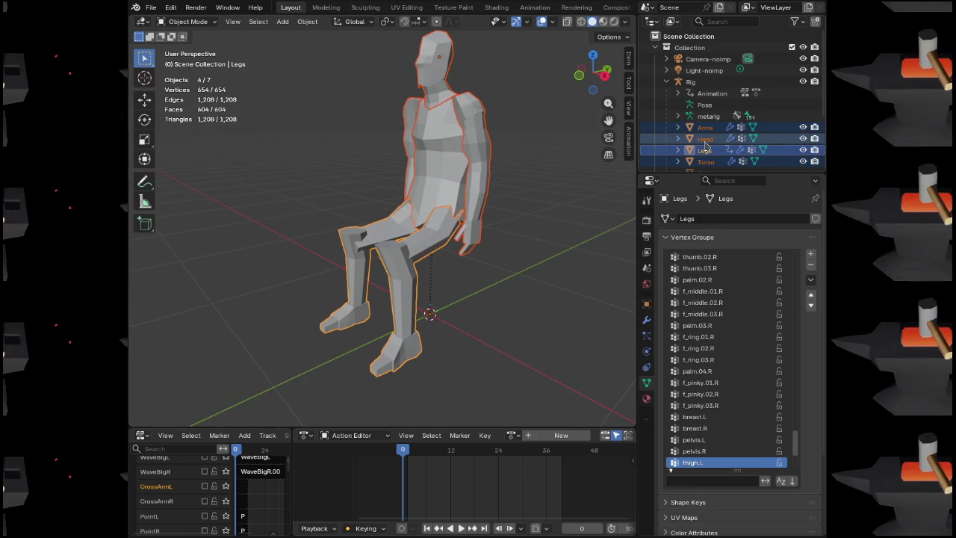
ctrl+click(690, 59)
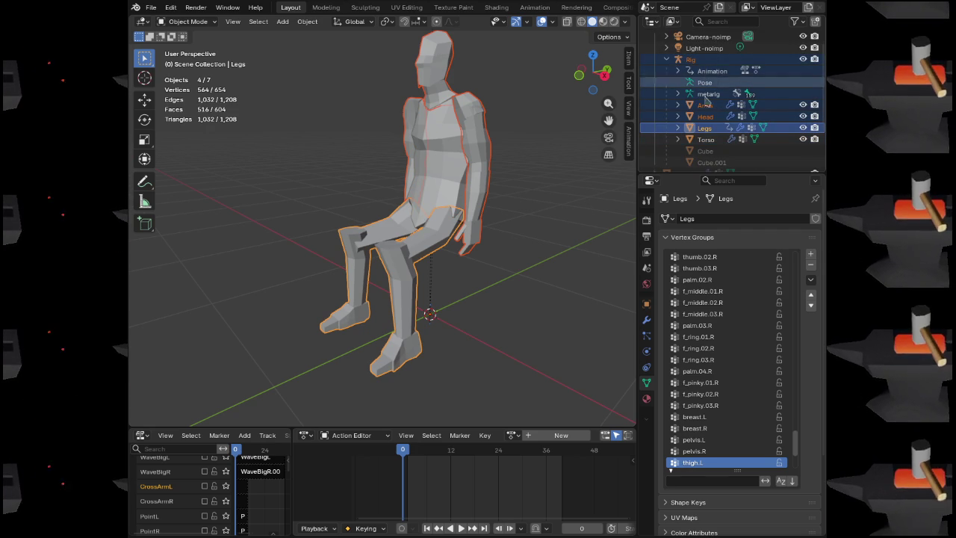
ctrl+click(705, 140)
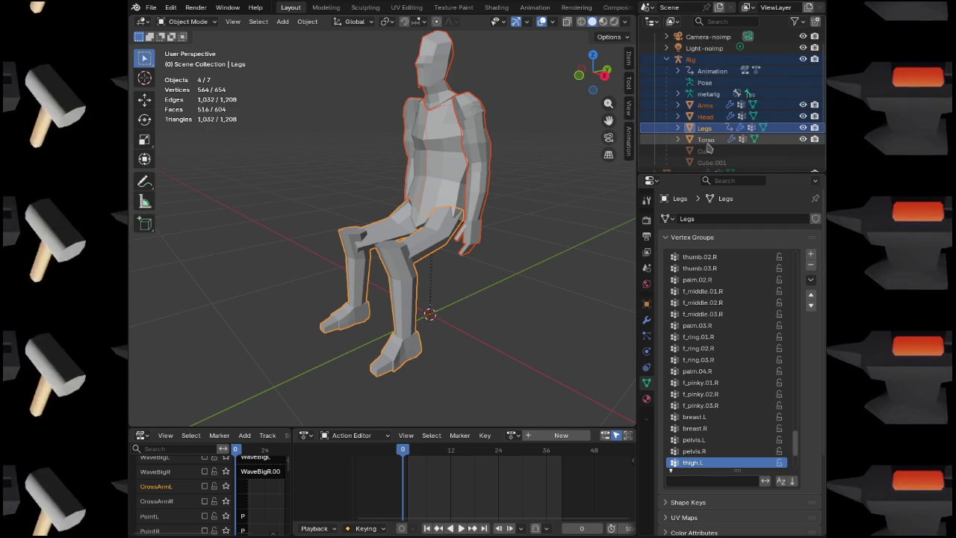
shift+click(449, 176)
Open the File menu's export options and close them without exporting
scroll(723, 94, down, 1)
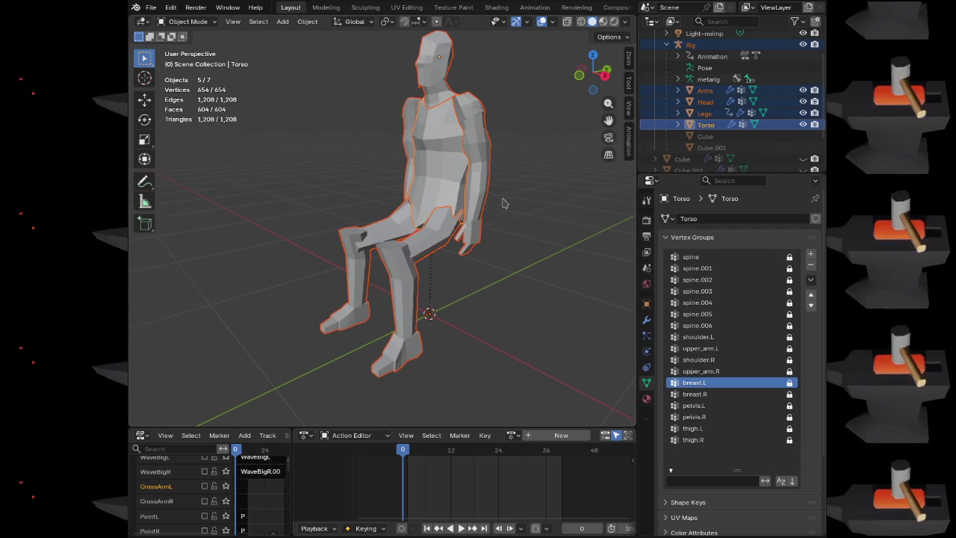
scroll(500, 205, left, 5)
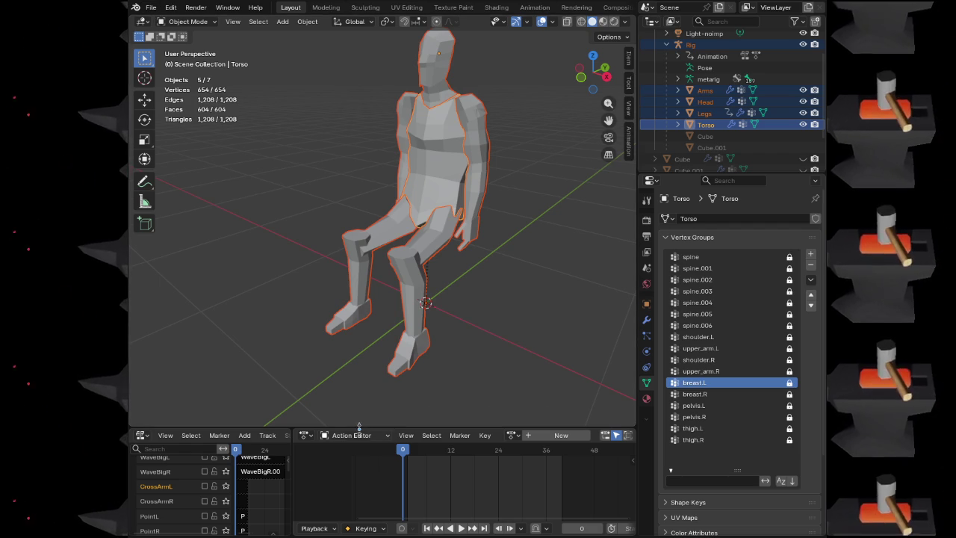
click(153, 8)
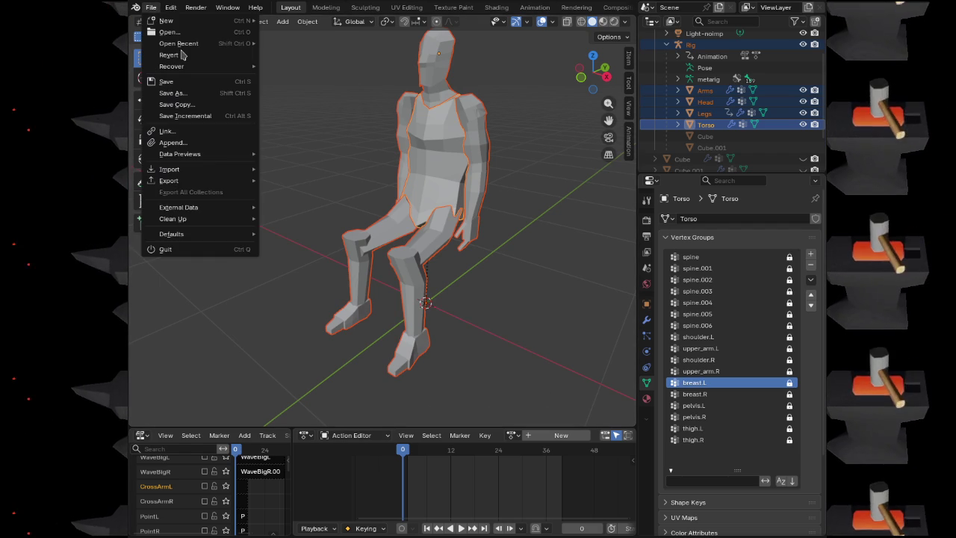
mouse_move(212, 183)
click(324, 283)
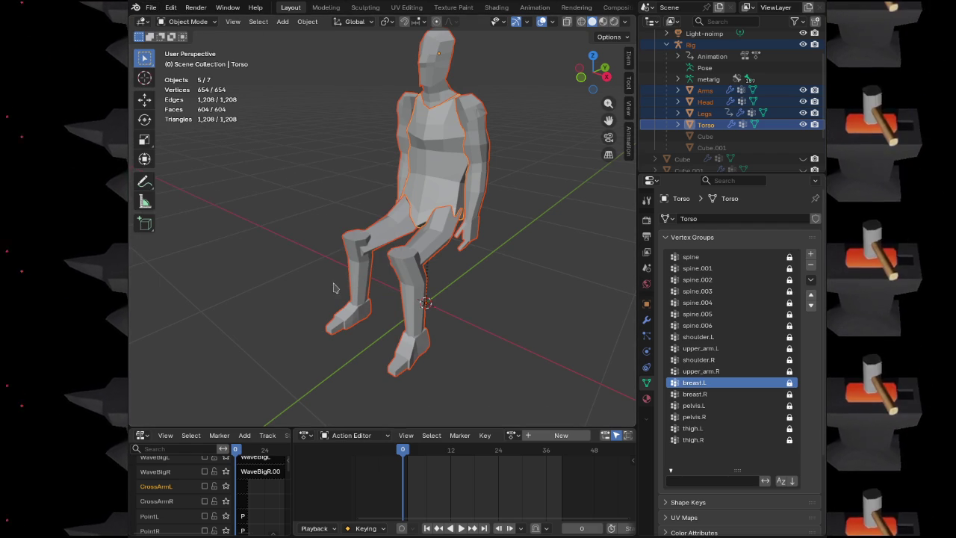
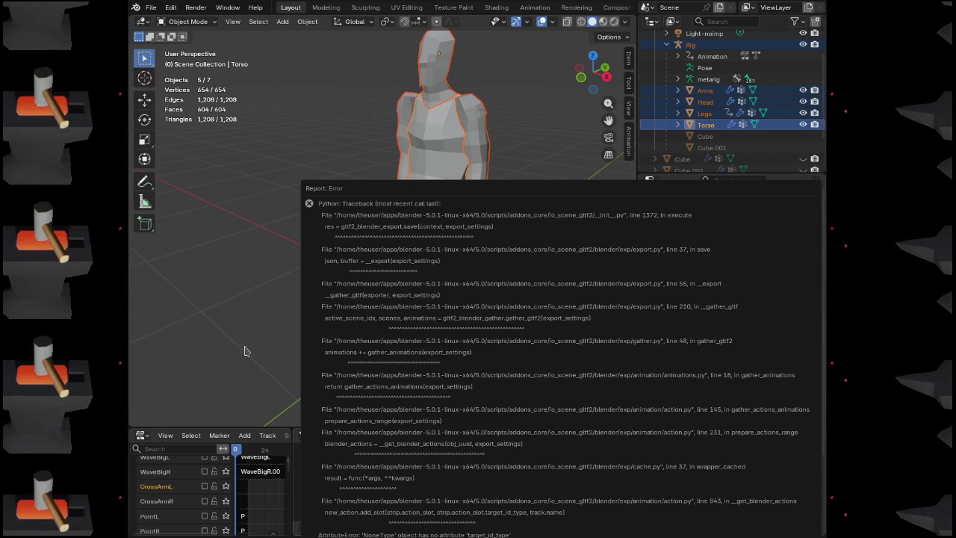
Close the export error, preview the animation, and assign the Breath-loop action to the armature
click(245, 351)
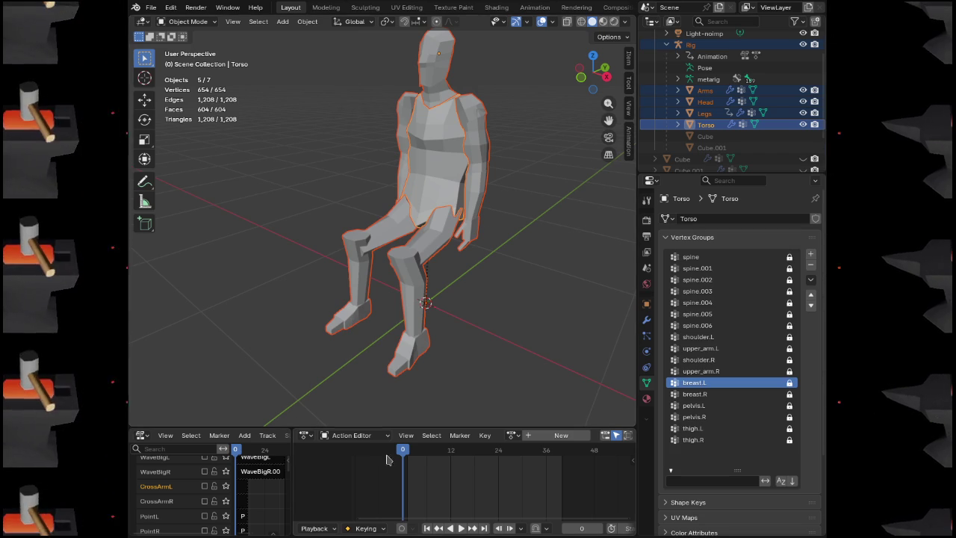
key(space)
key(Escape)
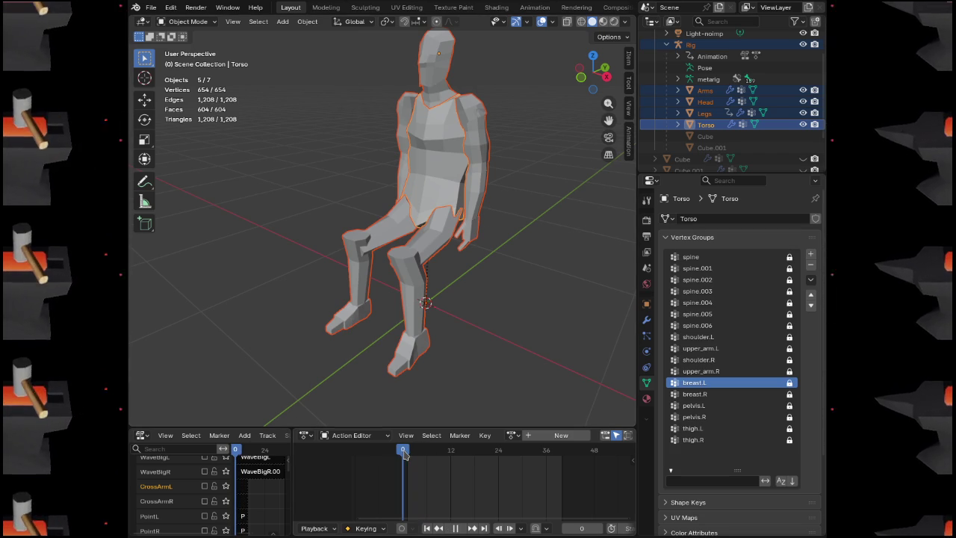
click(509, 439)
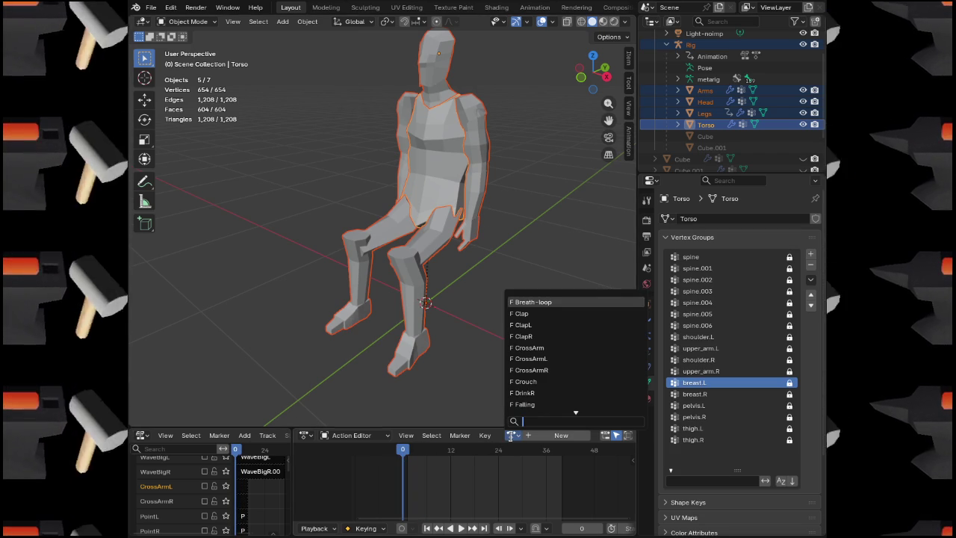
click(533, 307)
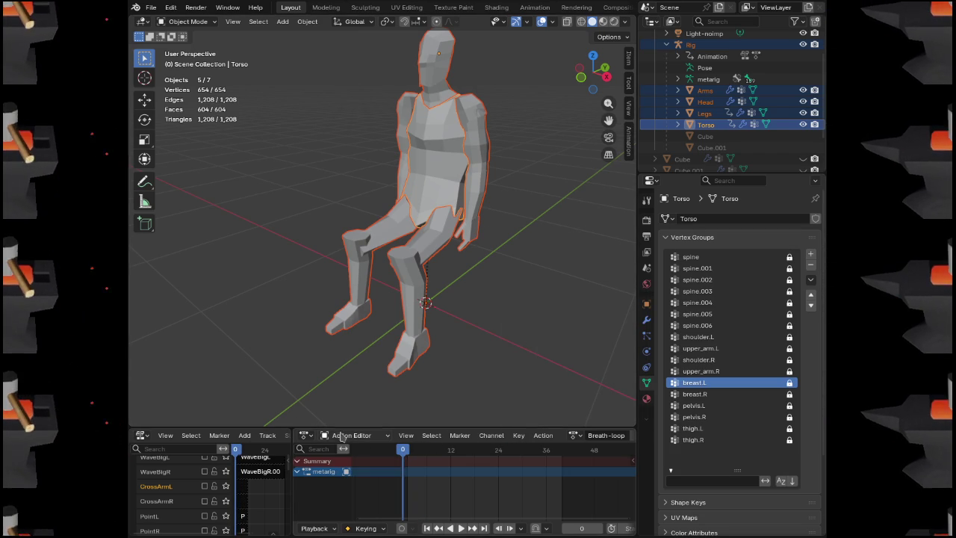
Switch the armature's action to Sleeping
click(580, 434)
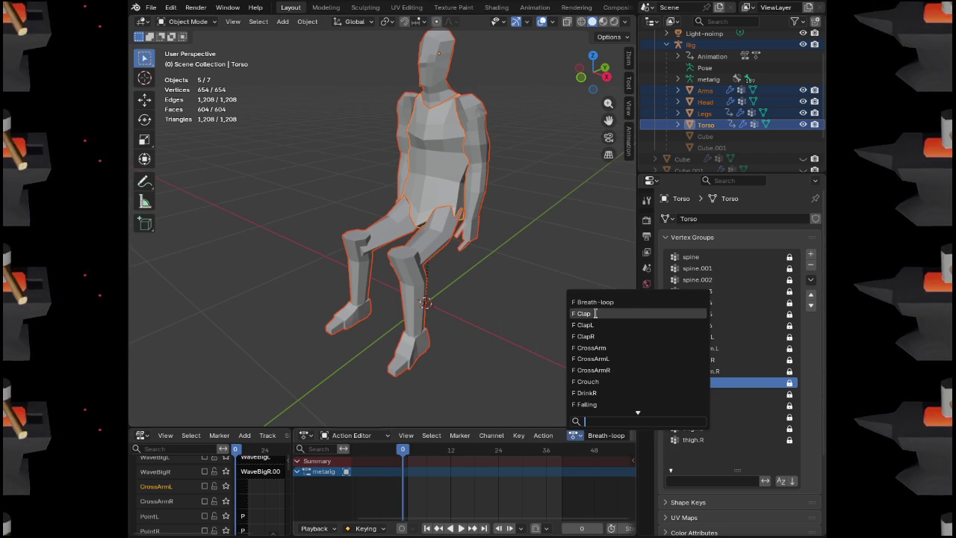
scroll(600, 324, down, 5)
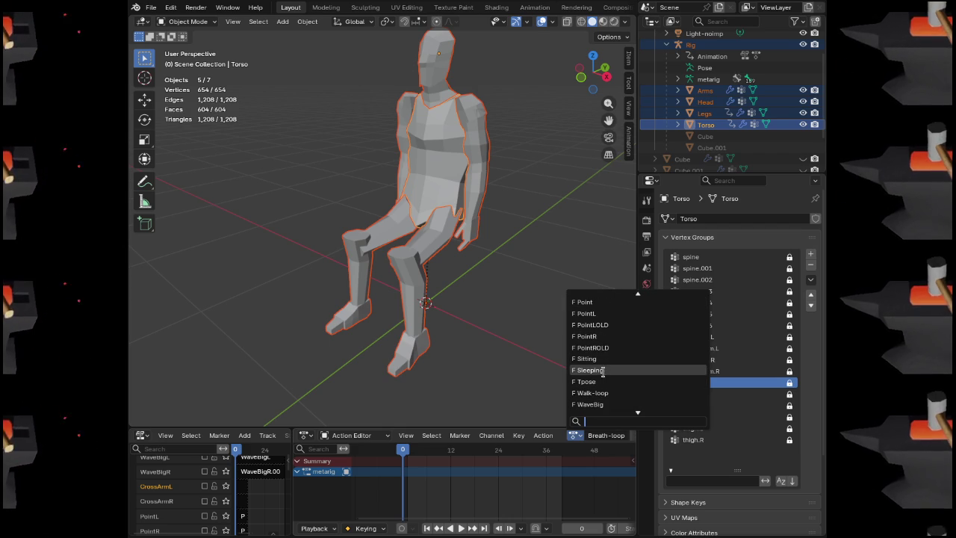
click(601, 370)
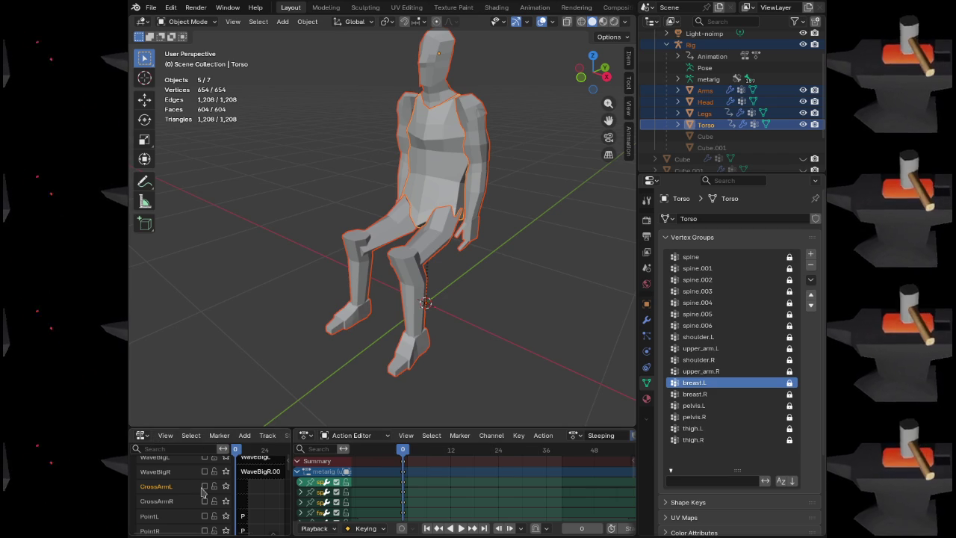
key(space)
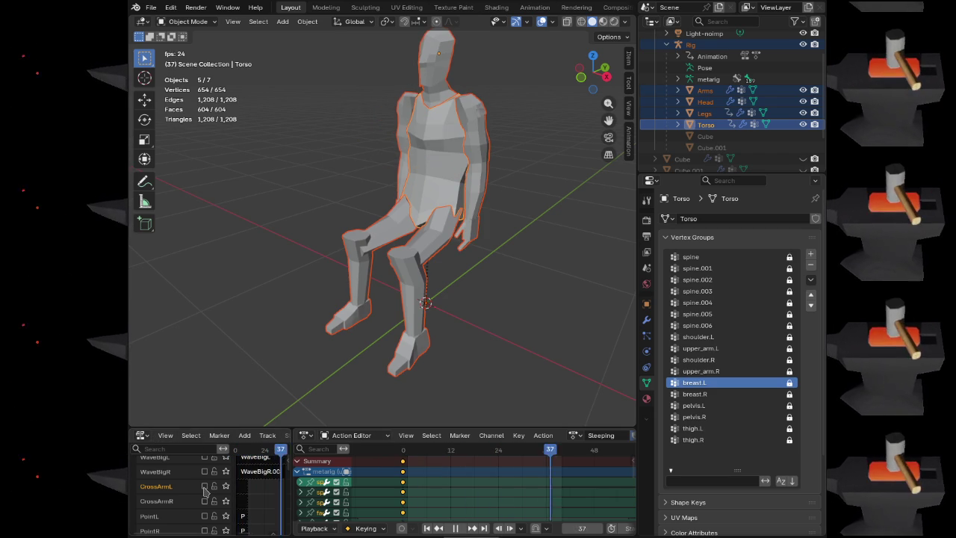
key(space)
key(shift+Left)
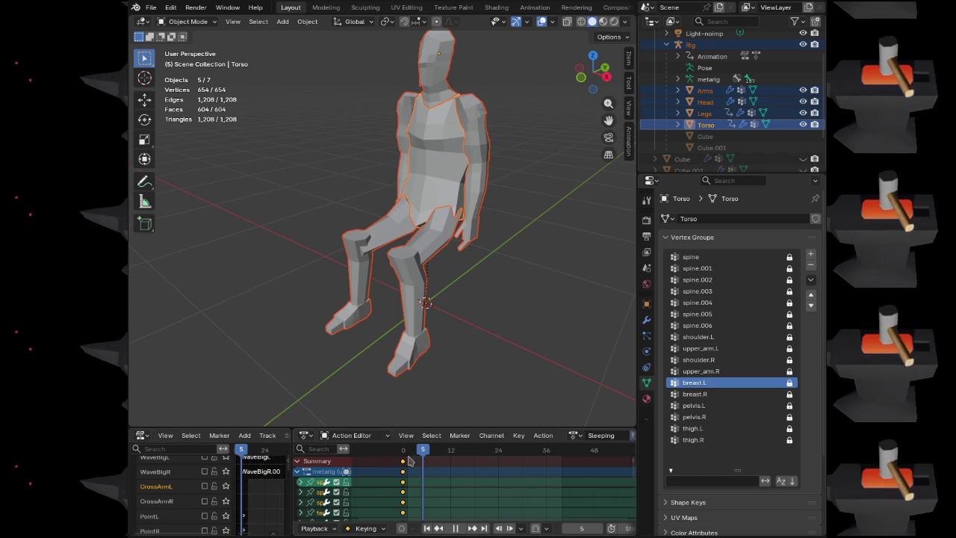
scroll(177, 501, down, 5)
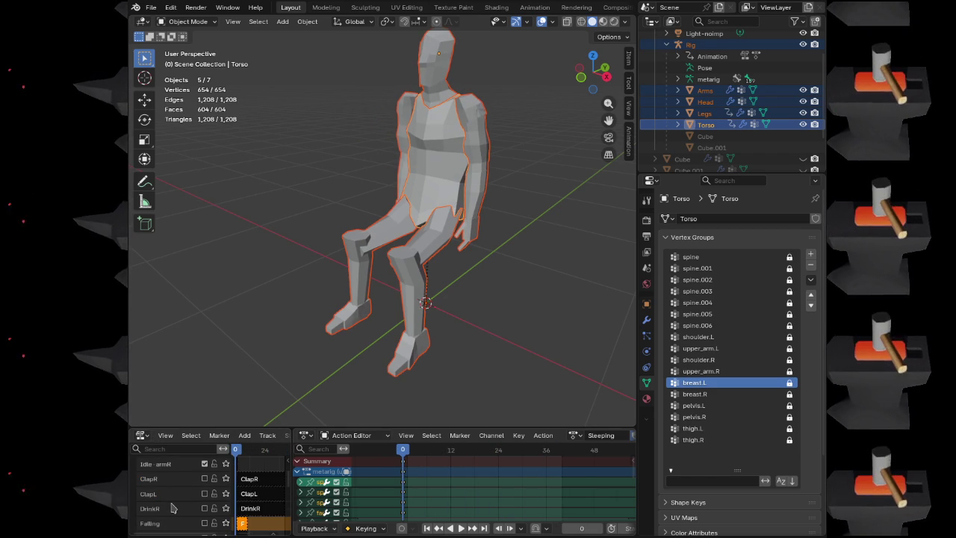
scroll(178, 502, down, 3)
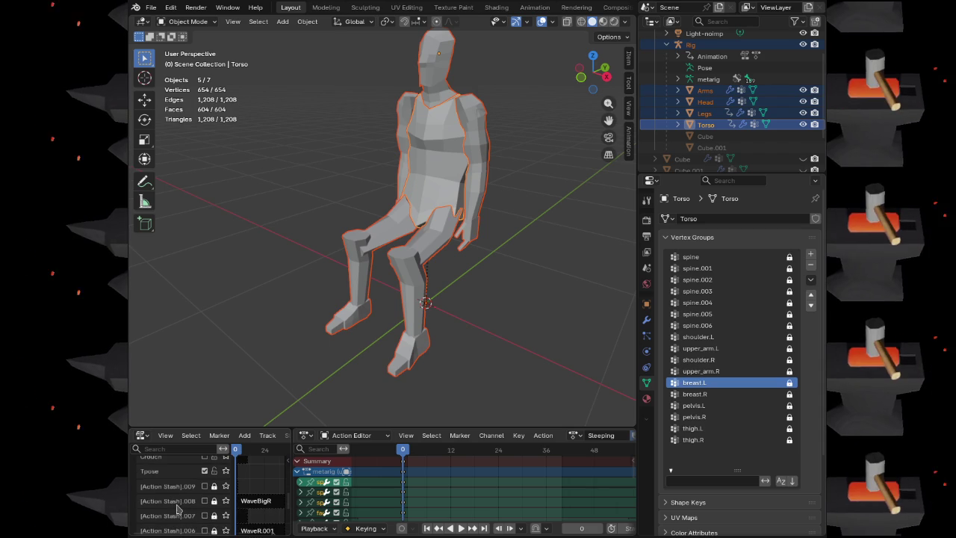
scroll(194, 499, up, 3)
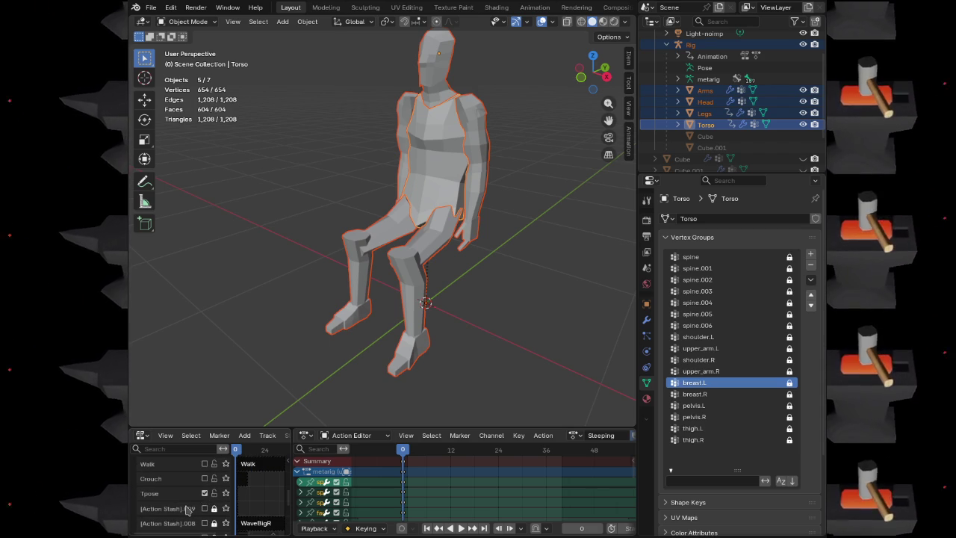
scroll(187, 500, down, 5)
scroll(181, 510, up, 10)
scroll(181, 508, down, 10)
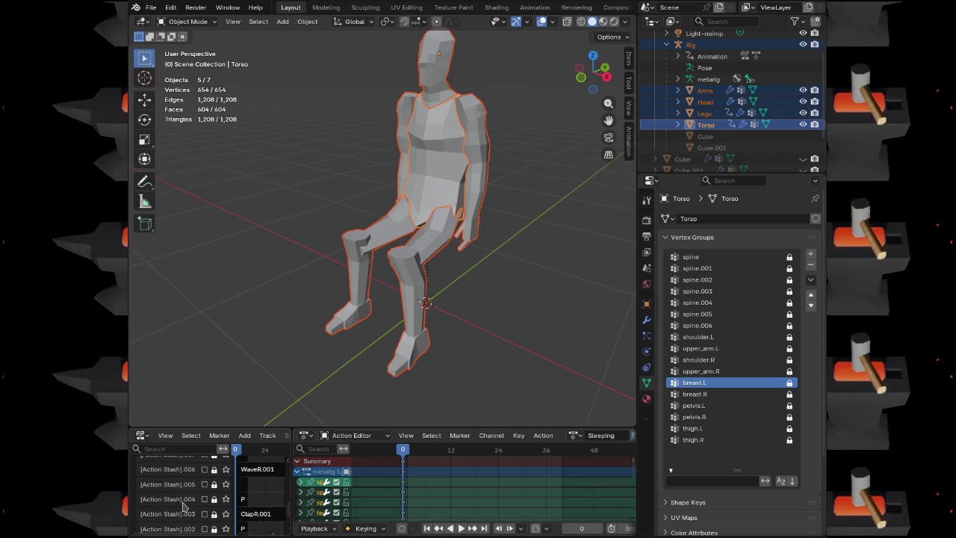
scroll(180, 507, up, 7)
scroll(178, 507, up, 5)
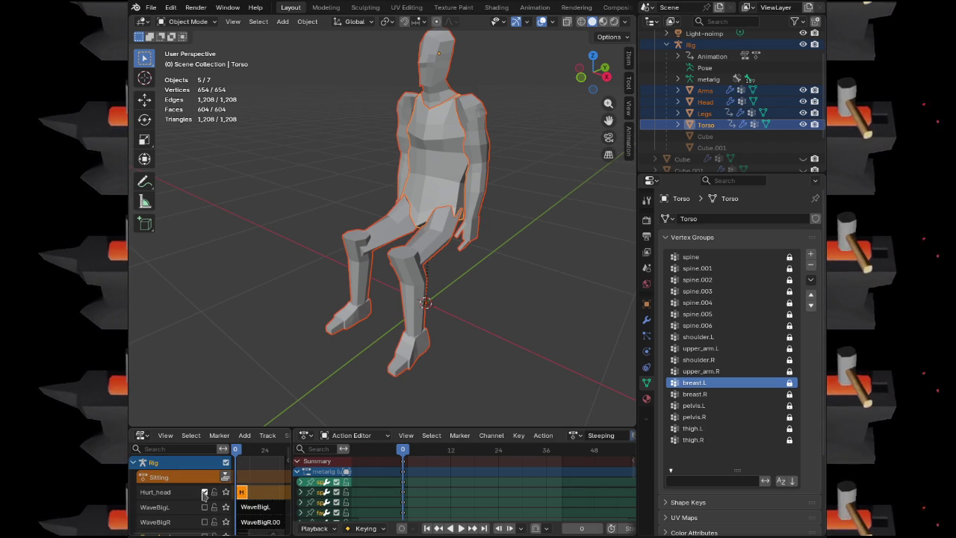
scroll(172, 503, down, 1)
scroll(172, 503, down, 1)
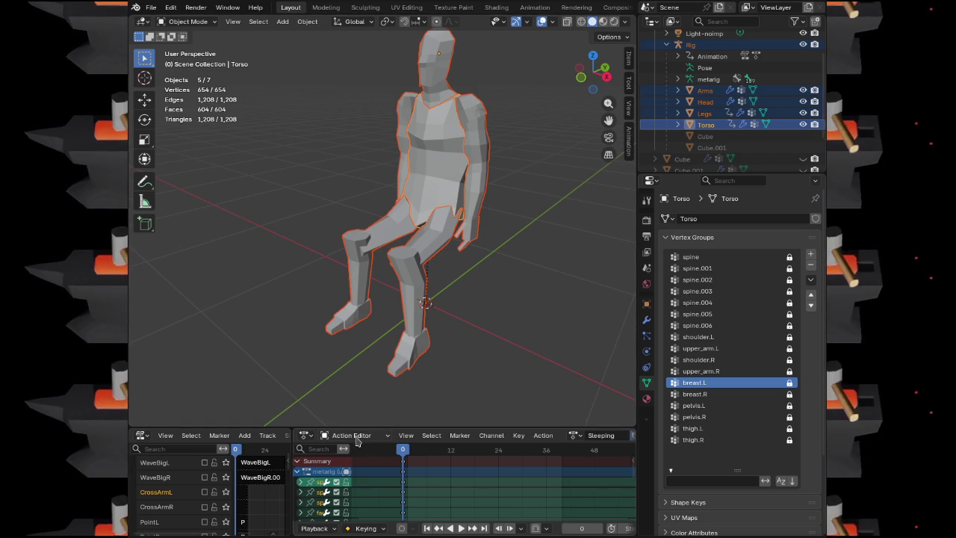
click(355, 439)
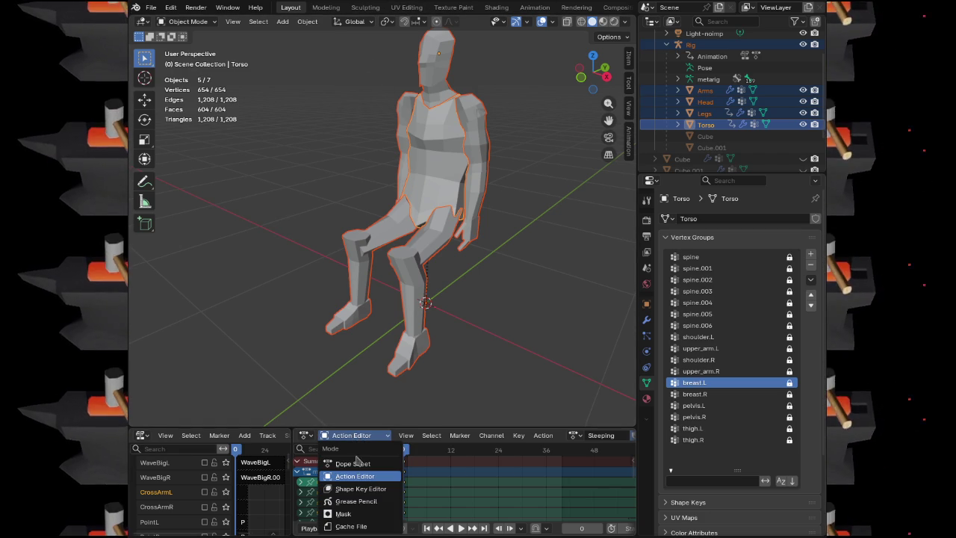
click(351, 439)
click(306, 435)
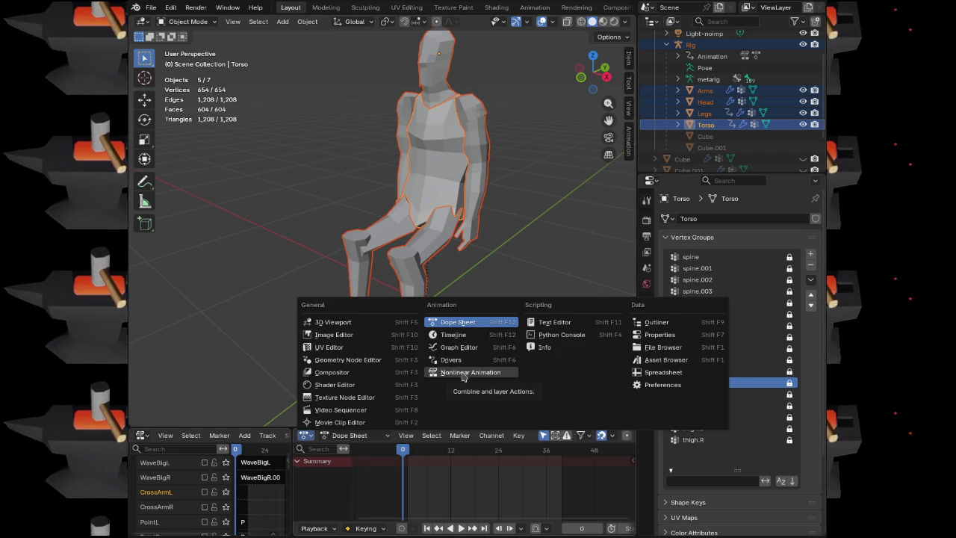
click(459, 336)
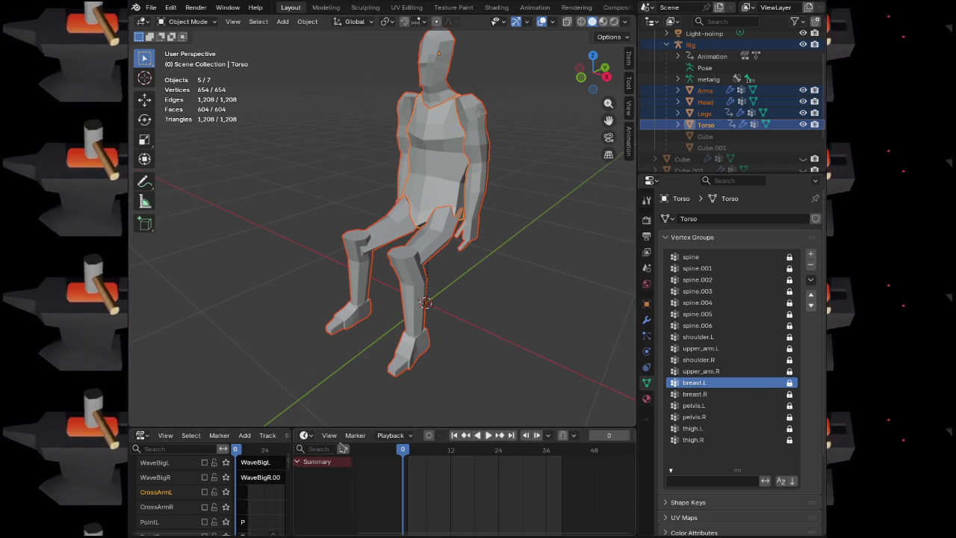
click(305, 435)
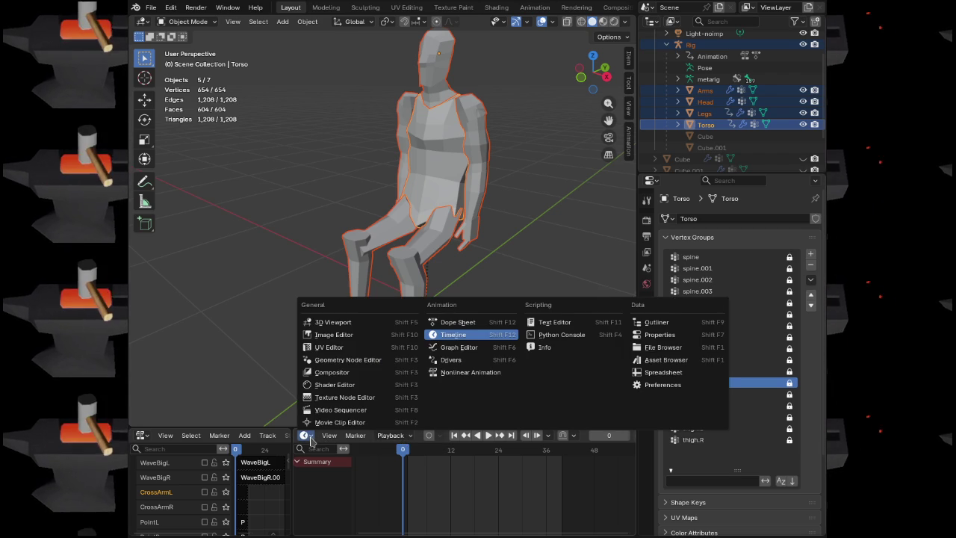
click(458, 322)
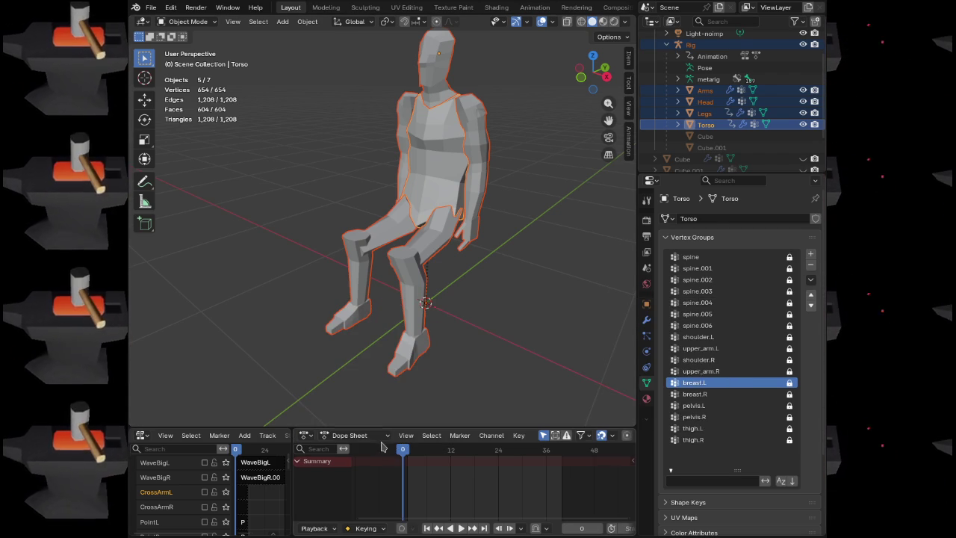
click(353, 434)
click(355, 475)
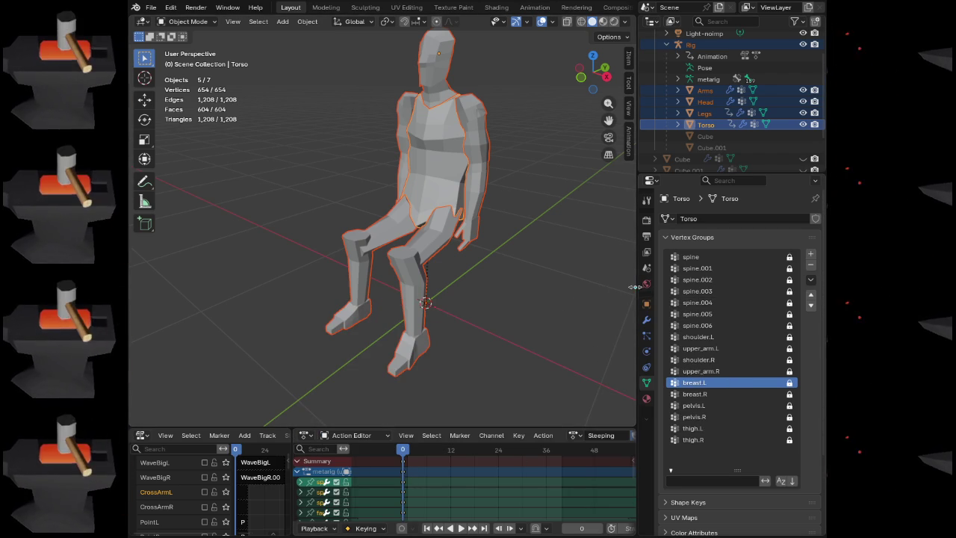
drag(639, 291, 687, 291)
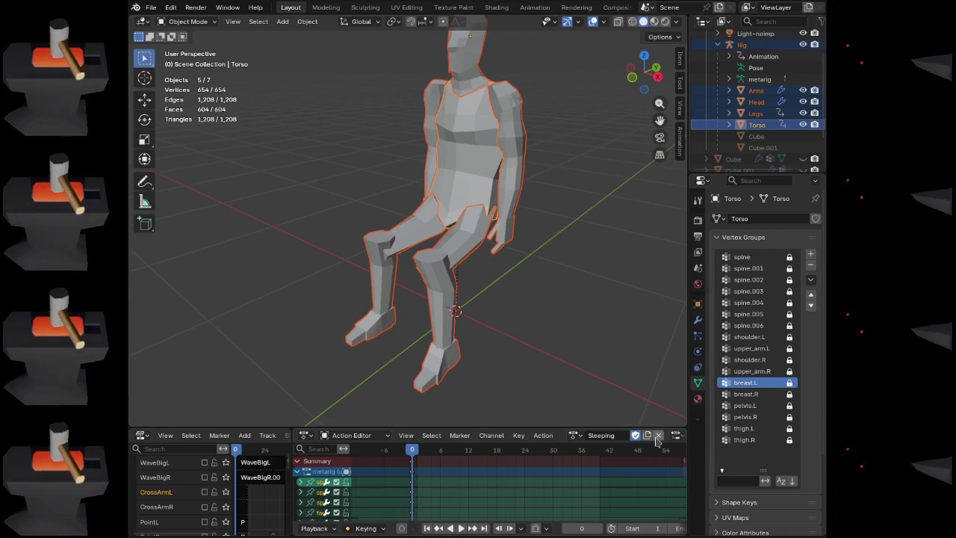
Unlink the Sleeping action and assign the Tpose action to the armature
click(658, 435)
click(517, 435)
scroll(560, 369, down, 3)
scroll(560, 372, down, 12)
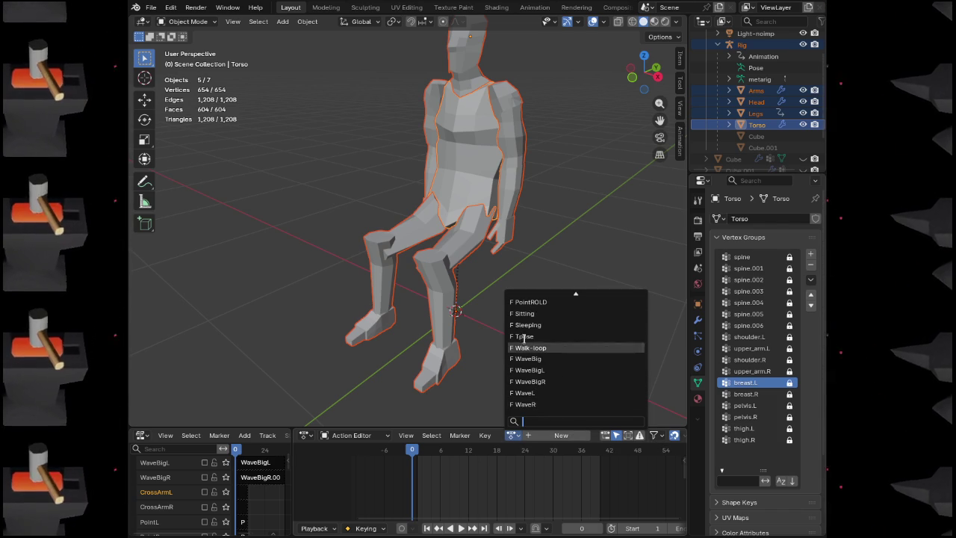
click(559, 369)
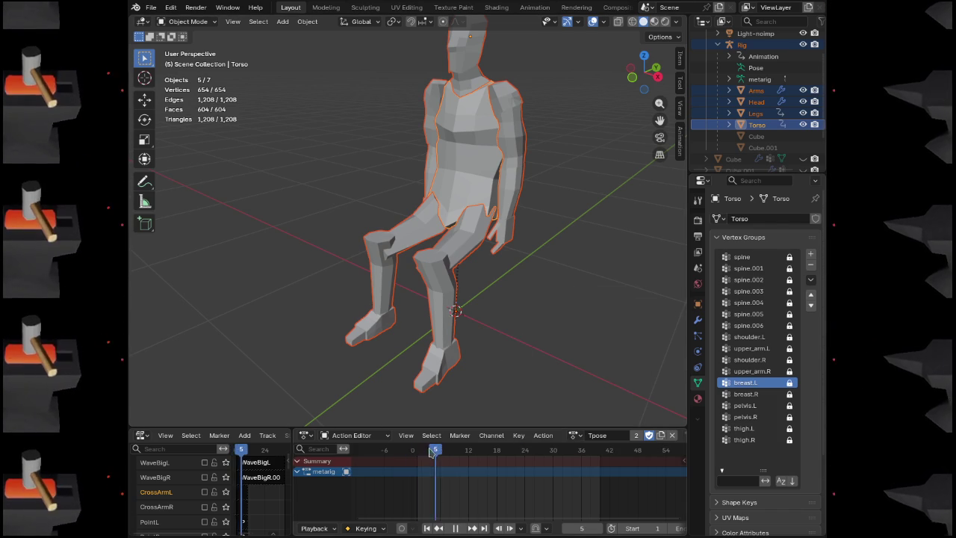
Select the Rig and check it briefly in Pose Mode, then return to Object Mode
click(745, 44)
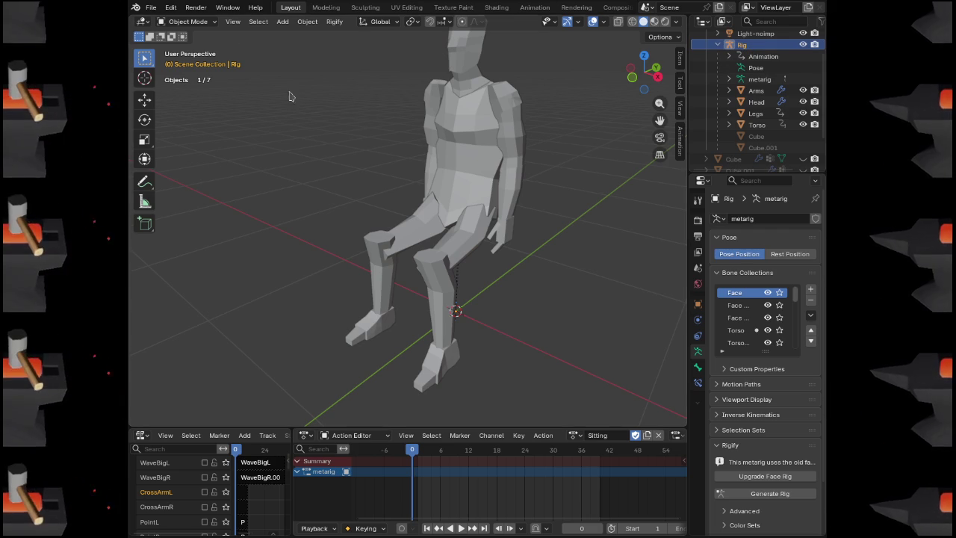
click(187, 22)
click(189, 60)
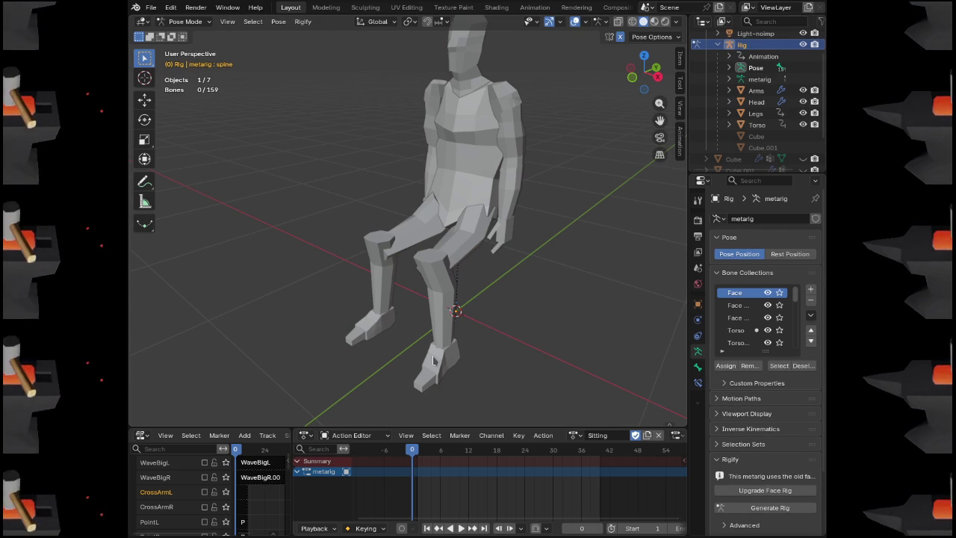
drag(507, 285, 533, 290)
click(189, 21)
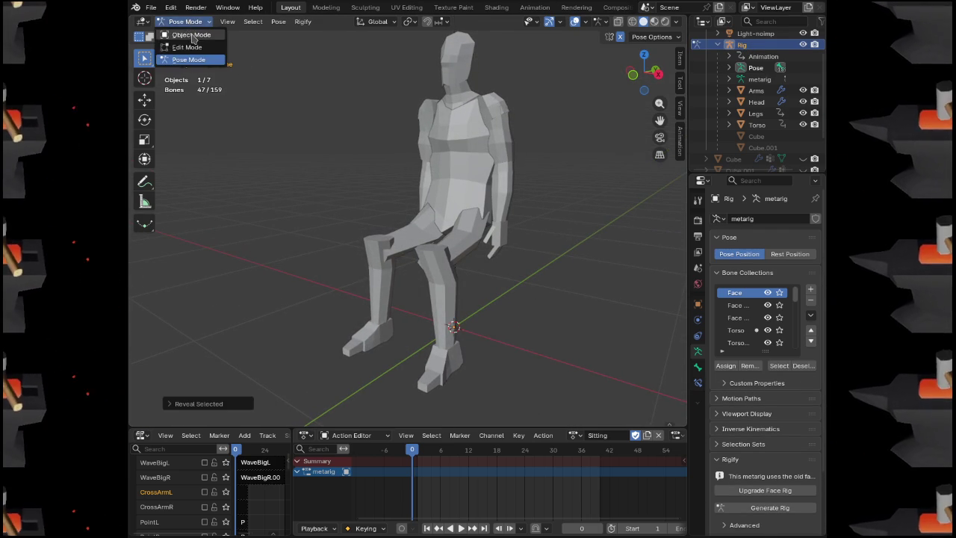
click(187, 35)
Reveal all hidden objects, then hide the TiltedArmRef and FrontRef reference images
key(alt+h)
click(563, 162)
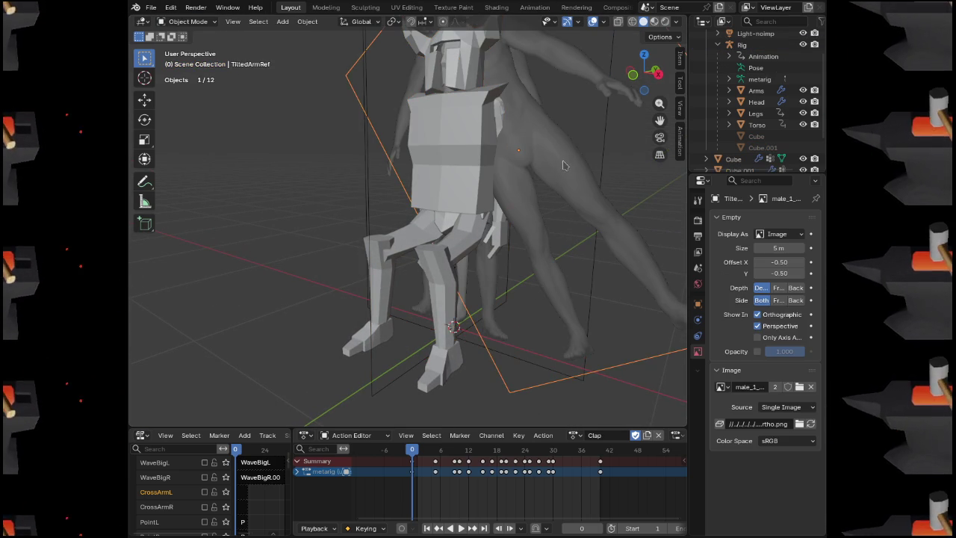
key(h)
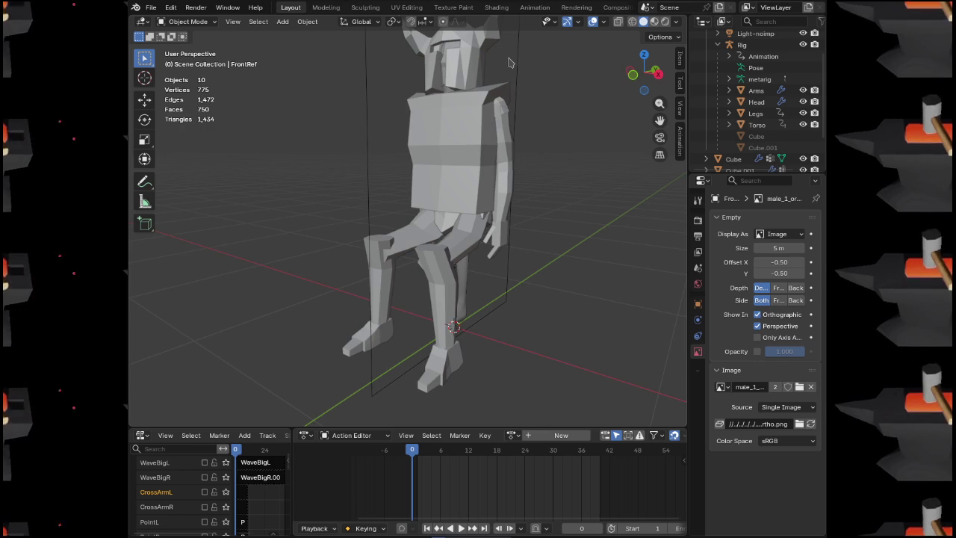
key(h)
Select the Cube.001 body mesh, then the Rig, inspecting the seated figure and the Arms object
click(478, 67)
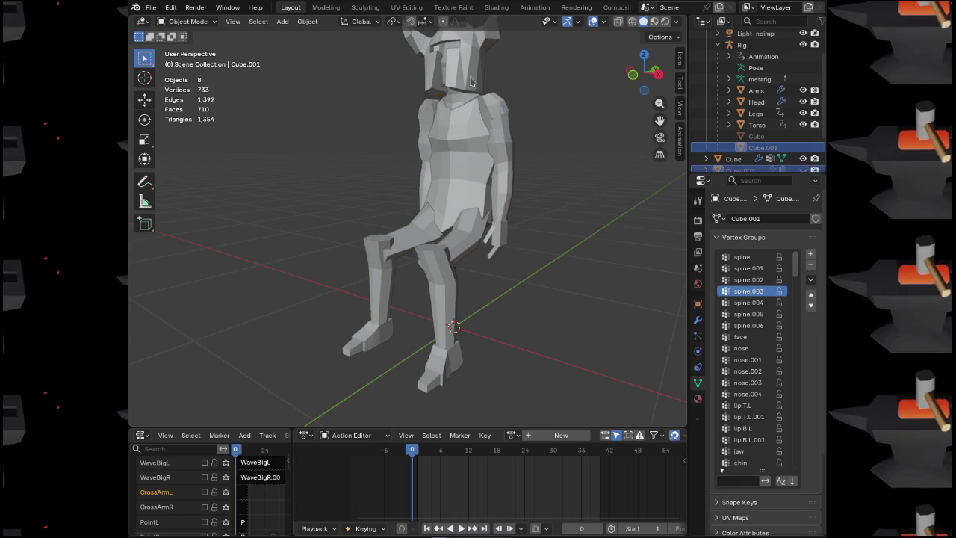
mouse_move(520, 200)
mouse_down()
mouse_move(418, 195)
mouse_move(676, 183)
mouse_up()
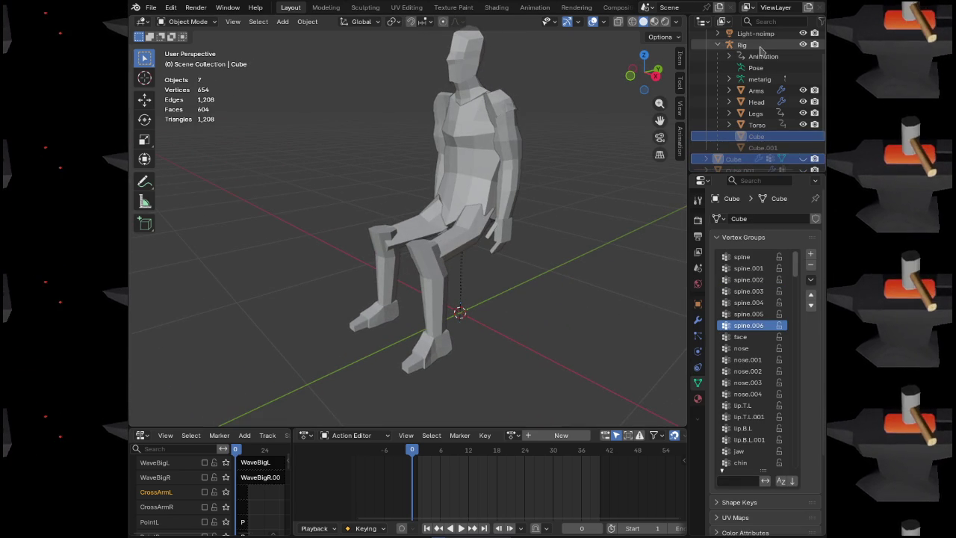
click(512, 207)
drag(512, 208, 474, 243)
scroll(772, 114, down, 3)
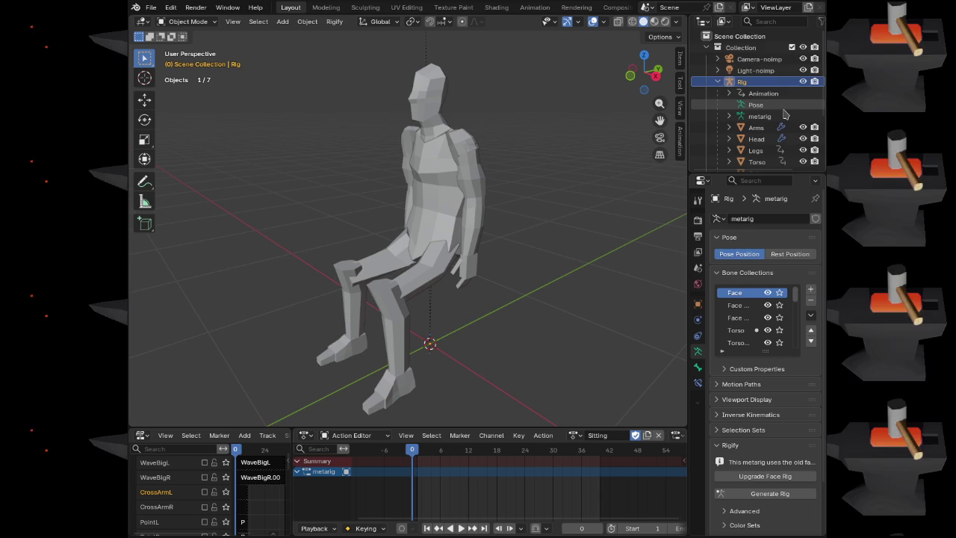
scroll(771, 114, up, 3)
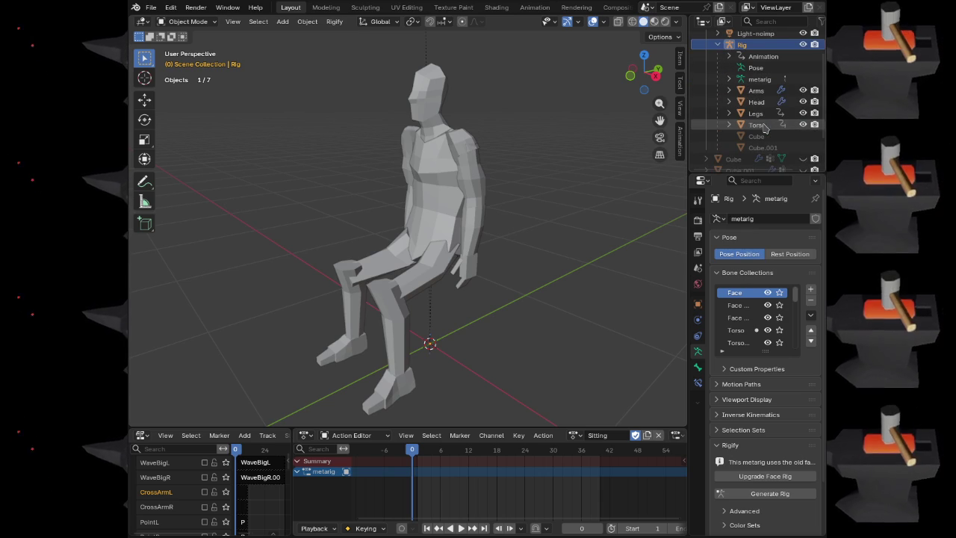
click(729, 90)
click(729, 90)
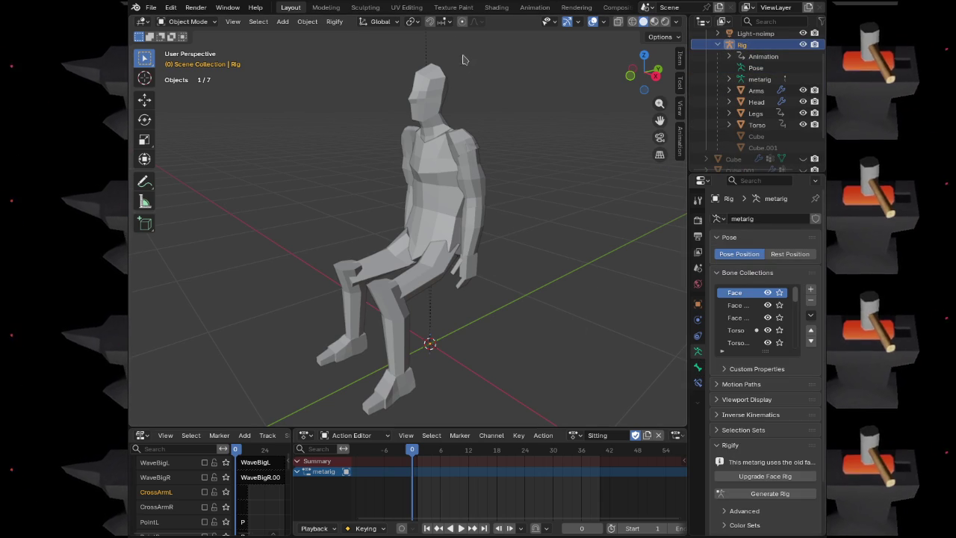
Unlink the Sitting action from the rig in the Animation workspace
click(535, 8)
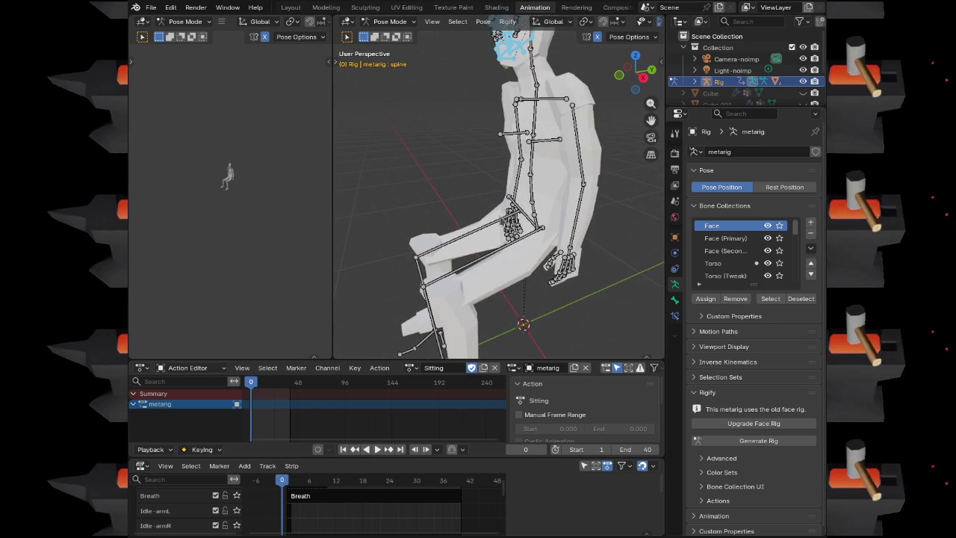
drag(455, 256, 493, 256)
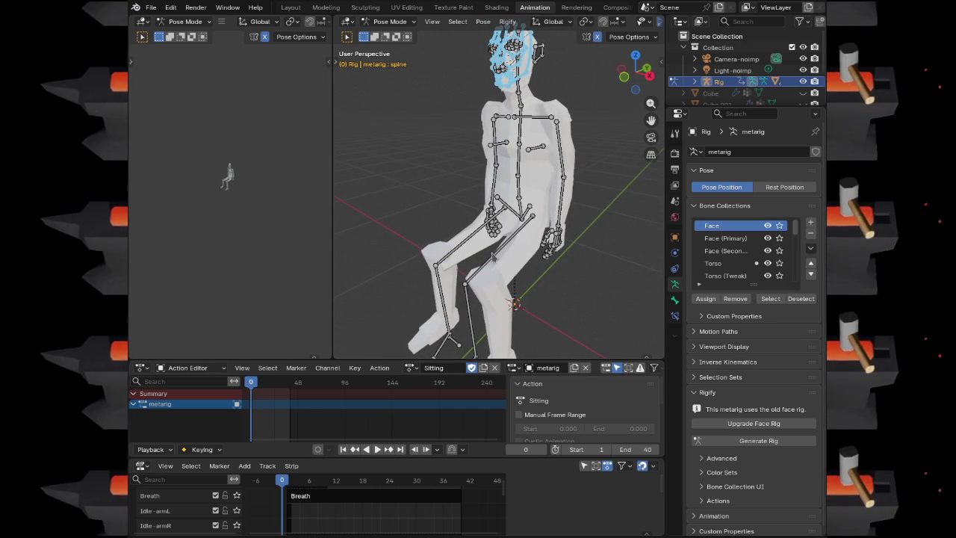
click(495, 369)
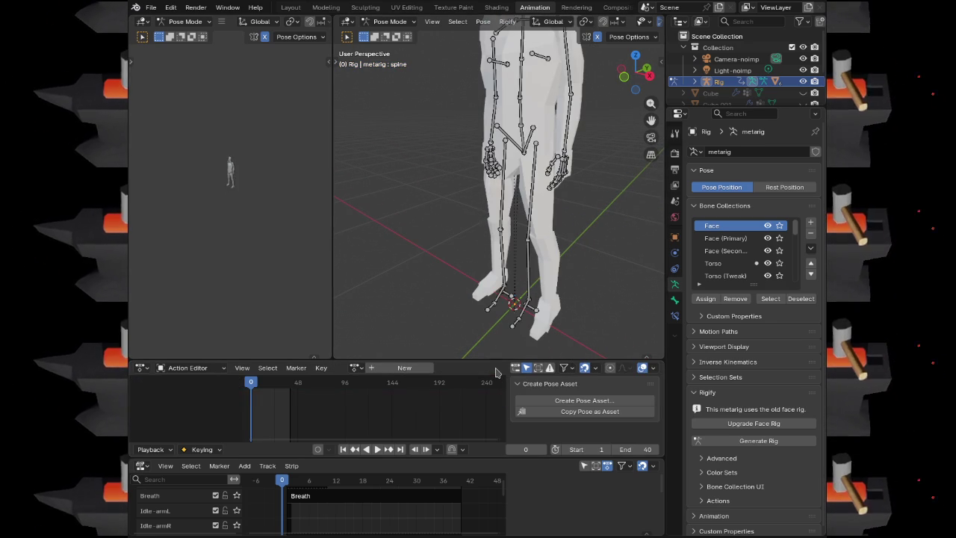
Back in Layout, select the Rig together with its body meshes through Torso
click(292, 9)
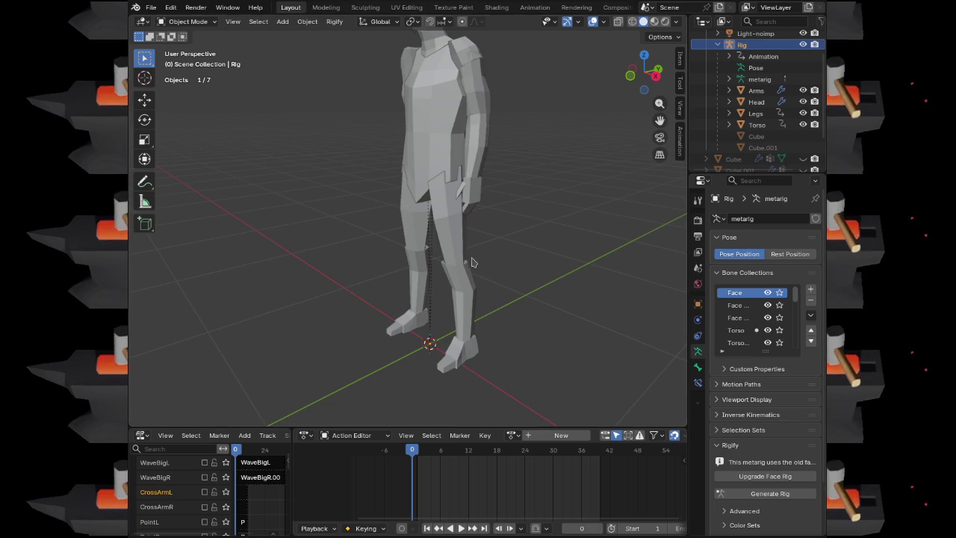
scroll(480, 192, down, 5)
scroll(489, 218, up, 2)
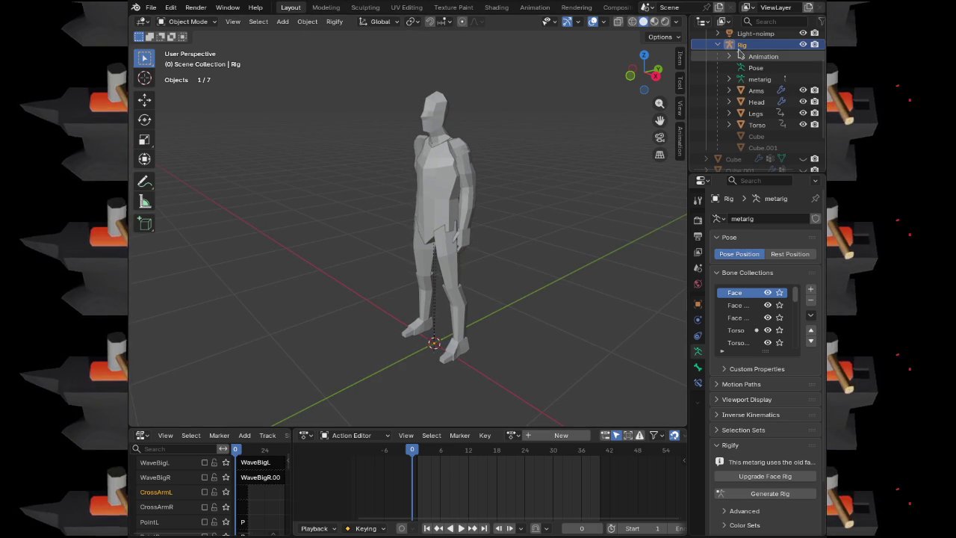
shift+click(754, 125)
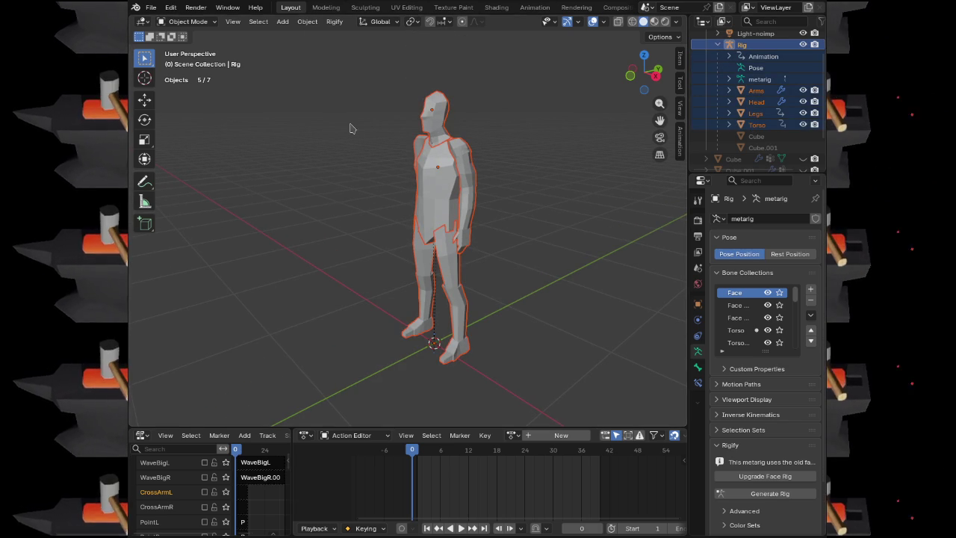
click(151, 7)
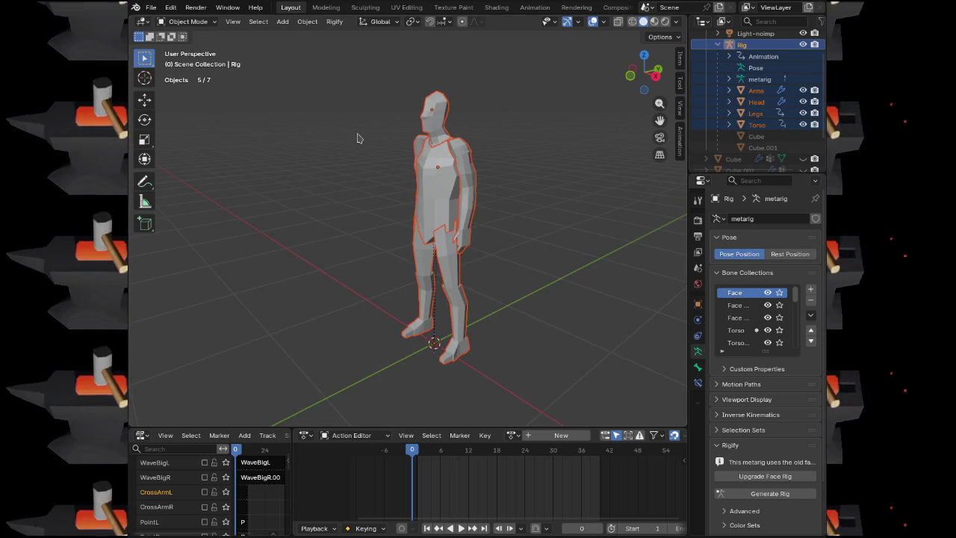
Export the scene as glTF 2.0 and dismiss the resulting error report
click(151, 7)
mouse_move(222, 181)
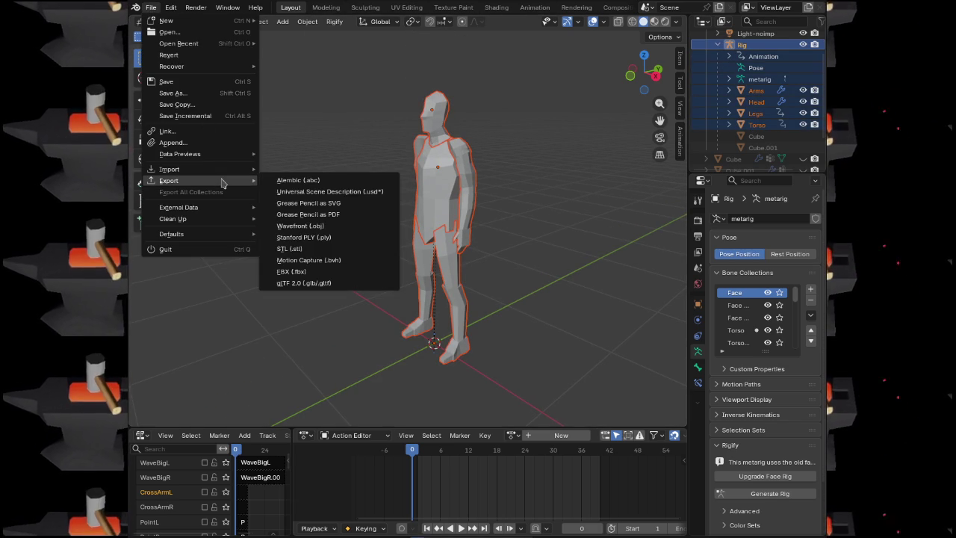
click(310, 280)
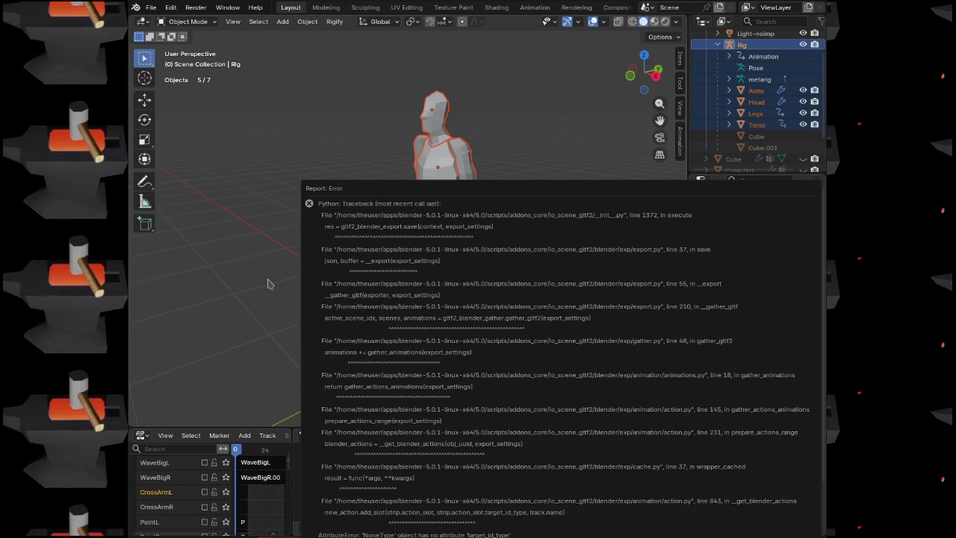
click(275, 283)
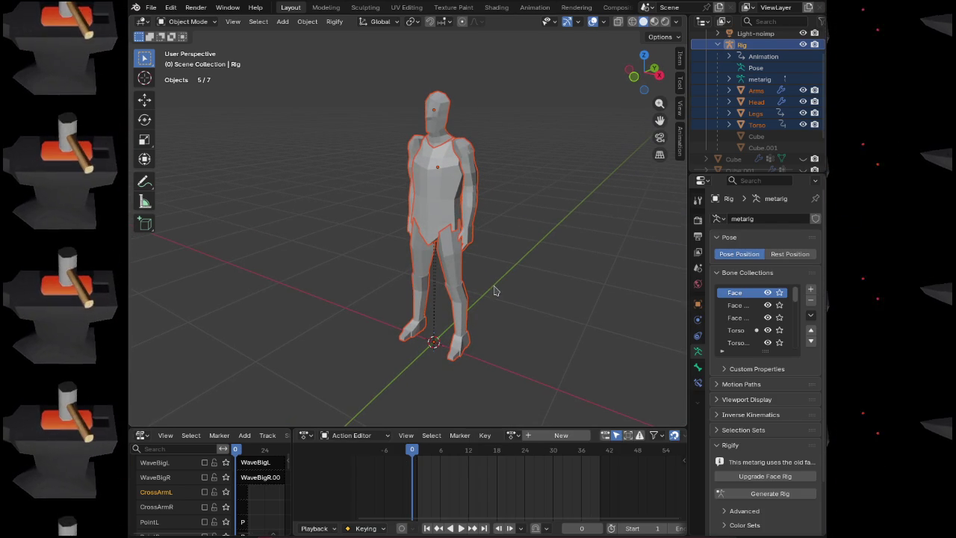
Select the Arms mesh and retry the glTF 2.0 export
click(756, 90)
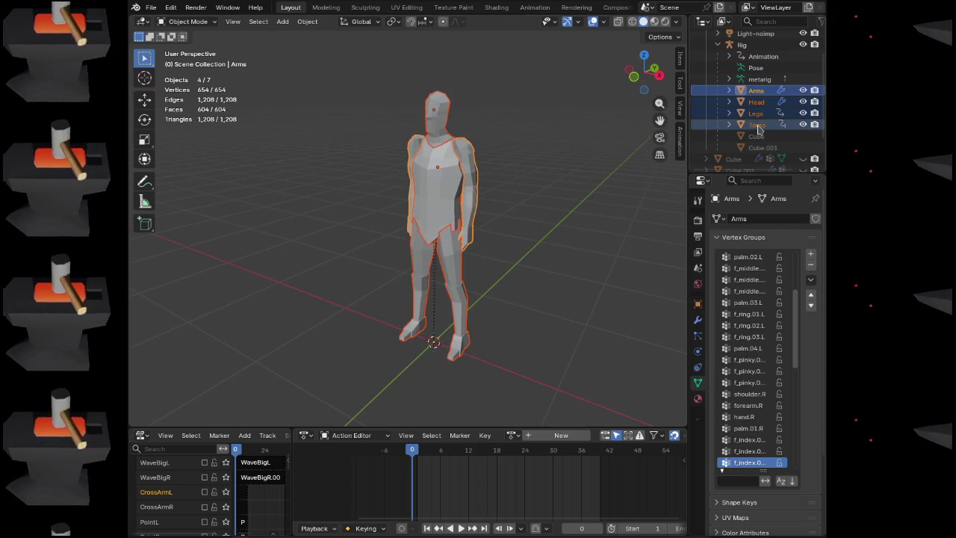
click(150, 7)
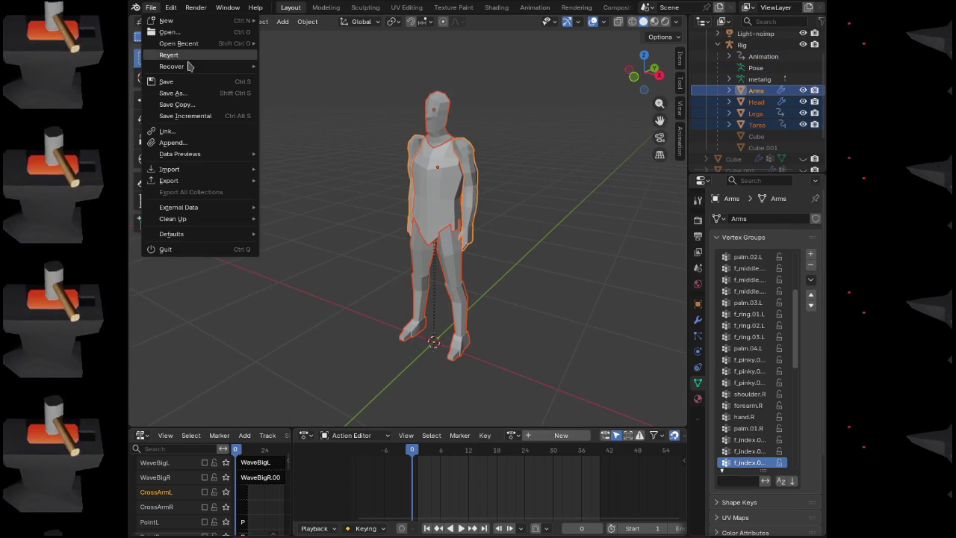
mouse_move(192, 182)
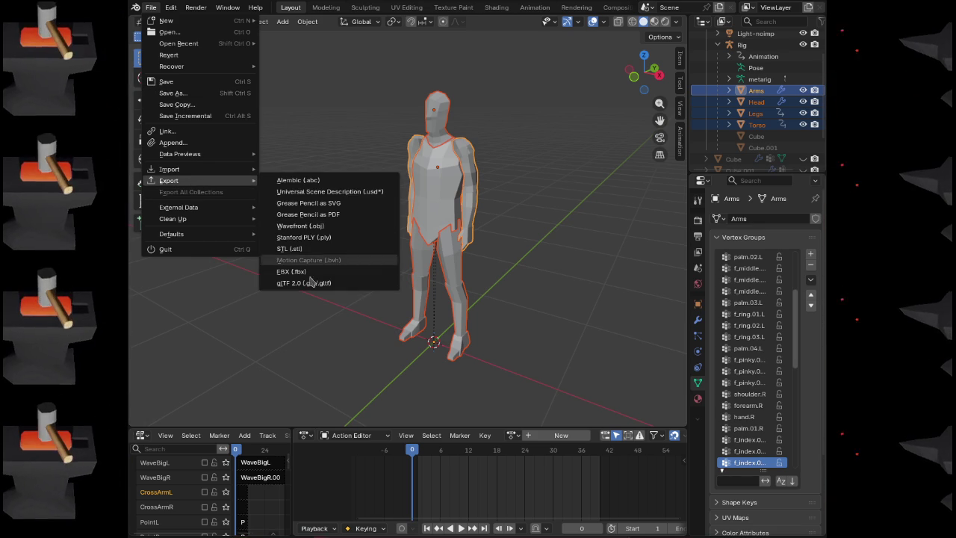
click(310, 284)
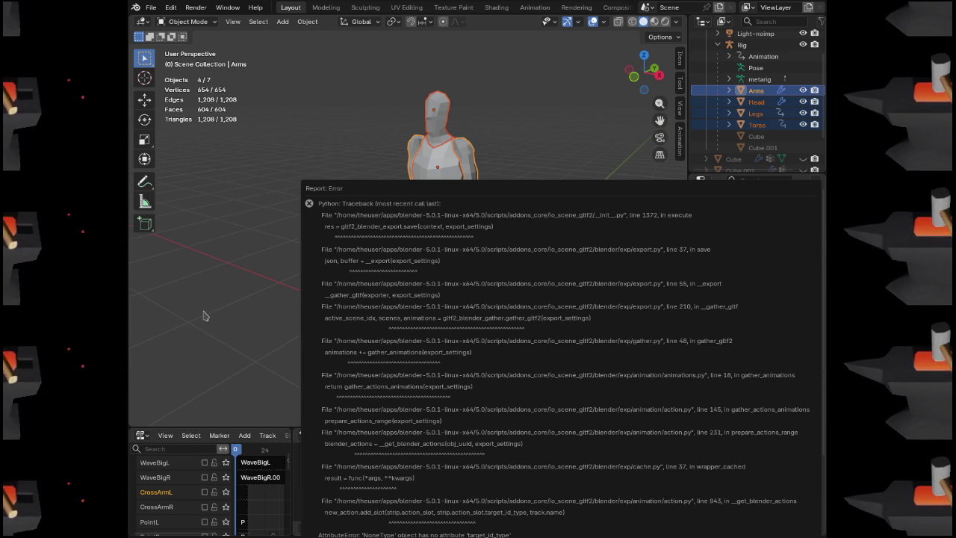
Close the Python traceback report from the failed glTF export
key(Escape)
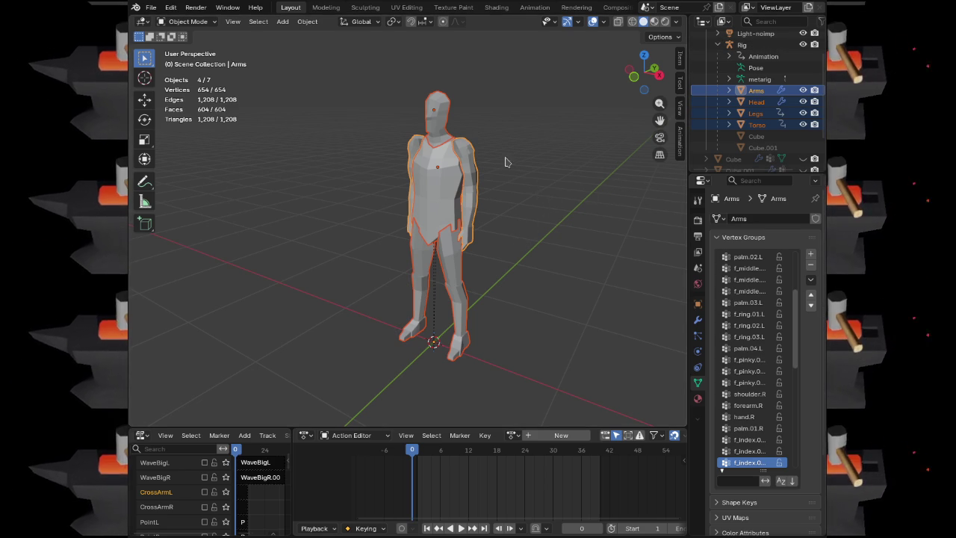
Select Rig, Arms, then Torso, check export formats, and show Torso's Mirror and Armature modifiers
click(744, 47)
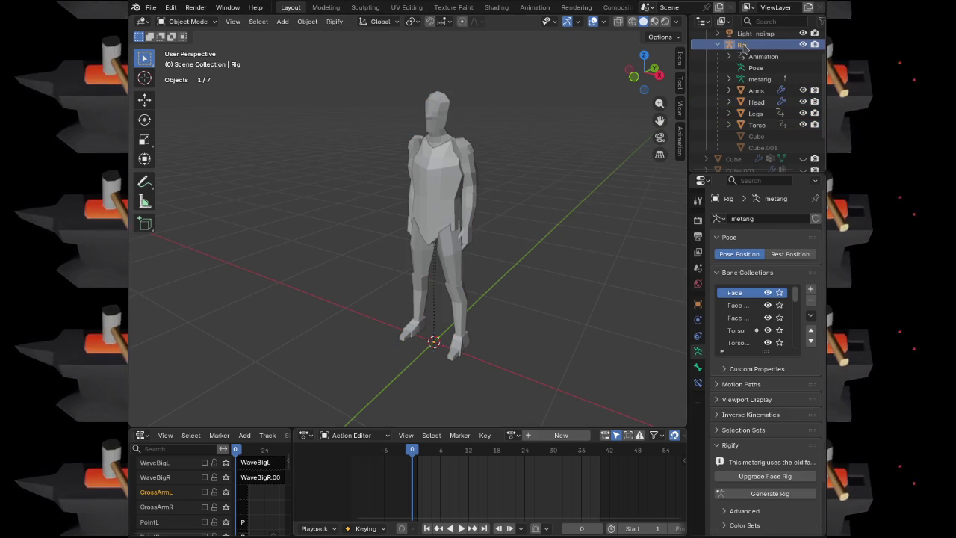
click(756, 90)
click(441, 181)
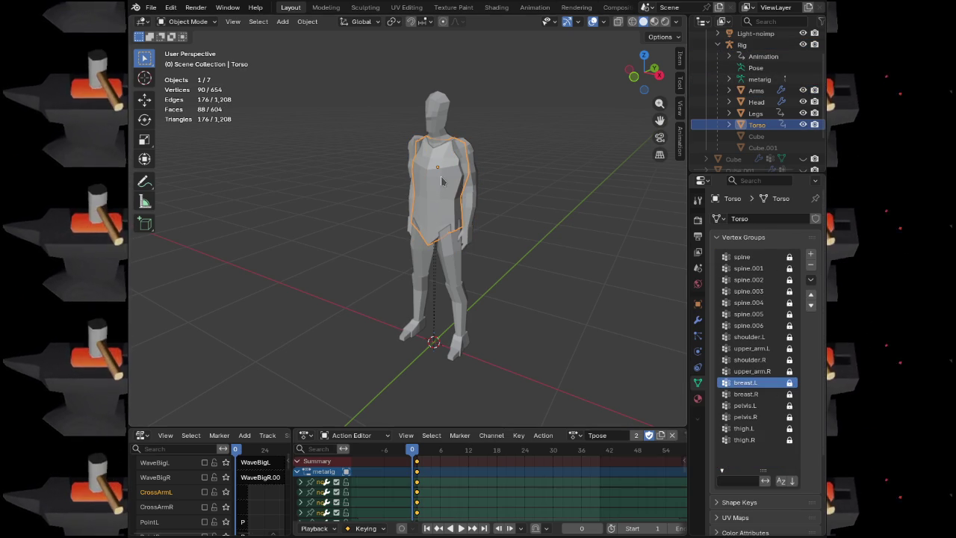
click(151, 7)
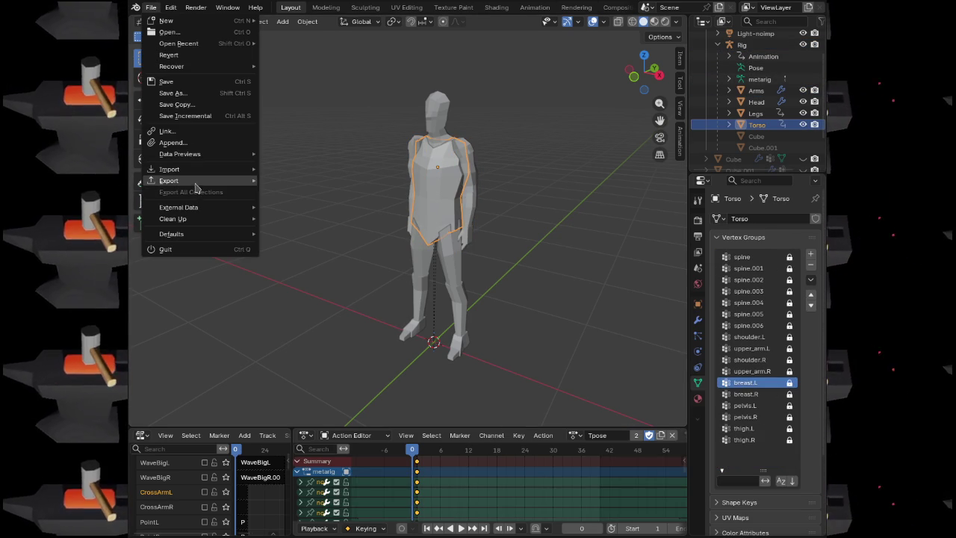
mouse_move(194, 181)
click(299, 280)
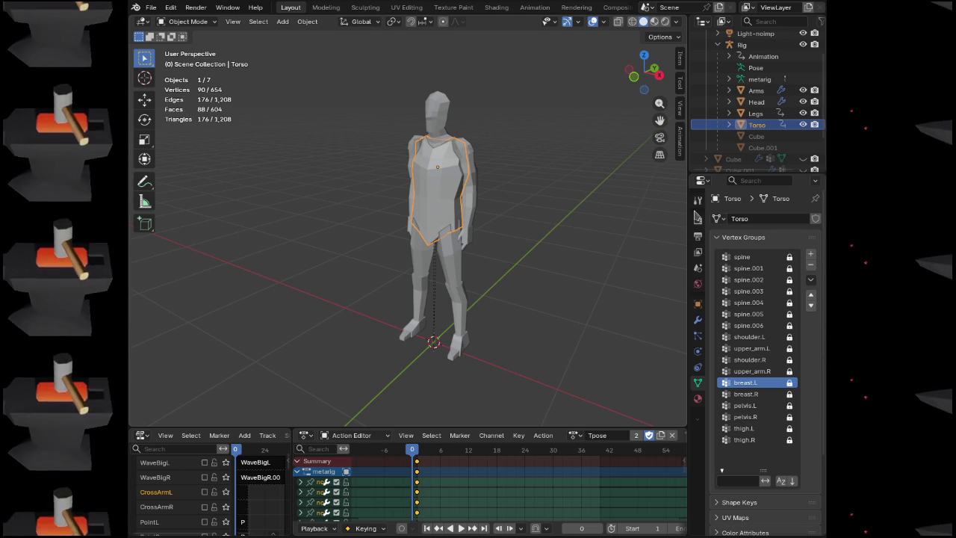
click(697, 320)
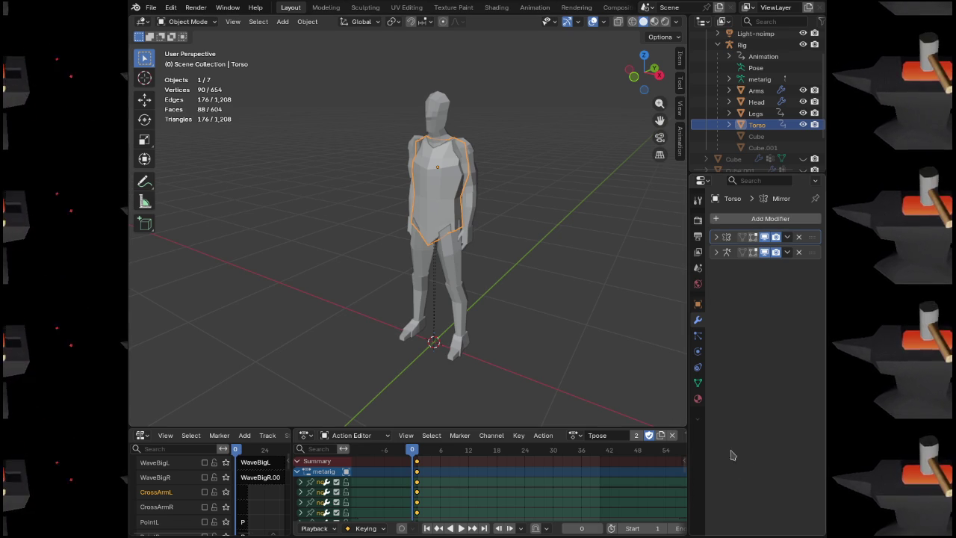
click(756, 112)
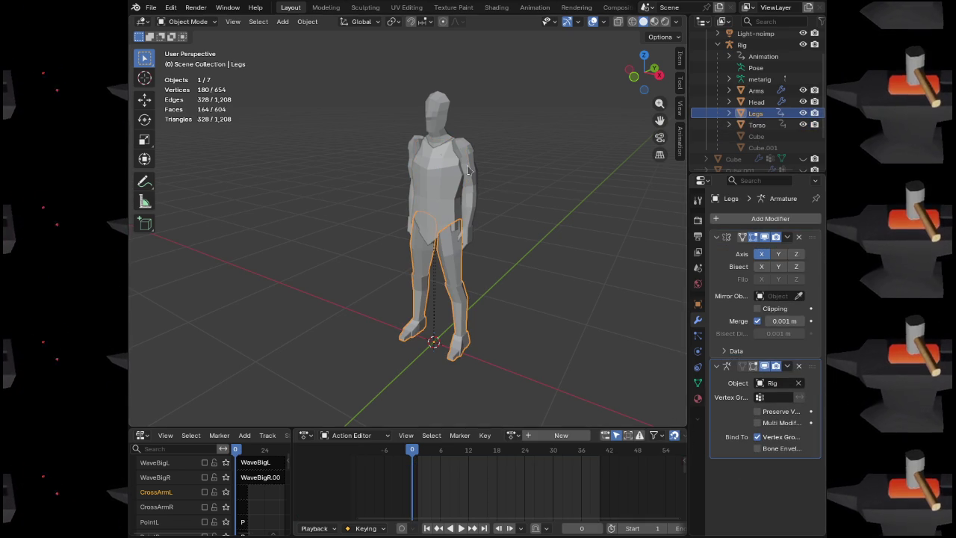
click(151, 6)
mouse_move(192, 181)
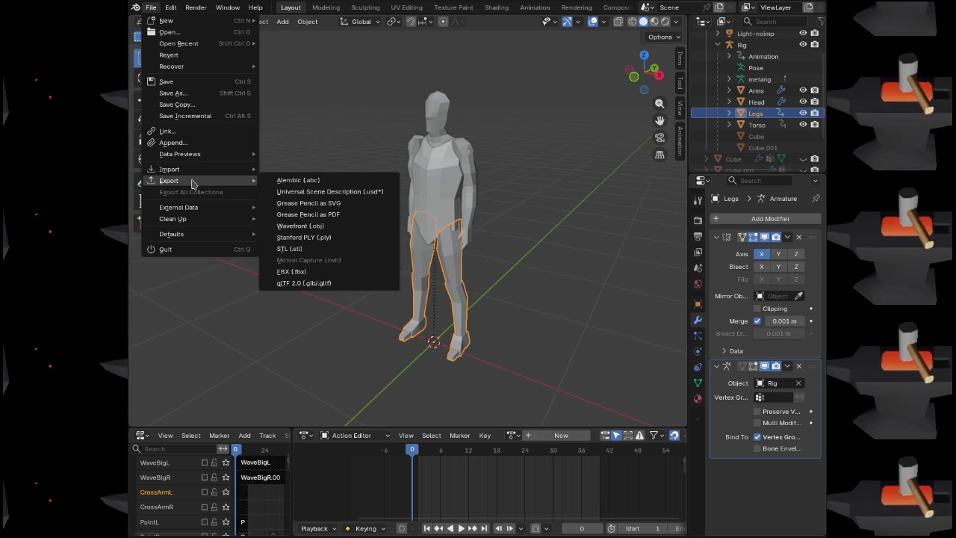
key(Escape)
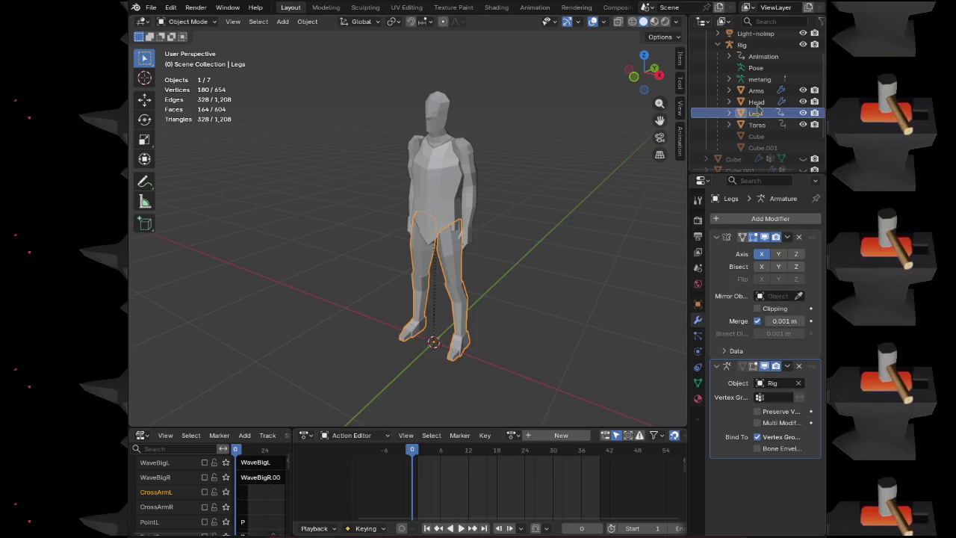
click(757, 103)
click(151, 6)
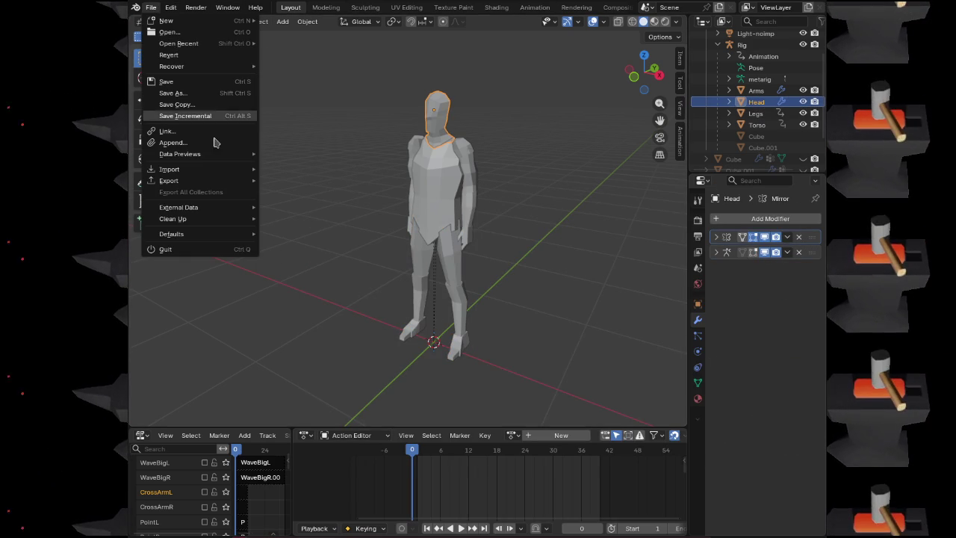
mouse_move(224, 181)
click(316, 277)
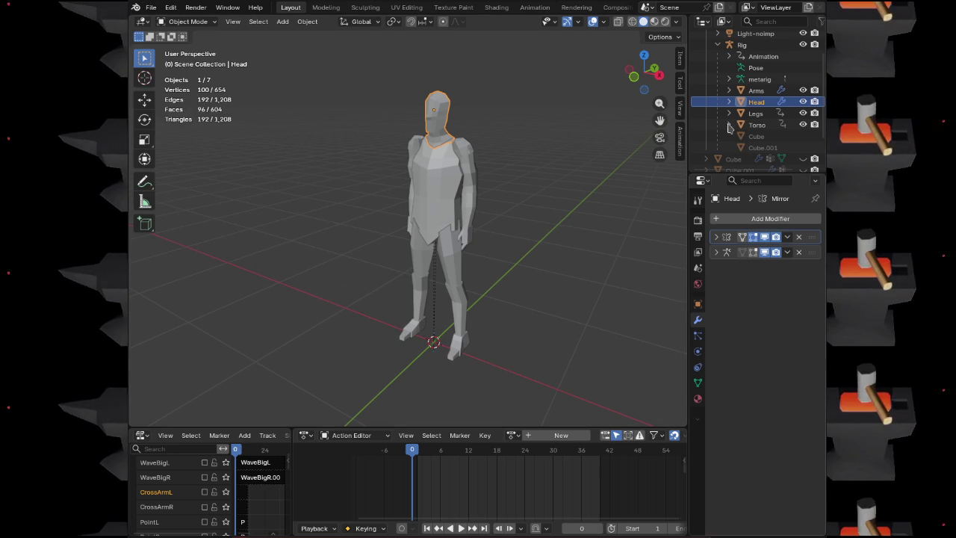
click(755, 90)
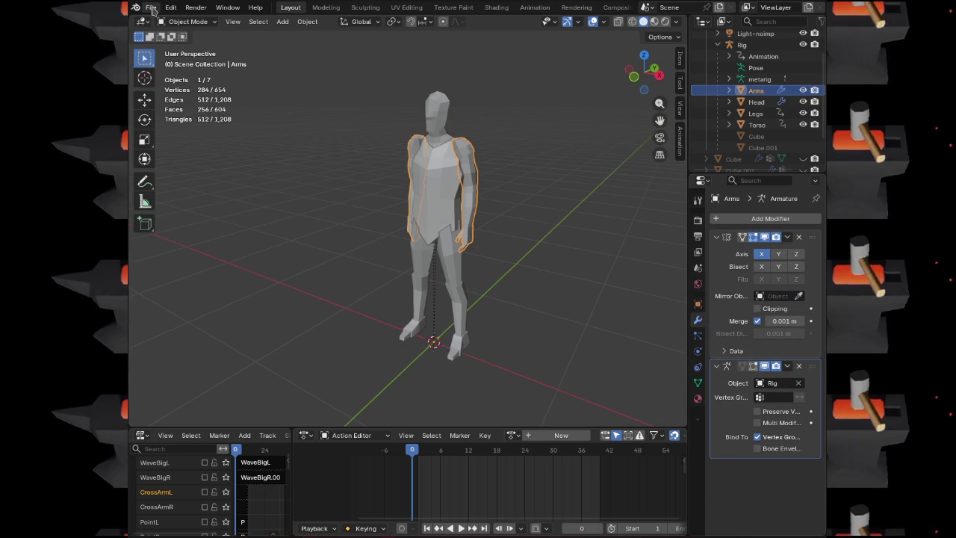
click(152, 8)
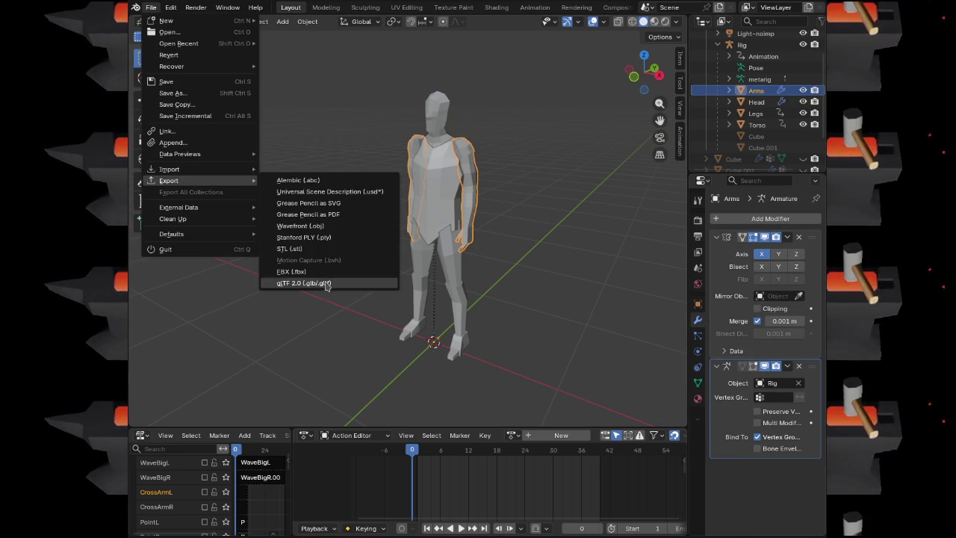
key(Escape)
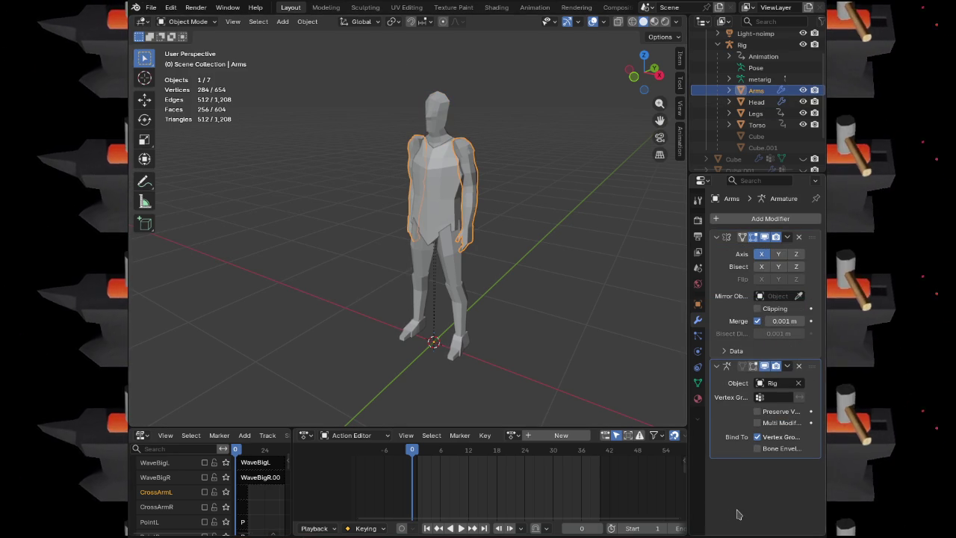
click(755, 113)
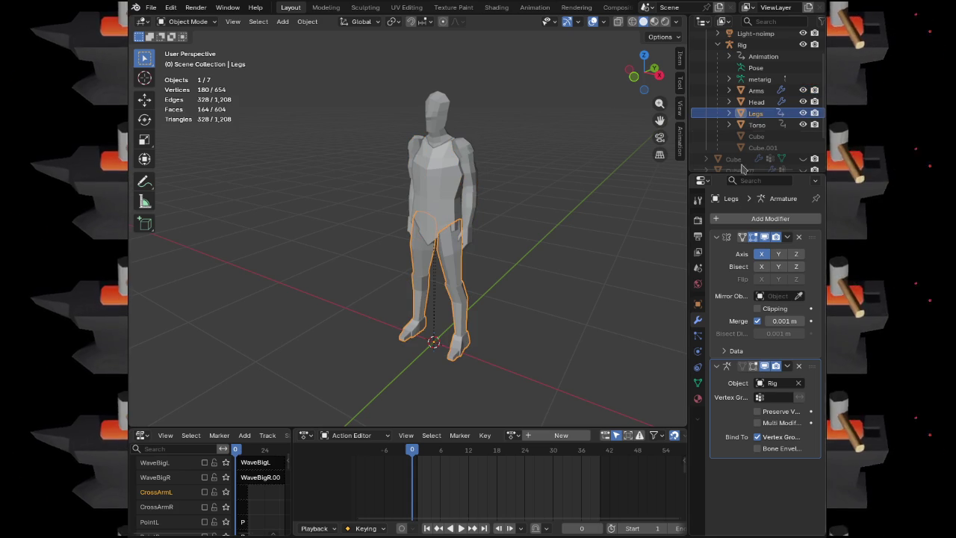
click(756, 91)
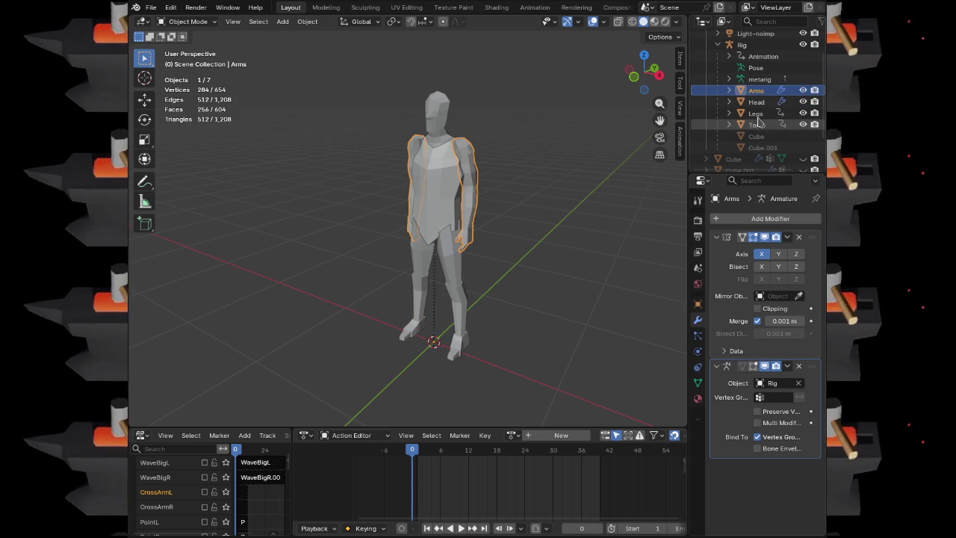
click(416, 223)
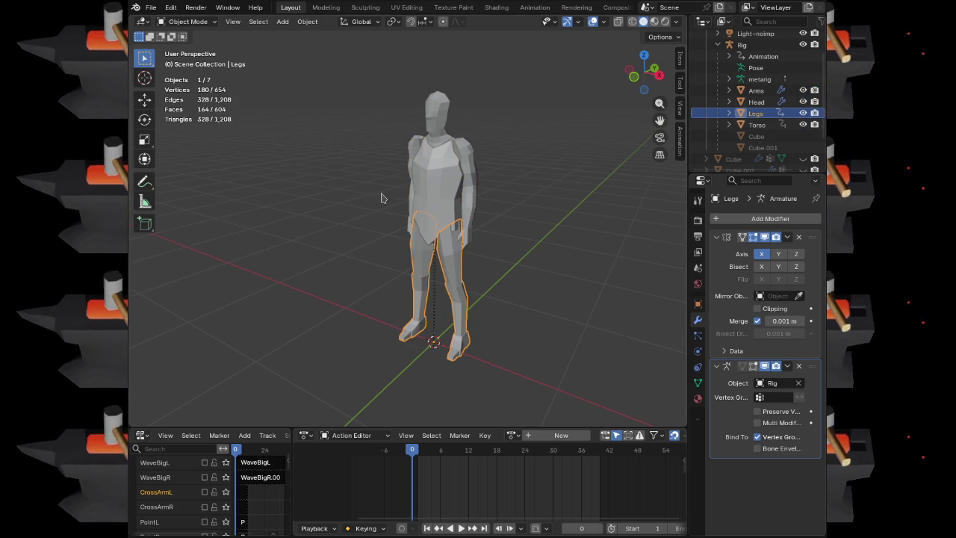
click(697, 336)
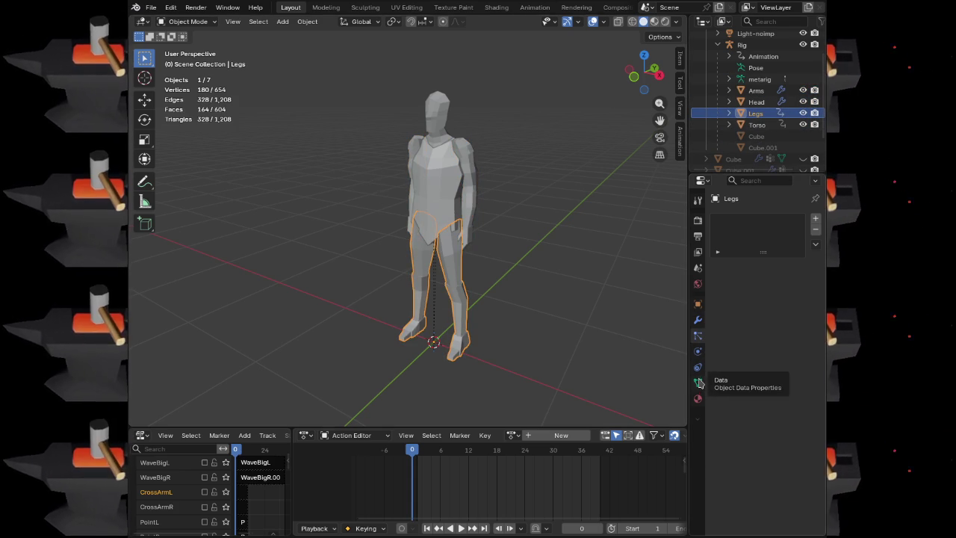
click(698, 367)
click(697, 351)
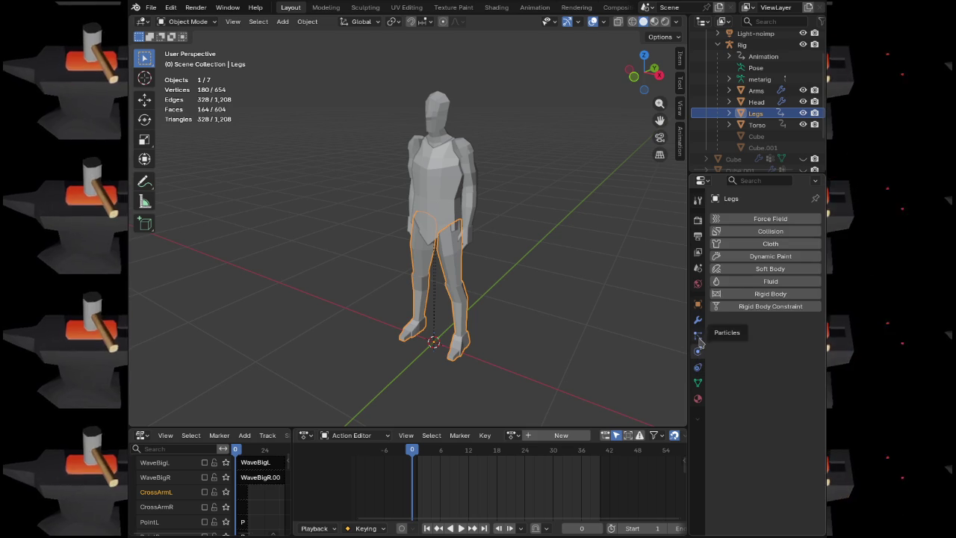
click(699, 322)
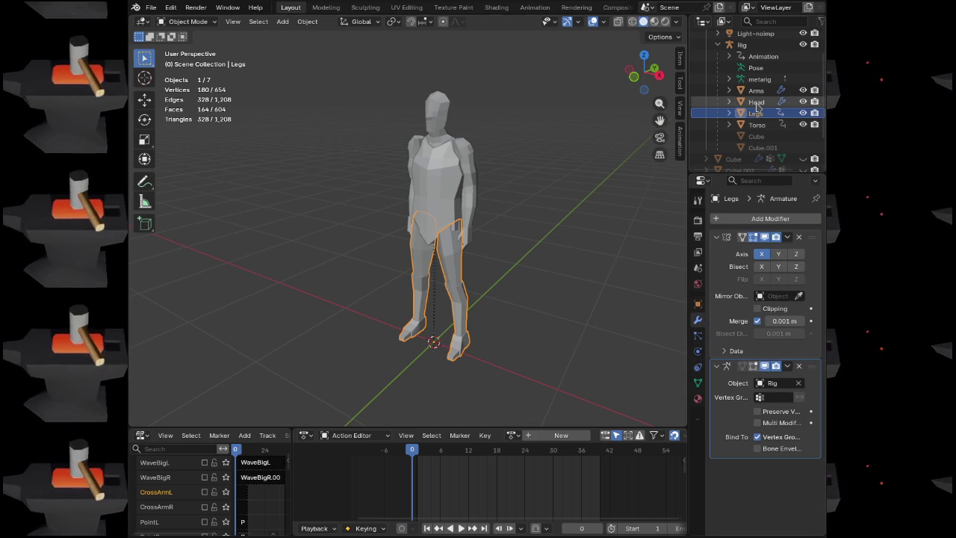
click(757, 104)
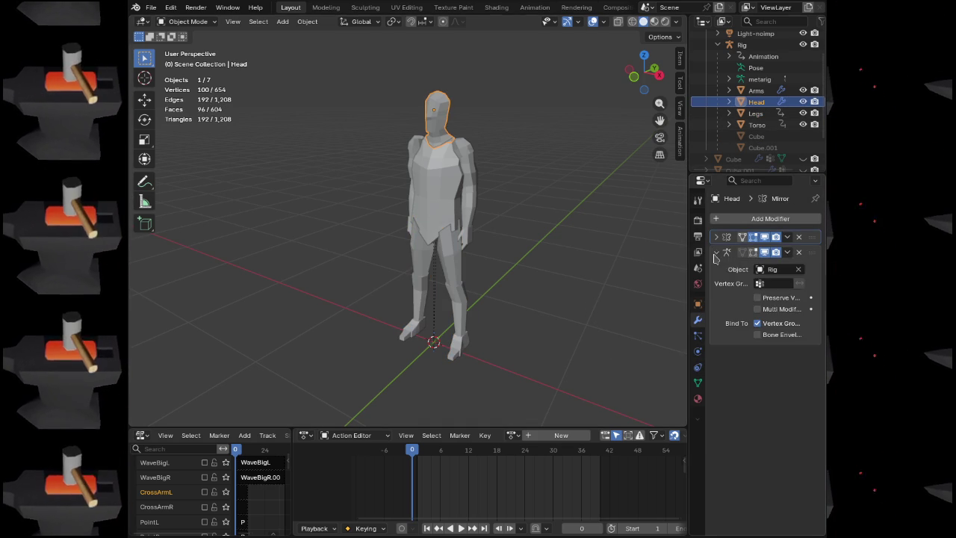
click(756, 112)
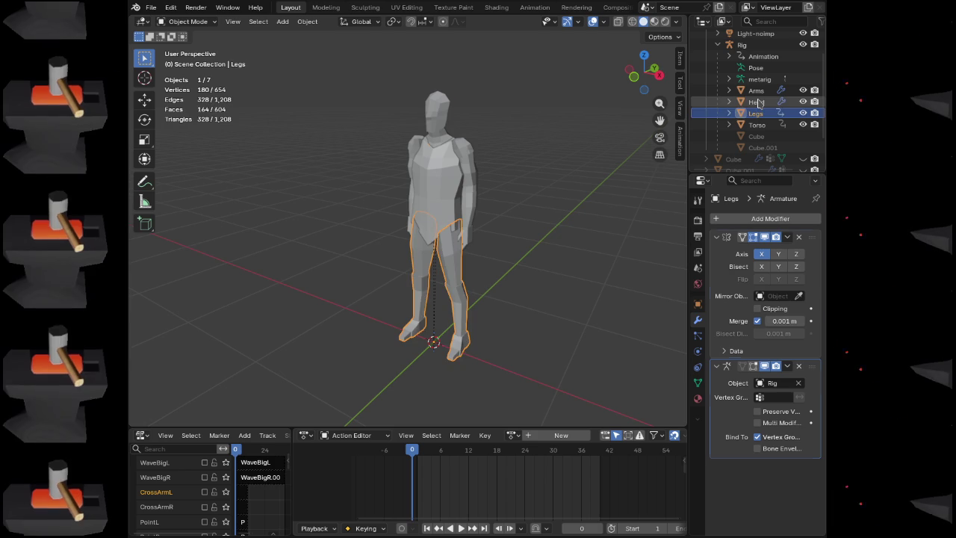
click(757, 102)
click(756, 113)
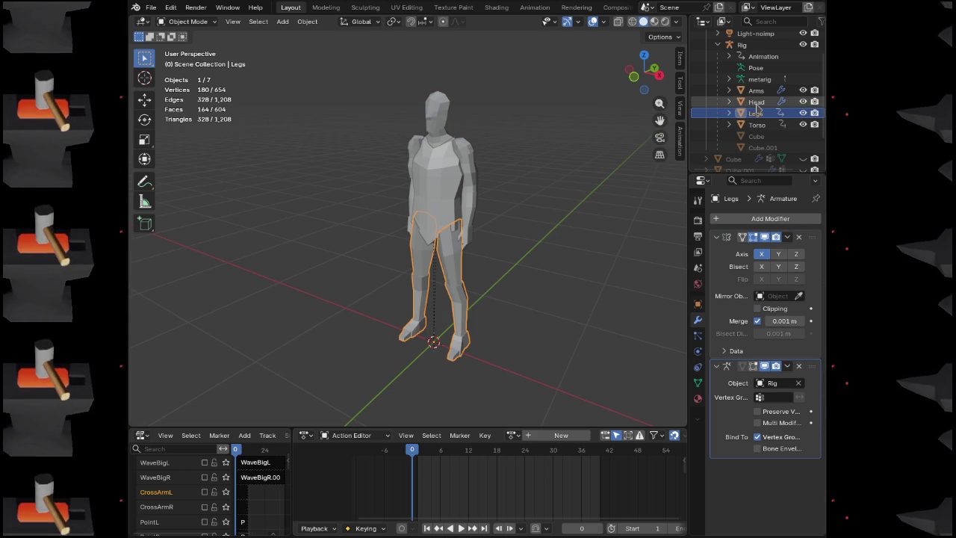
click(757, 102)
click(756, 91)
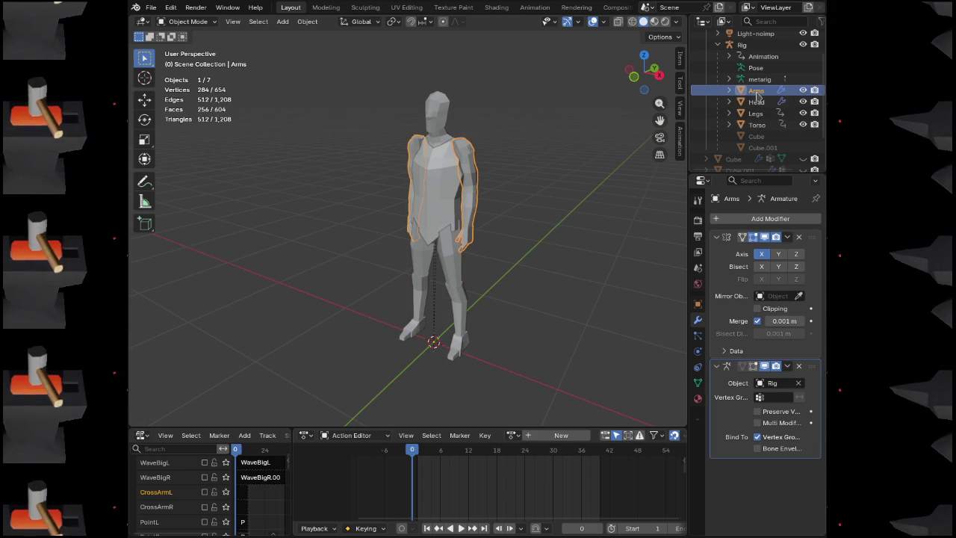
click(757, 124)
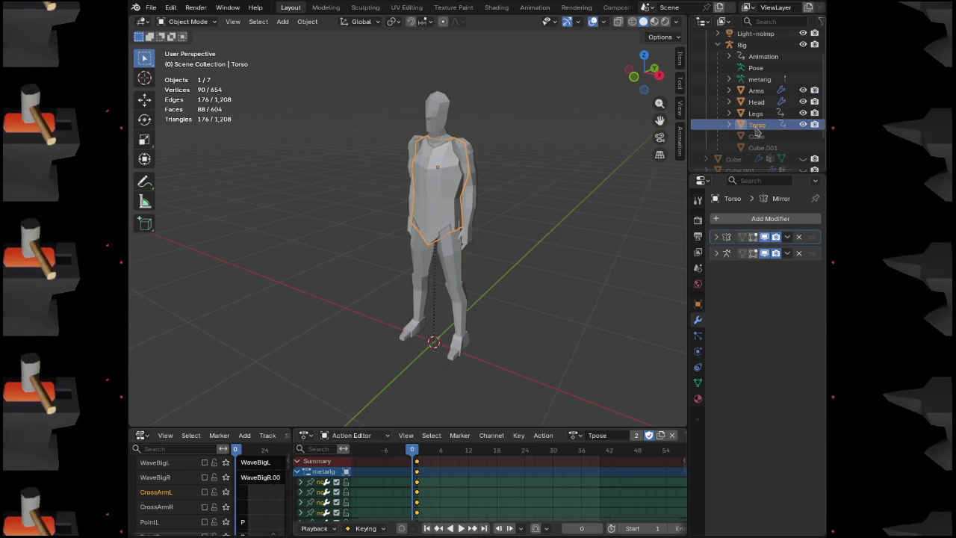
click(715, 237)
click(716, 365)
click(754, 112)
click(757, 124)
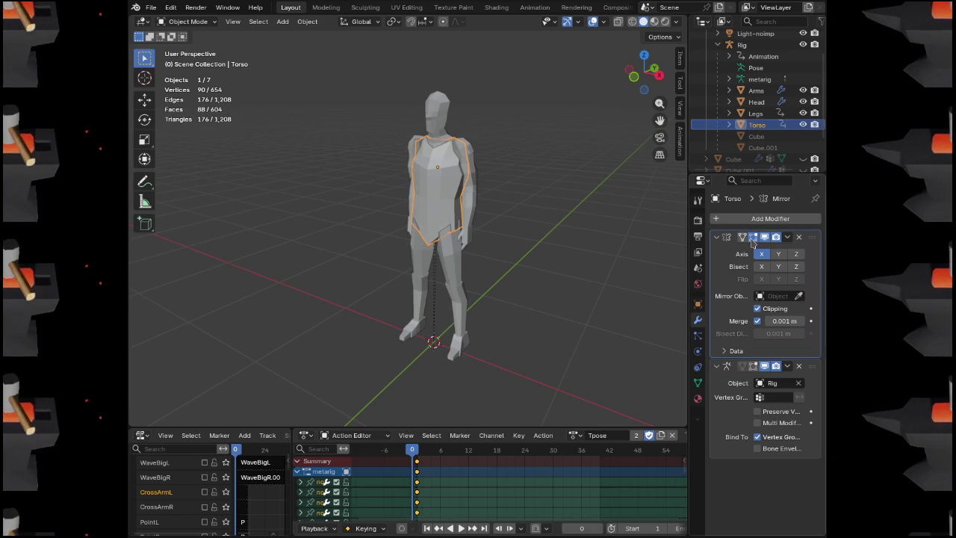
click(756, 114)
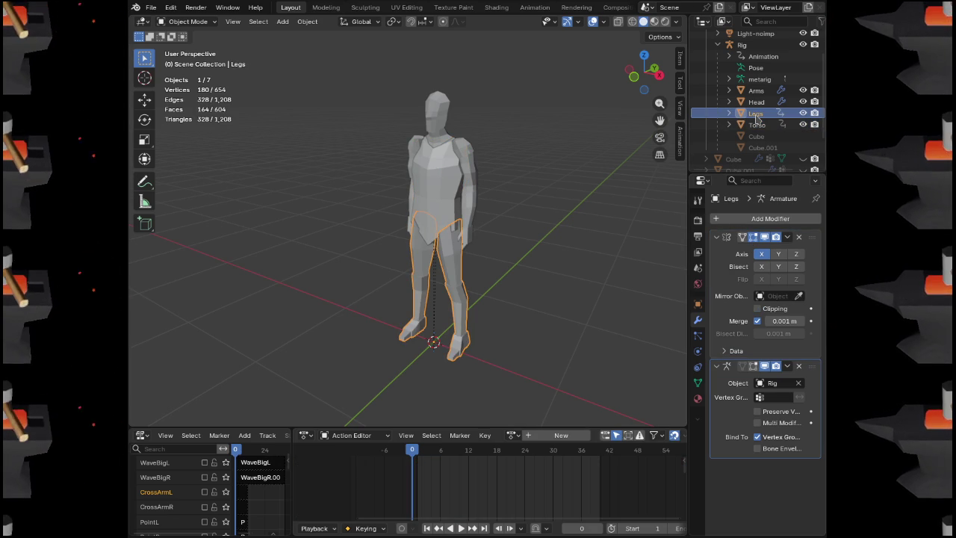
click(757, 125)
click(756, 113)
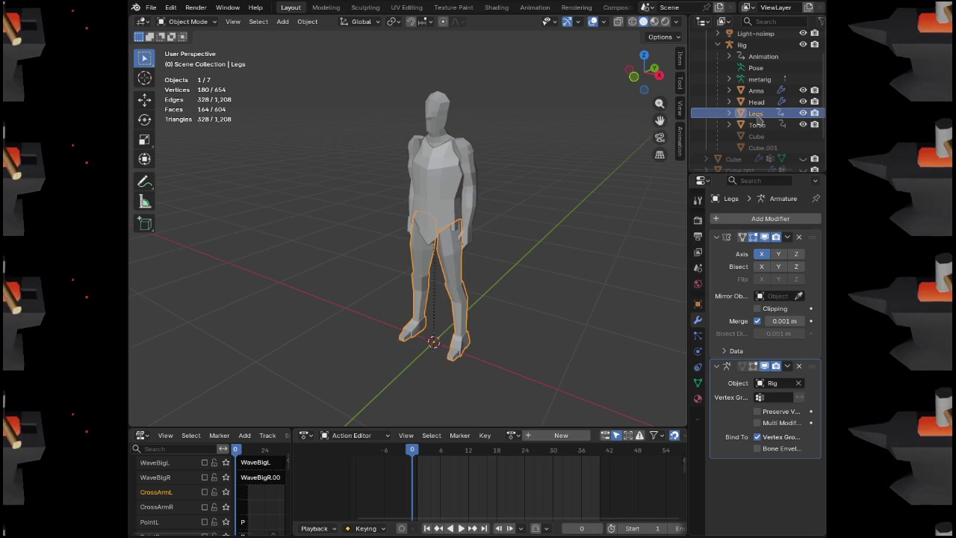
click(757, 102)
click(757, 91)
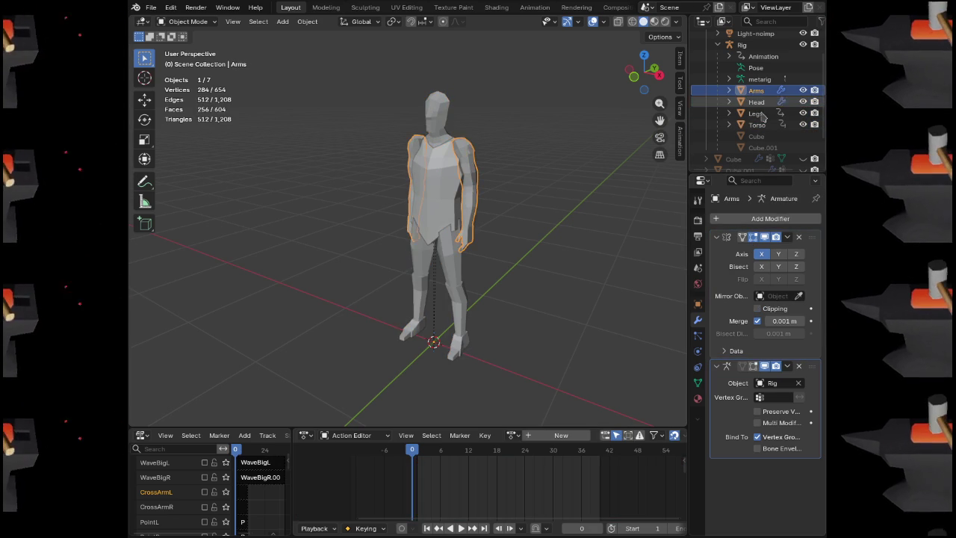
click(759, 114)
click(756, 90)
click(758, 114)
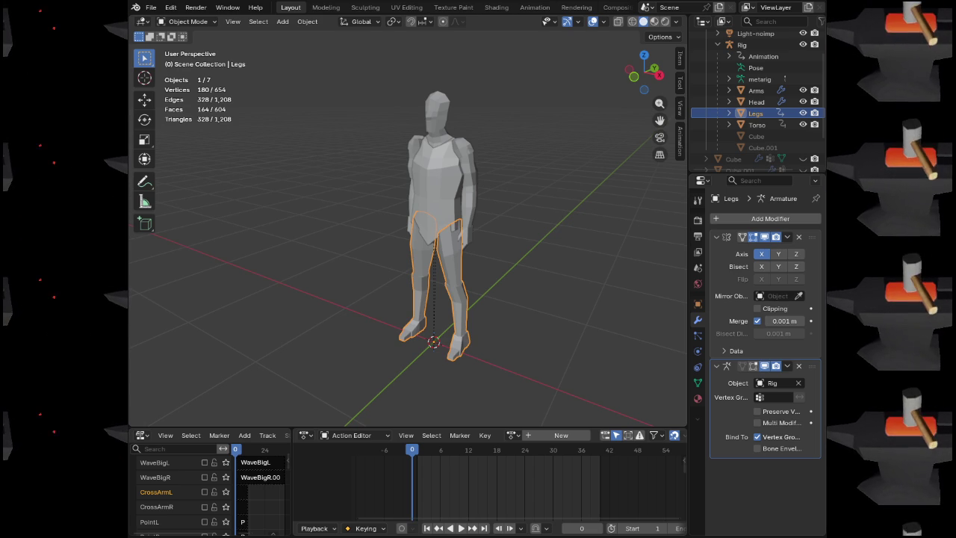
Select the Rig armature and look over the export formats without exporting
click(739, 45)
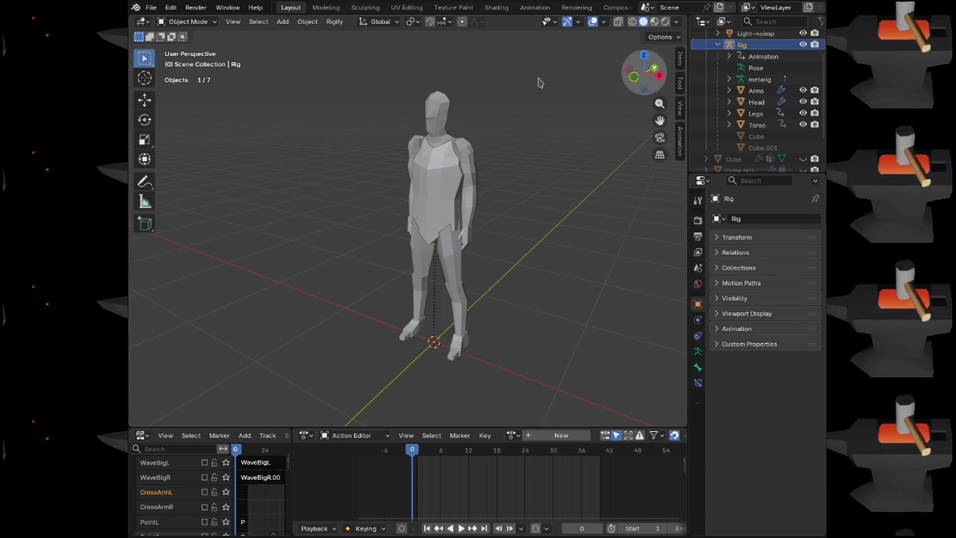
click(152, 8)
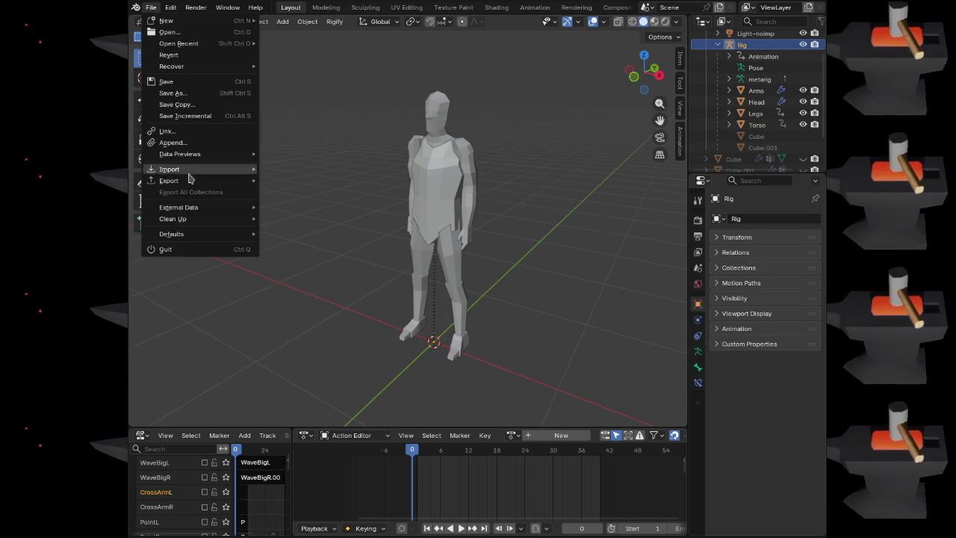
mouse_move(183, 182)
click(304, 293)
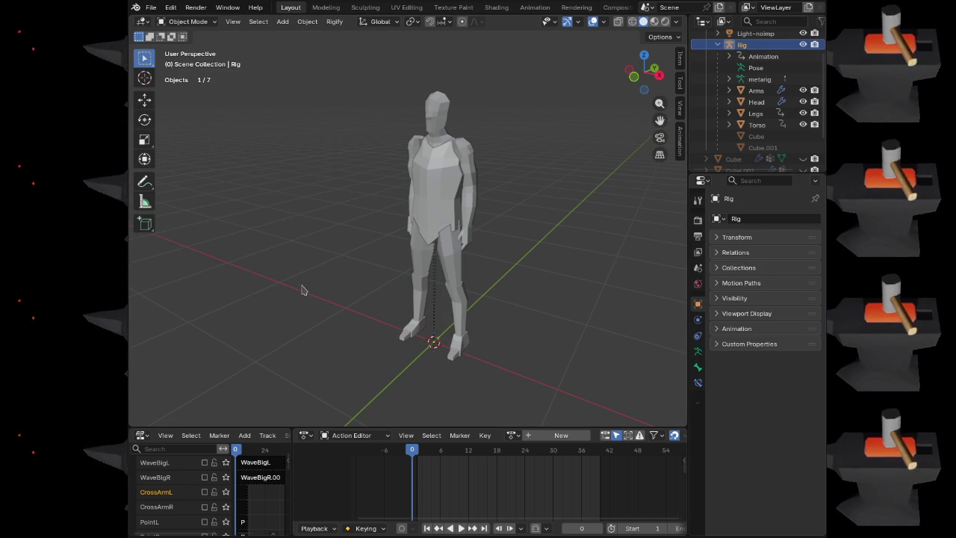